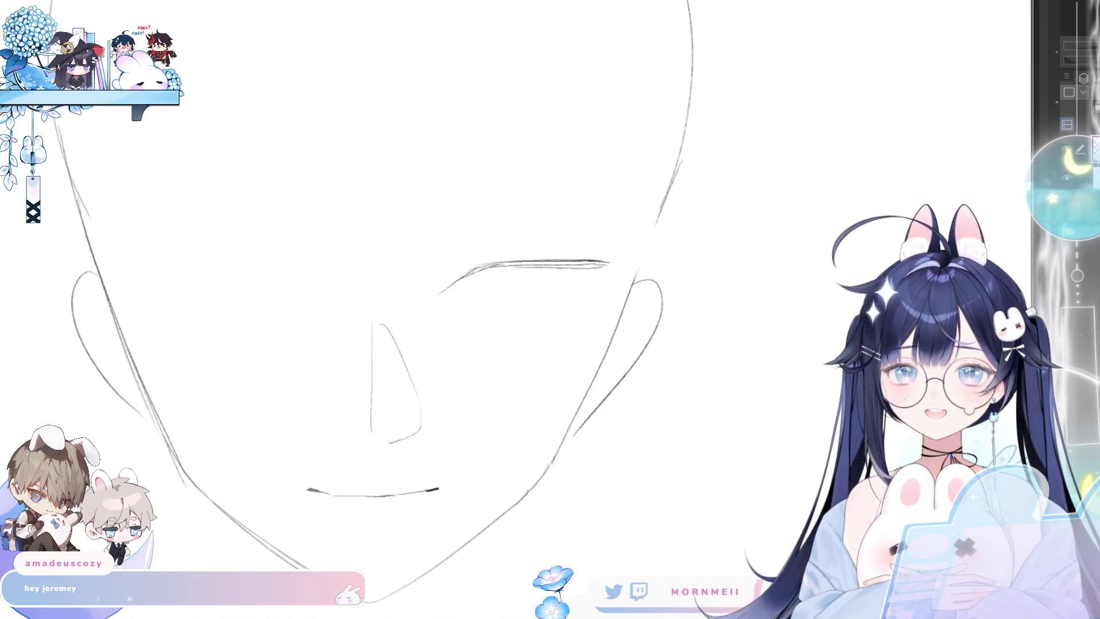
- Lasso the eye line and drag it upward on the face sketch
{"action": "mouse_move", "coordinate": [468, 241]}
{"action": "left_mouse_down"}
{"action": "mouse_move", "coordinate": [422, 290]}
{"action": "mouse_move", "coordinate": [617, 285]}
{"action": "mouse_move", "coordinate": [607, 207]}
{"action": "left_mouse_up"}
{"action": "left_click_drag", "start_coordinate": [540, 299], "coordinate": [548, 280]}
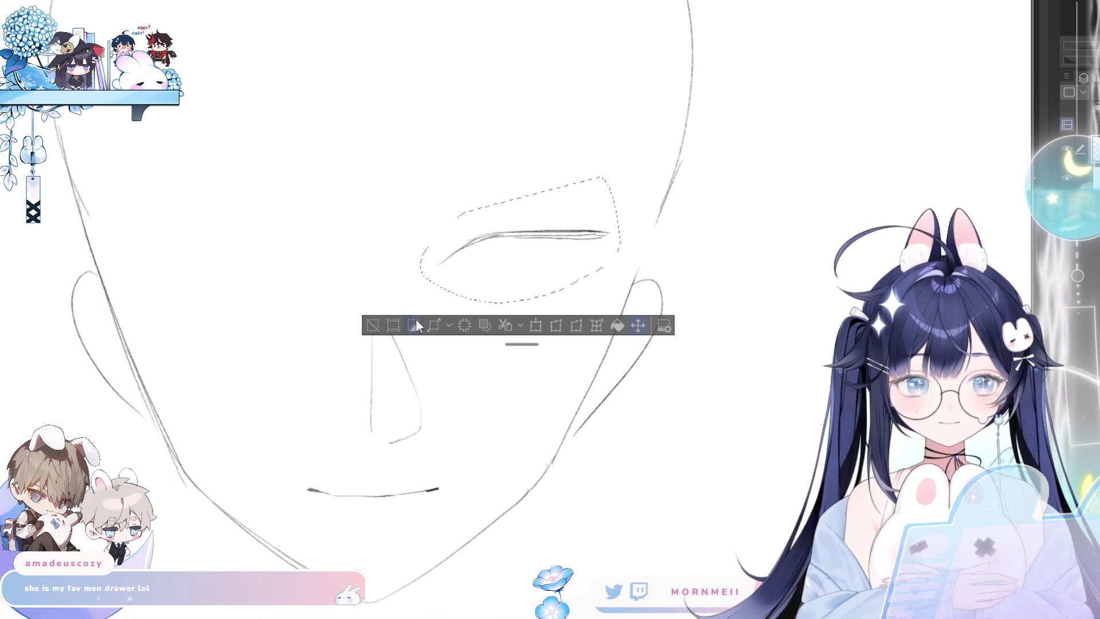
{"action": "key", "text": "ctrl+0"}
{"action": "left_click", "coordinate": [521, 282]}
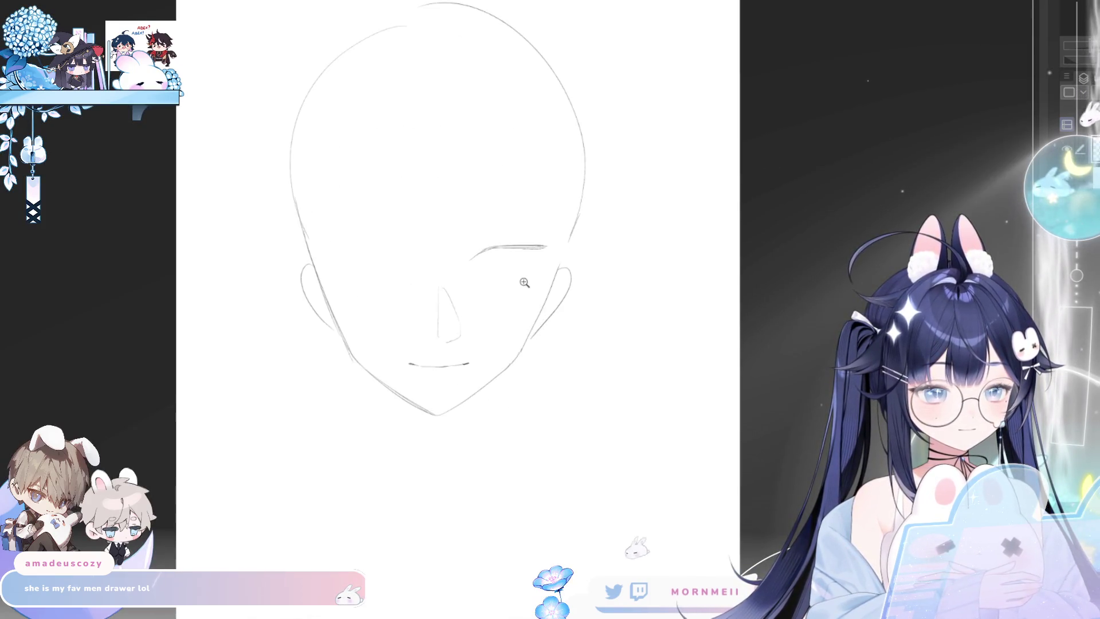
{"action": "key", "text": "ctrl+d"}
{"action": "left_click", "coordinate": [516, 280]}
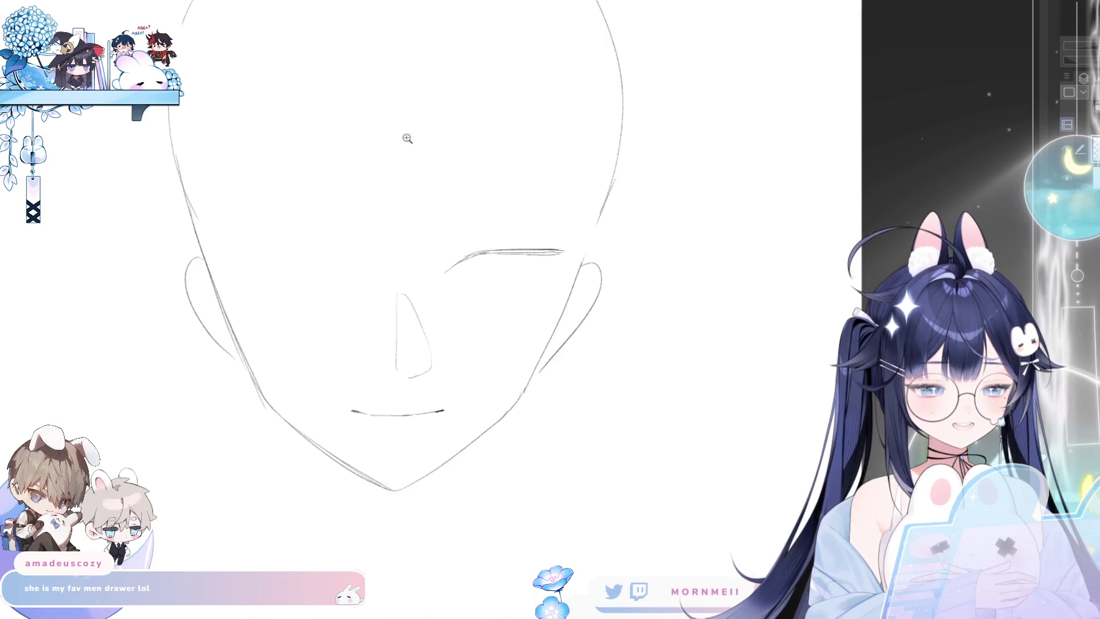
- Reselect the eye line, nudge it slightly higher into place, and deselect
{"action": "mouse_move", "coordinate": [462, 229]}
{"action": "left_mouse_down"}
{"action": "mouse_move", "coordinate": [555, 272]}
{"action": "mouse_move", "coordinate": [575, 238]}
{"action": "left_mouse_up"}
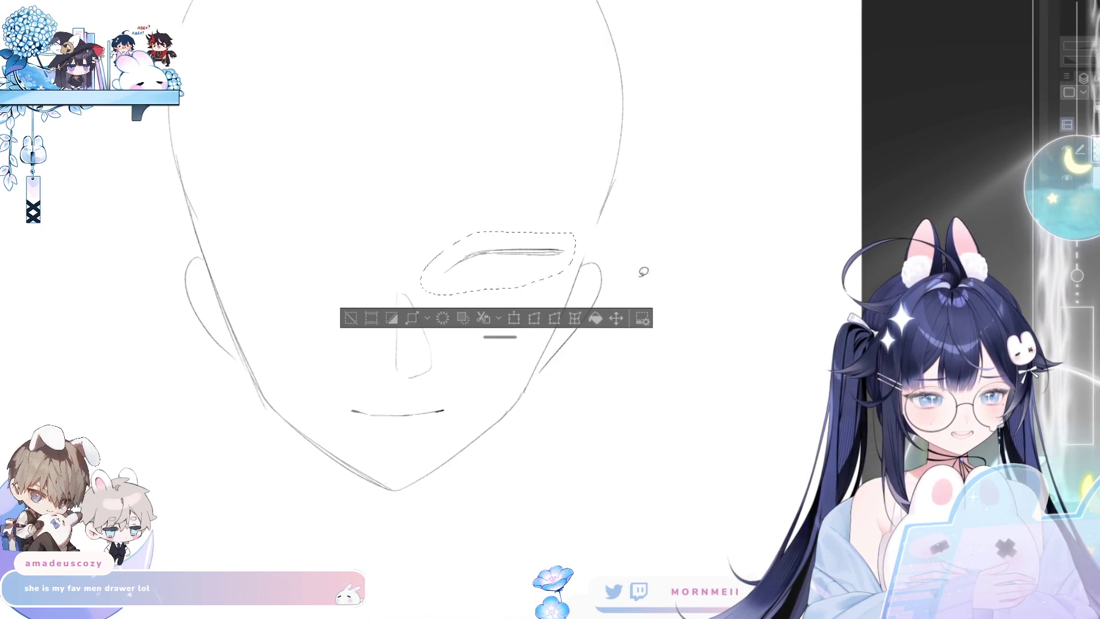
{"action": "left_click_drag", "start_coordinate": [497, 278], "coordinate": [499, 270]}
{"action": "key", "text": "ctrl+d"}
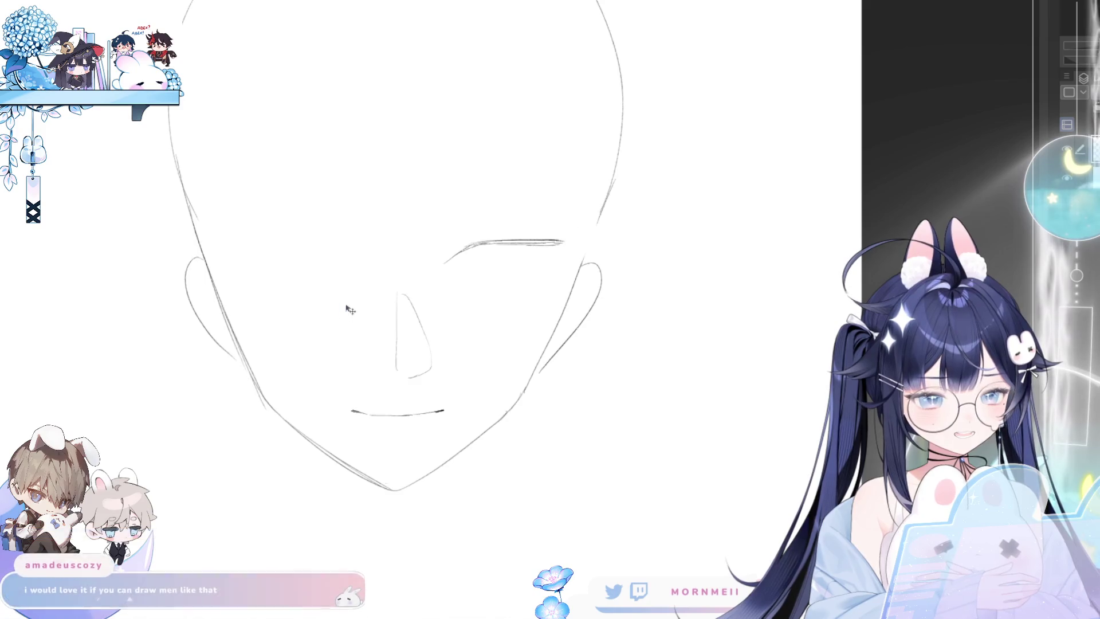
{"action": "key", "text": "ctrl+0"}
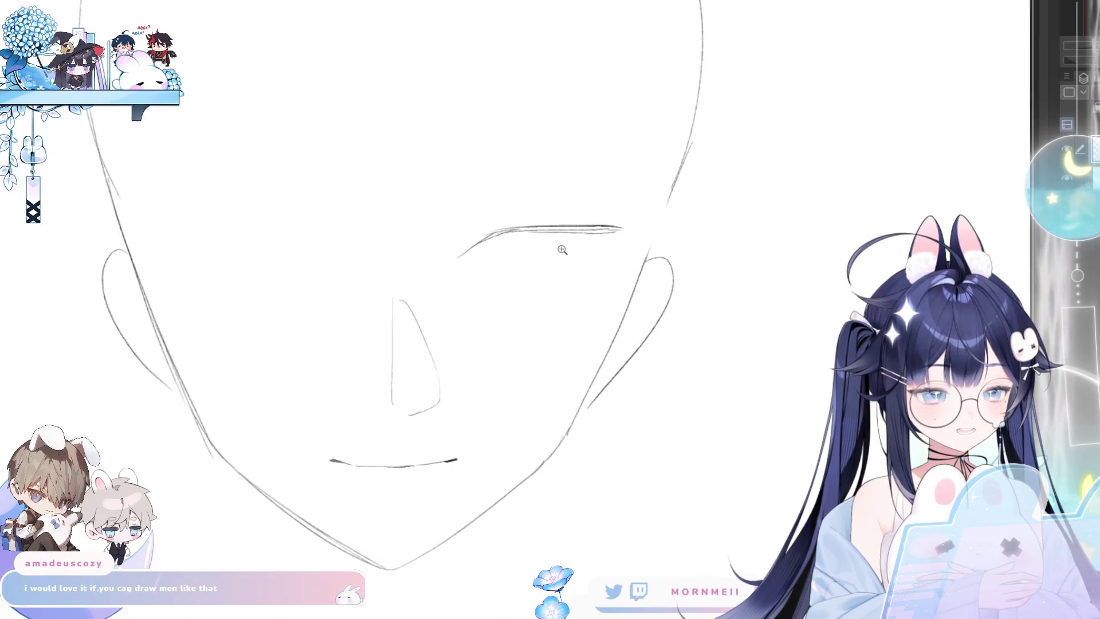
{"action": "left_click", "coordinate": [505, 261]}
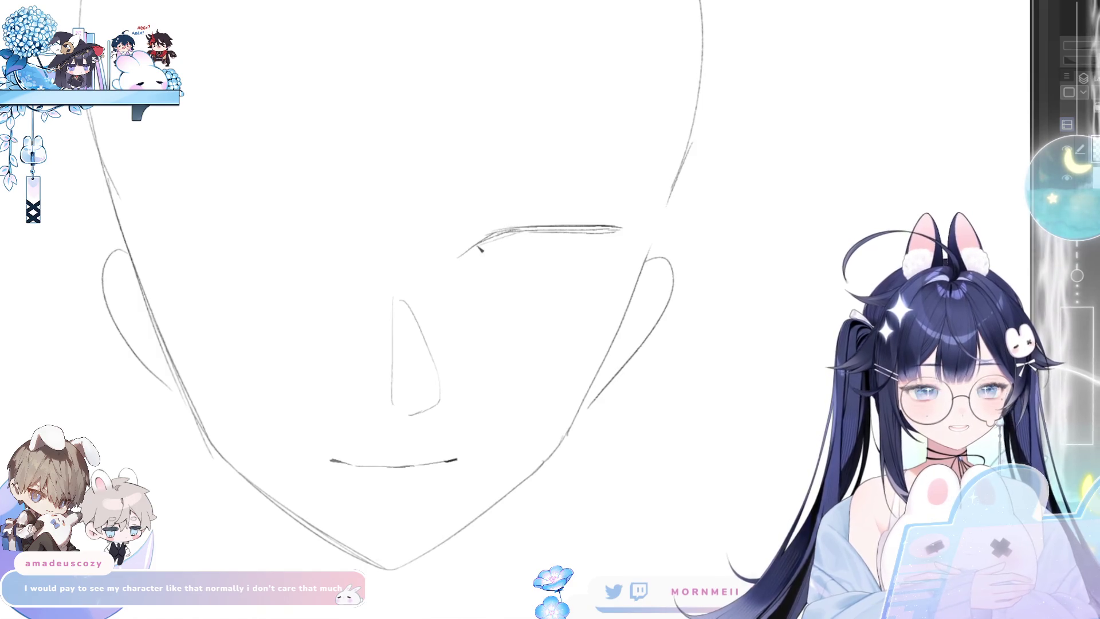
- Go over the eye line with repeated pencil strokes, extending it right, then show the reference illustration
{"action": "scroll", "coordinate": [495, 260], "scroll_direction": "up", "scroll_amount": 2}
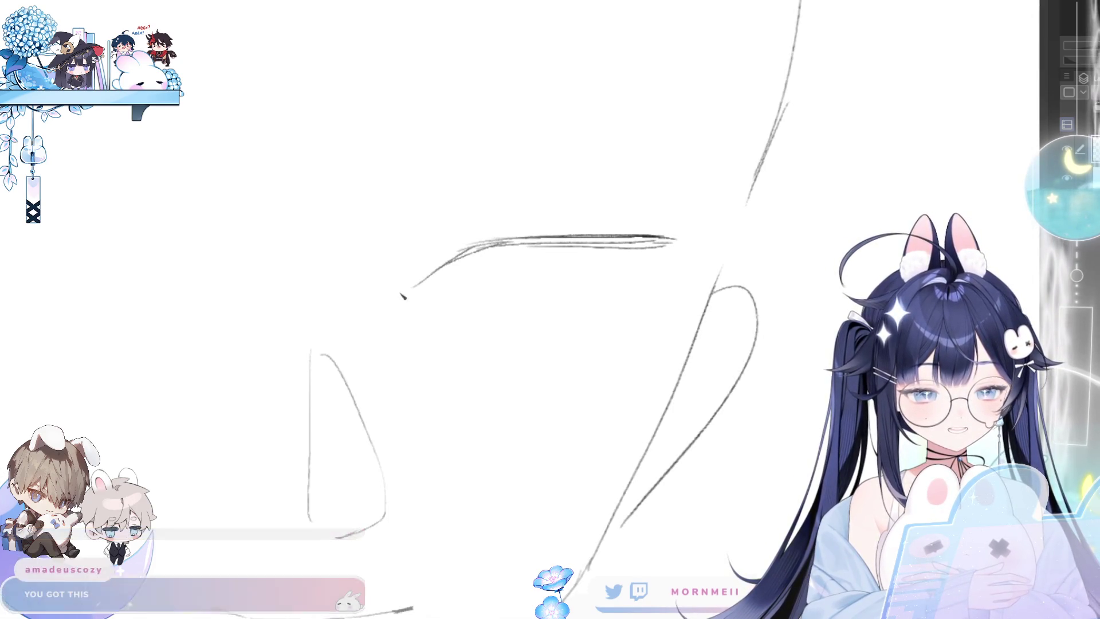
{"action": "mouse_move", "coordinate": [403, 293]}
{"action": "left_mouse_down"}
{"action": "mouse_move", "coordinate": [461, 249]}
{"action": "mouse_move", "coordinate": [543, 242]}
{"action": "left_mouse_up"}
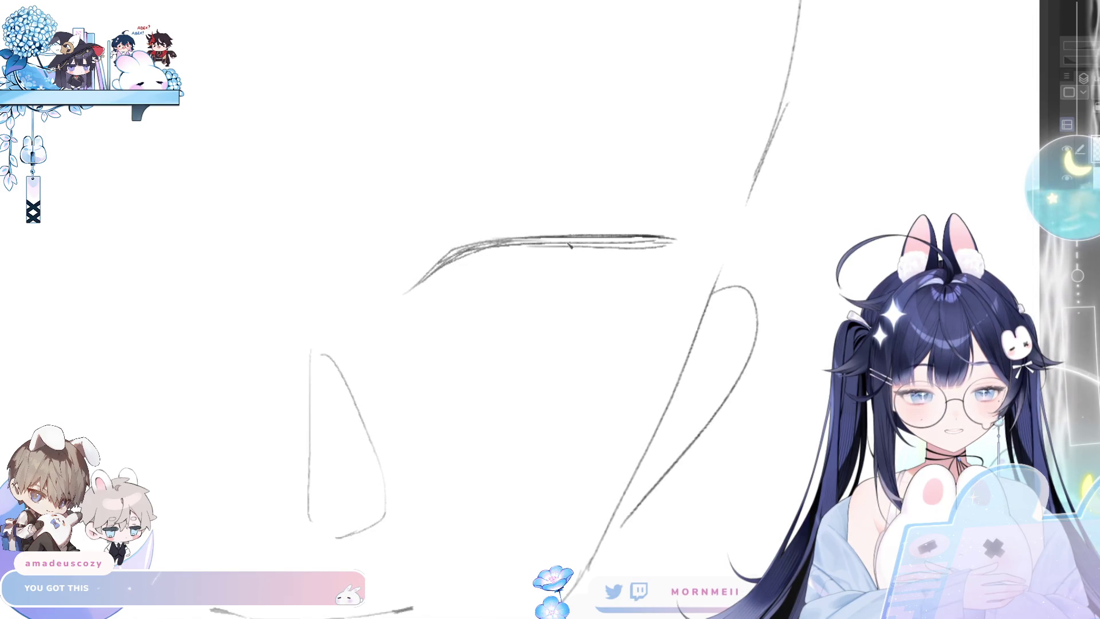
{"action": "left_click_drag", "start_coordinate": [457, 260], "coordinate": [598, 246]}
{"action": "left_click_drag", "start_coordinate": [477, 255], "coordinate": [679, 236]}
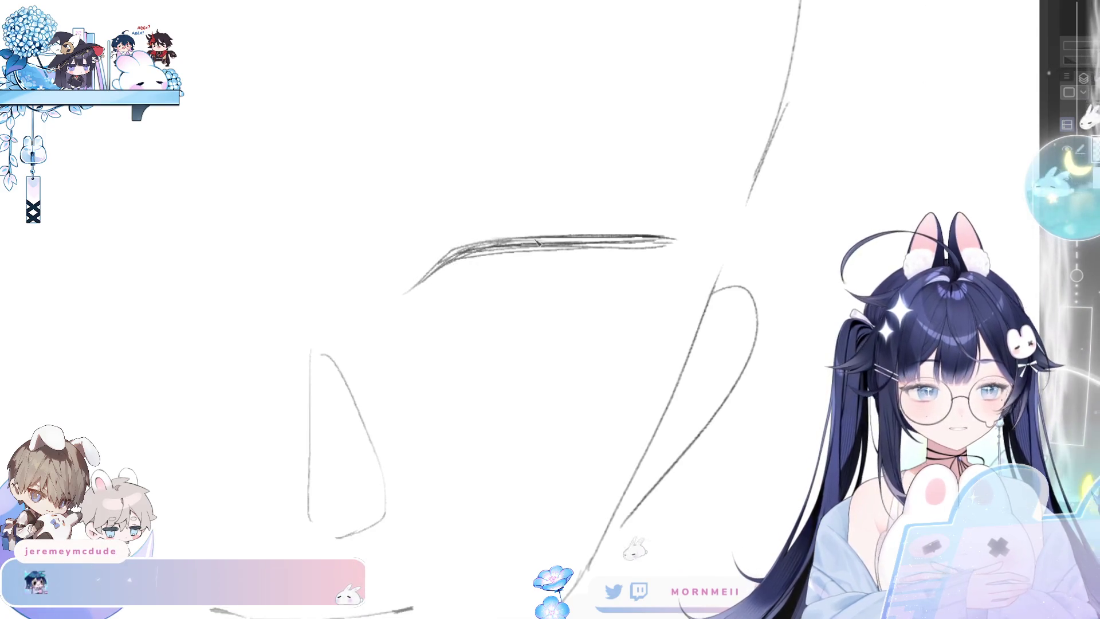
{"action": "left_click_drag", "start_coordinate": [584, 246], "coordinate": [693, 236]}
{"action": "left_click_drag", "start_coordinate": [677, 237], "coordinate": [647, 241]}
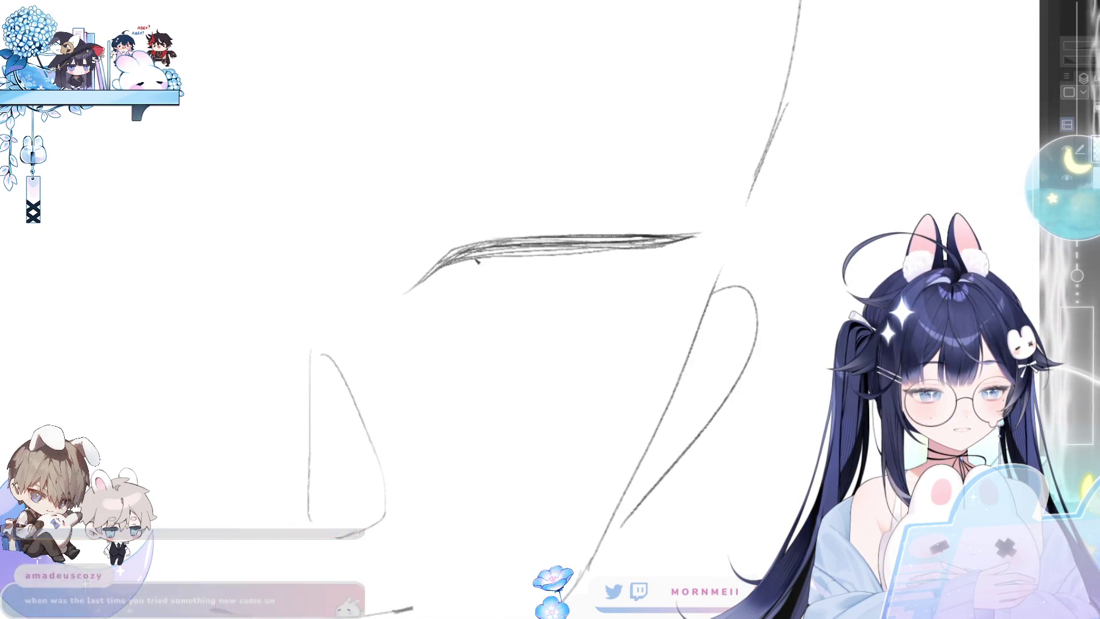
{"action": "left_click_drag", "start_coordinate": [539, 252], "coordinate": [680, 242]}
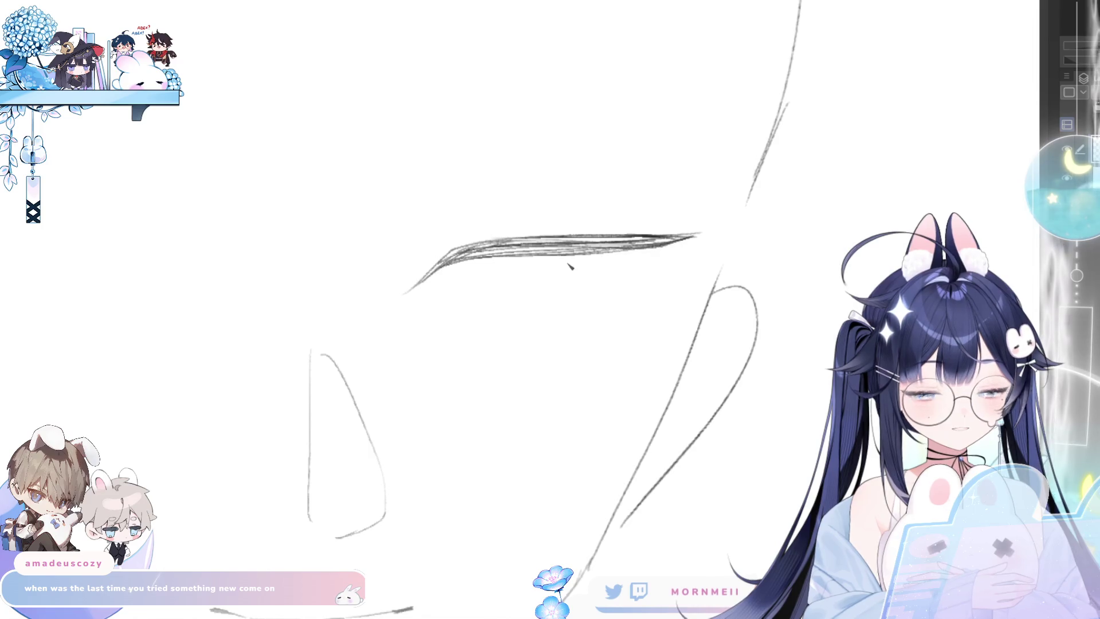
{"action": "left_click", "coordinate": [643, 265], "text": "alt"}
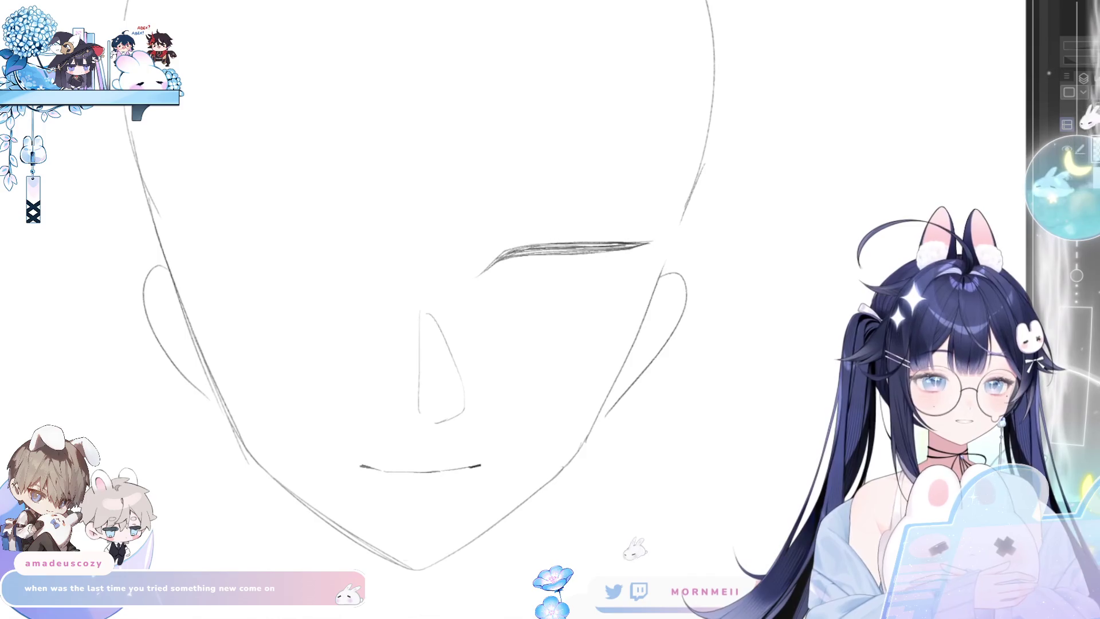
{"action": "key", "text": "Tab"}
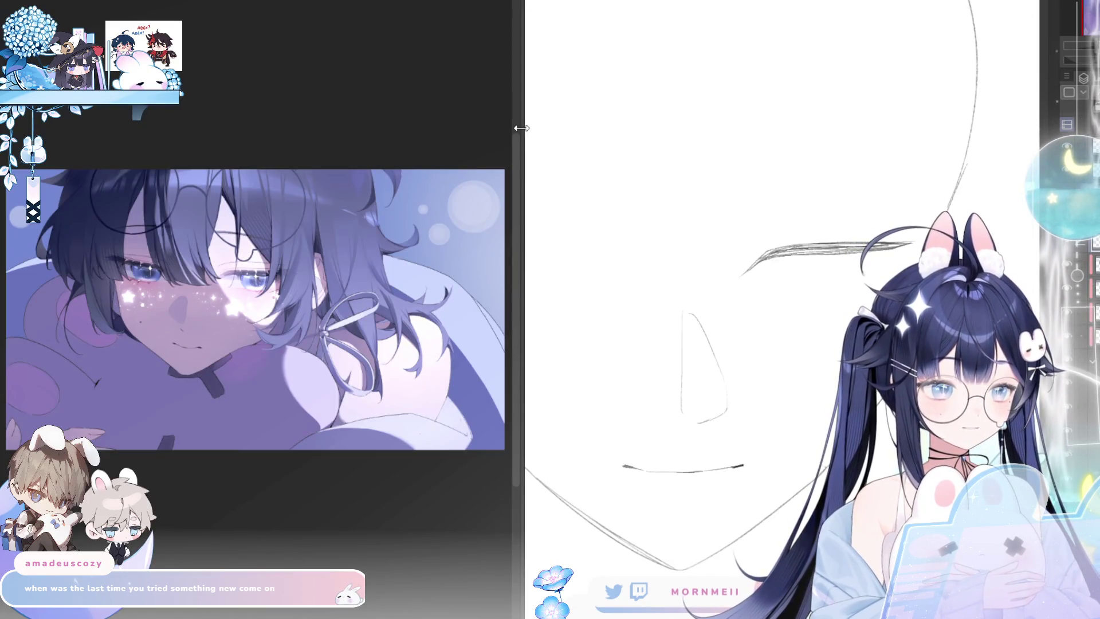
- Resize the Sub View panel and zoom the reference onto the character's eye
{"action": "left_click_drag", "start_coordinate": [521, 128], "coordinate": [205, 129]}
{"action": "scroll", "coordinate": [96, 360], "scroll_direction": "up", "scroll_amount": 3}
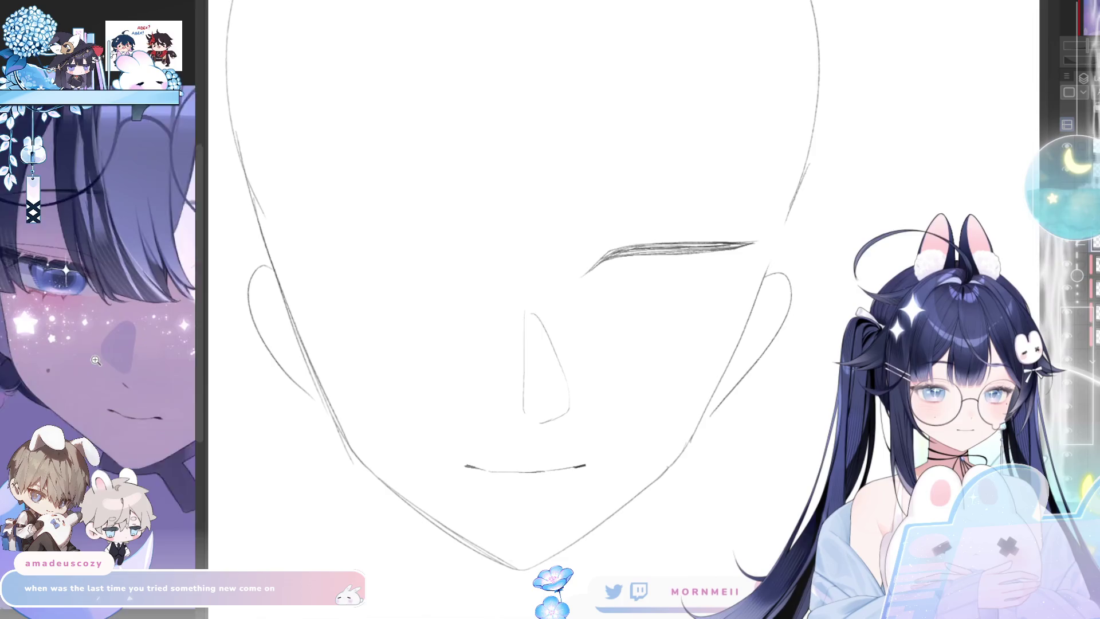
{"action": "left_click_drag", "start_coordinate": [201, 206], "coordinate": [268, 206]}
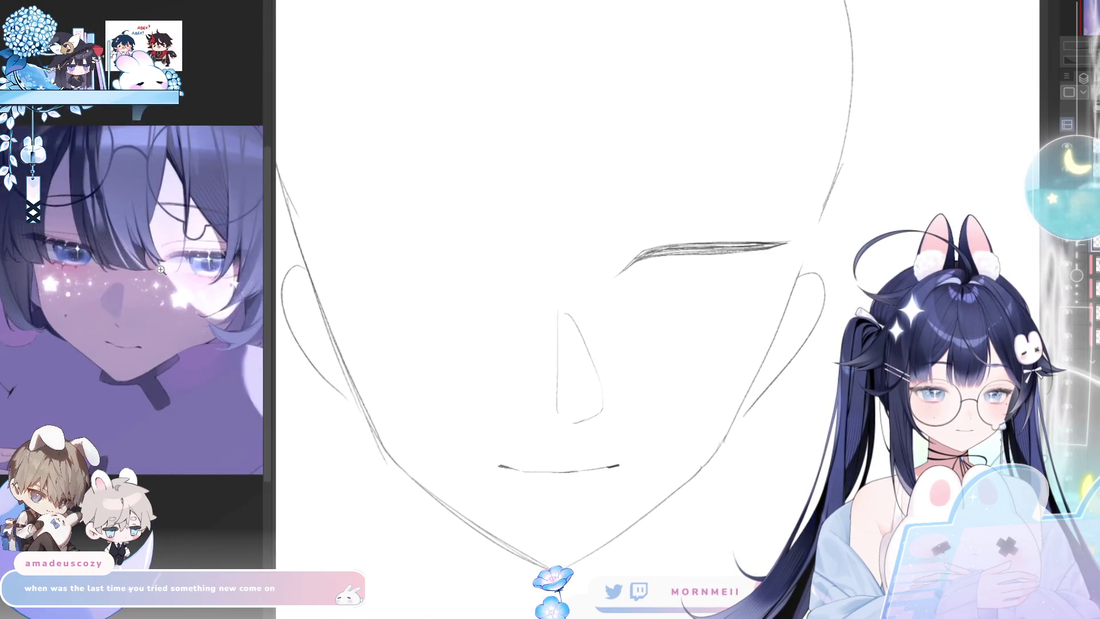
{"action": "scroll", "coordinate": [161, 269], "scroll_direction": "up", "scroll_amount": 2}
{"action": "mouse_move", "coordinate": [195, 378]}
{"action": "left_mouse_down"}
{"action": "mouse_move", "coordinate": [129, 427]}
{"action": "mouse_move", "coordinate": [127, 395]}
{"action": "mouse_move", "coordinate": [148, 383]}
{"action": "mouse_move", "coordinate": [143, 410]}
{"action": "mouse_move", "coordinate": [129, 417]}
{"action": "mouse_move", "coordinate": [133, 394]}
{"action": "left_mouse_up"}
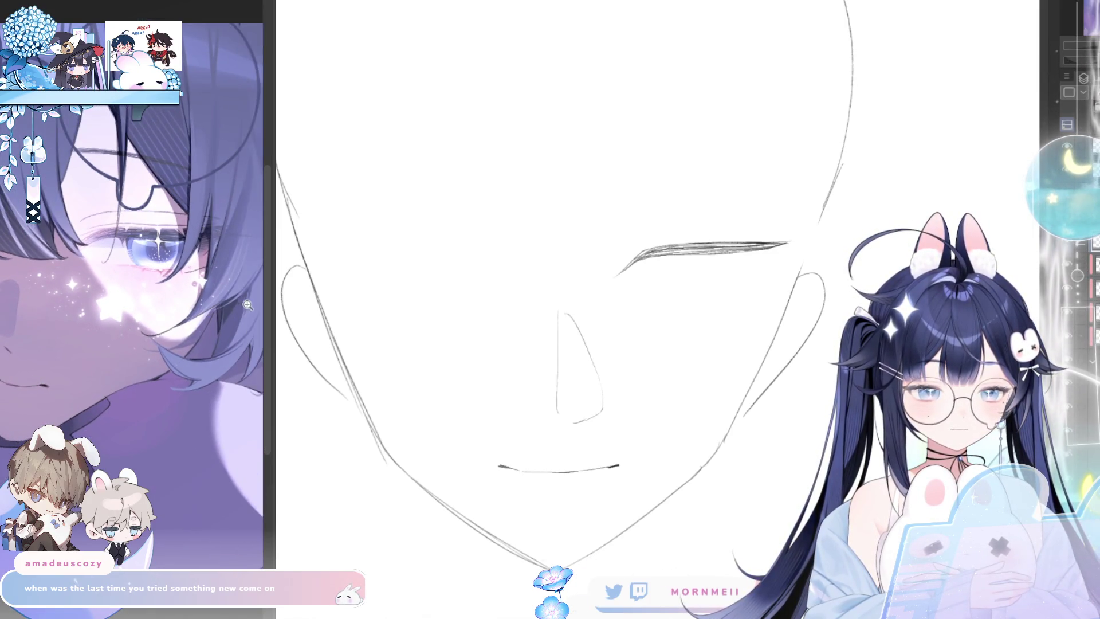
{"action": "left_click_drag", "start_coordinate": [272, 299], "coordinate": [240, 299]}
{"action": "scroll", "coordinate": [100, 352], "scroll_direction": "up", "scroll_amount": 5}
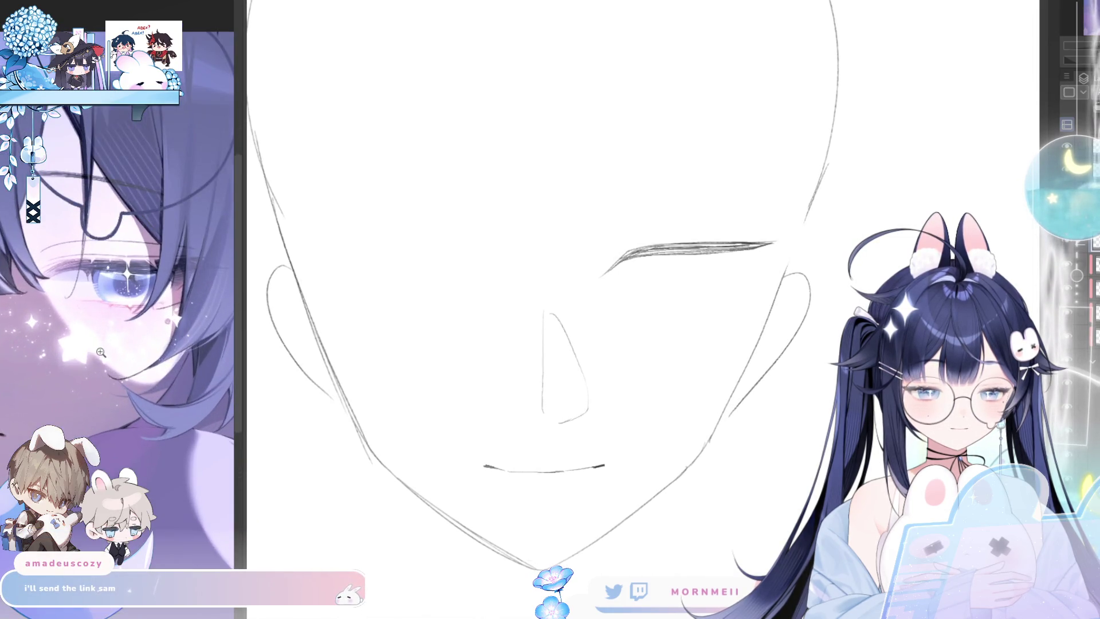
{"action": "scroll", "coordinate": [101, 352], "scroll_direction": "up", "scroll_amount": 1}
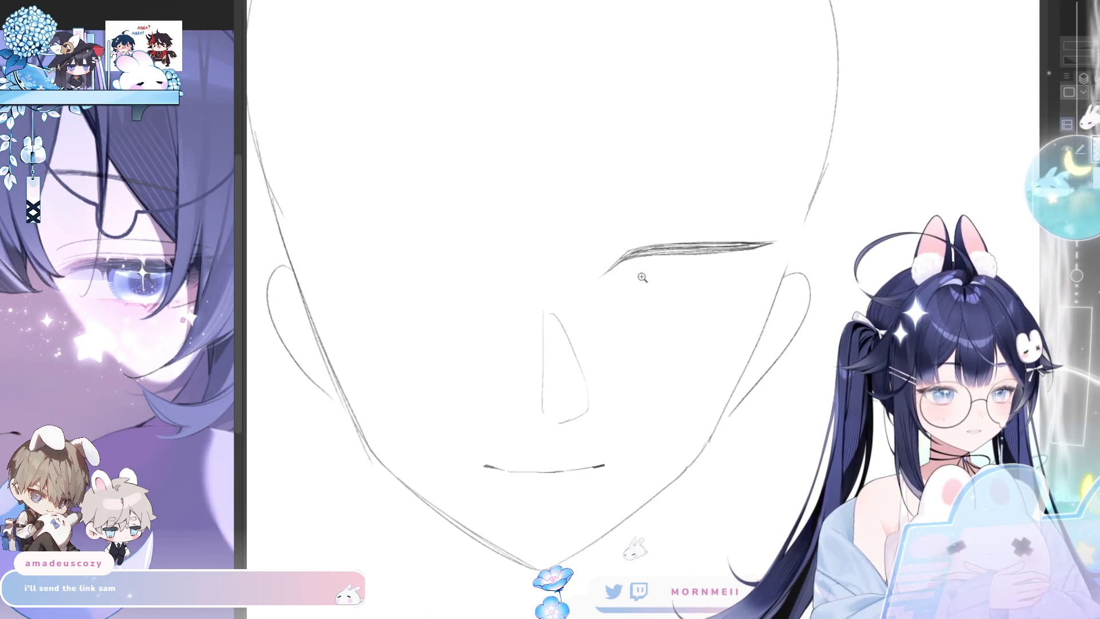
- Enlarge the face sketch in view and try an iris stroke, then undo it
{"action": "mouse_move", "coordinate": [642, 277]}
{"action": "left_mouse_down"}
{"action": "mouse_move", "coordinate": [607, 286]}
{"action": "mouse_move", "coordinate": [729, 299]}
{"action": "mouse_move", "coordinate": [552, 355]}
{"action": "left_mouse_up"}
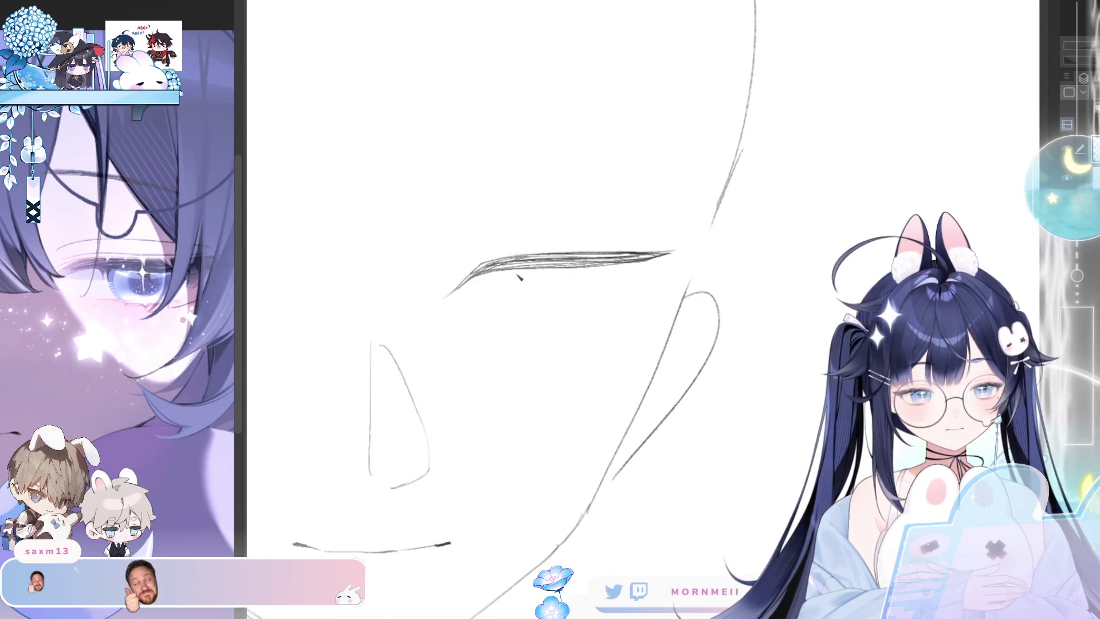
{"action": "left_click_drag", "start_coordinate": [530, 278], "coordinate": [573, 283]}
{"action": "key", "text": "ctrl+z"}
- Try several trial strokes around the eye, undoing each one
{"action": "left_click_drag", "start_coordinate": [722, 287], "coordinate": [683, 286]}
{"action": "key", "text": "ctrl+z"}
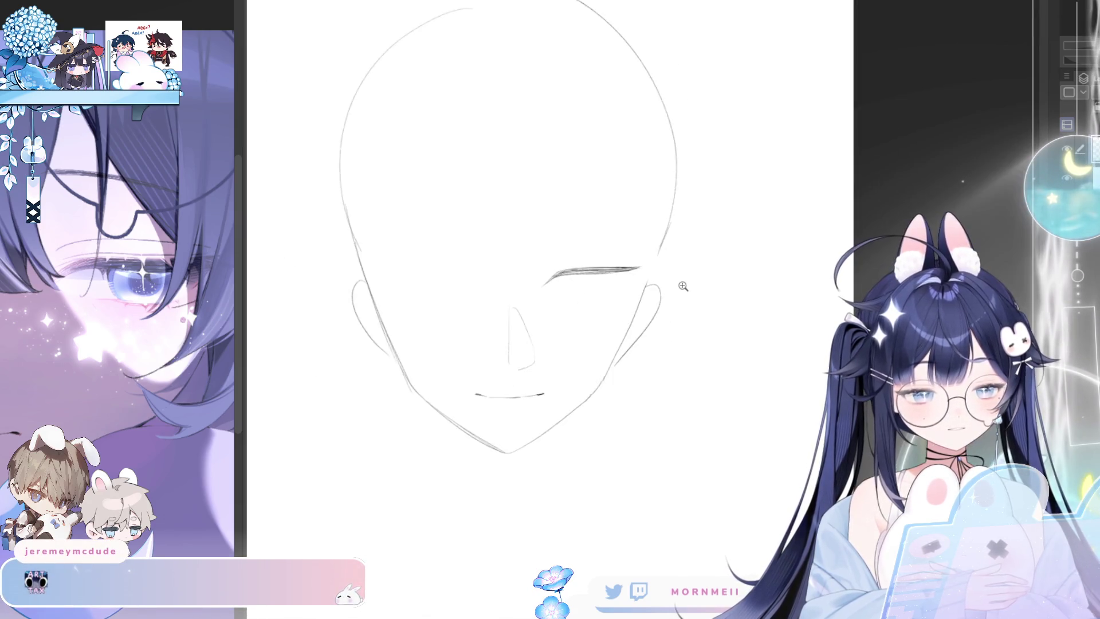
{"action": "left_click", "coordinate": [682, 286]}
{"action": "left_click_drag", "start_coordinate": [564, 281], "coordinate": [593, 292]}
{"action": "key", "text": "ctrl+z"}
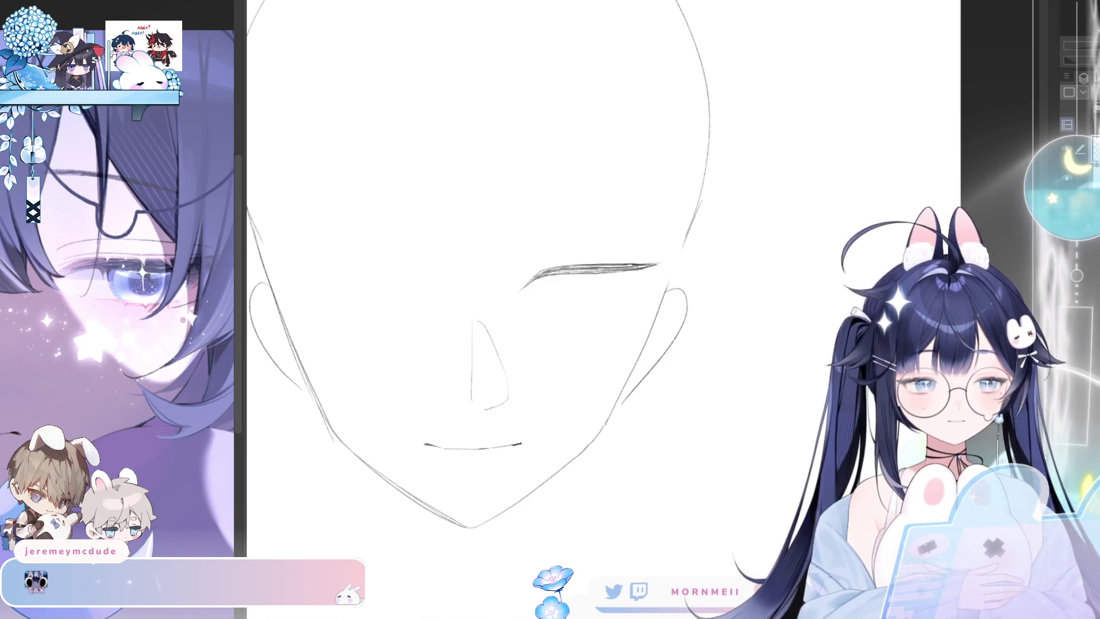
{"action": "left_click_drag", "start_coordinate": [547, 313], "coordinate": [586, 276]}
{"action": "key", "text": "ctrl+z"}
{"action": "key", "text": "ctrl+z"}
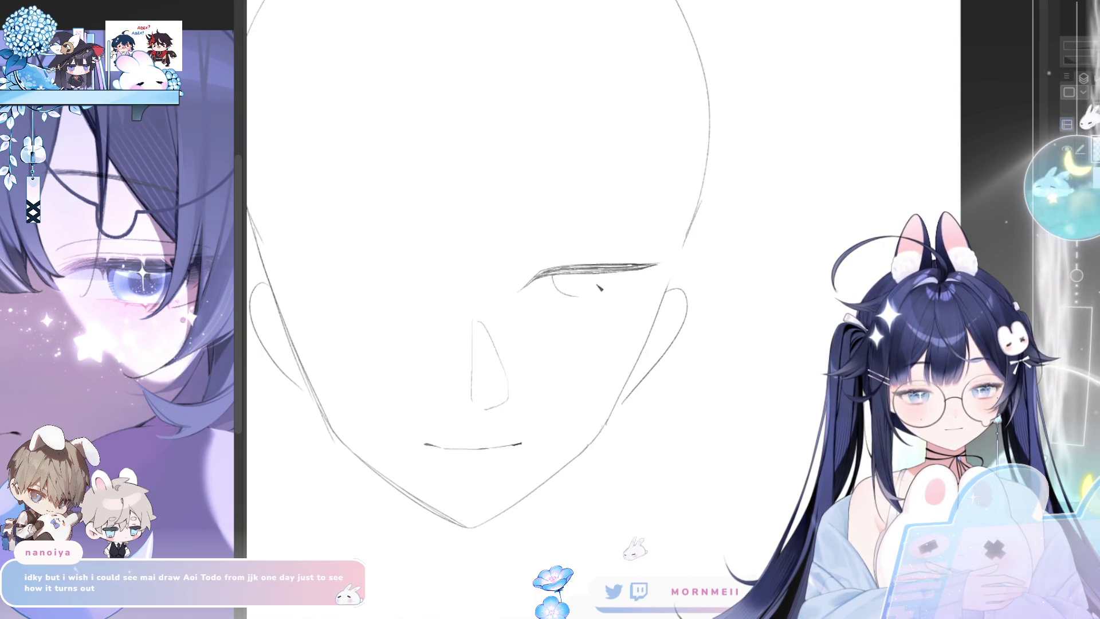
{"action": "mouse_move", "coordinate": [551, 278]}
{"action": "left_mouse_down"}
{"action": "mouse_move", "coordinate": [582, 308]}
{"action": "mouse_move", "coordinate": [618, 308]}
{"action": "left_mouse_up"}
{"action": "key", "text": "ctrl+z"}
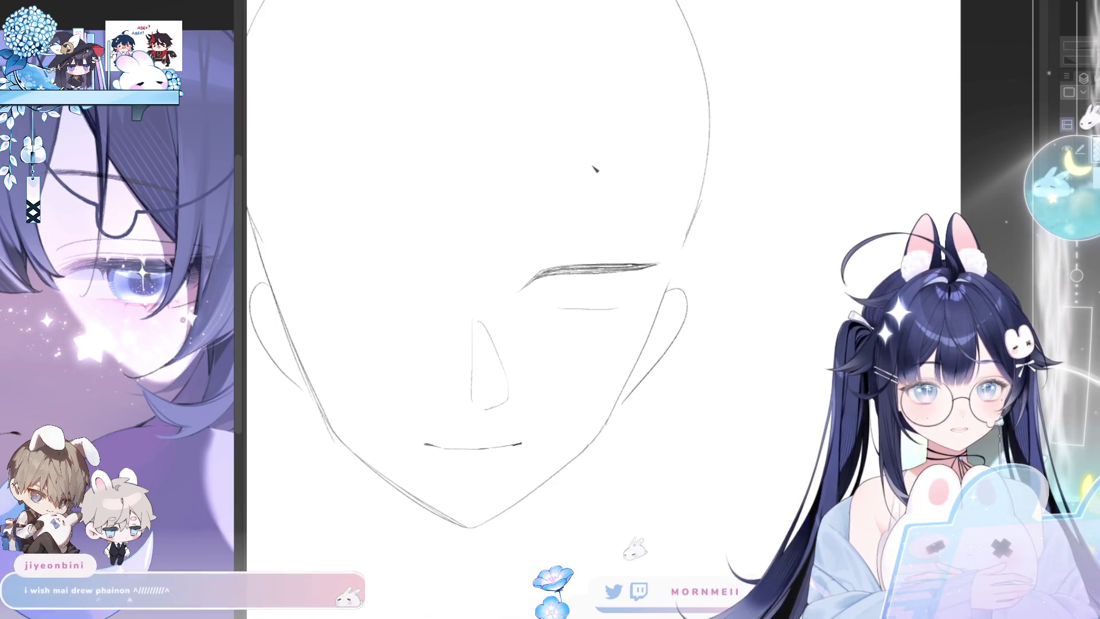
{"action": "key", "text": "ctrl+z"}
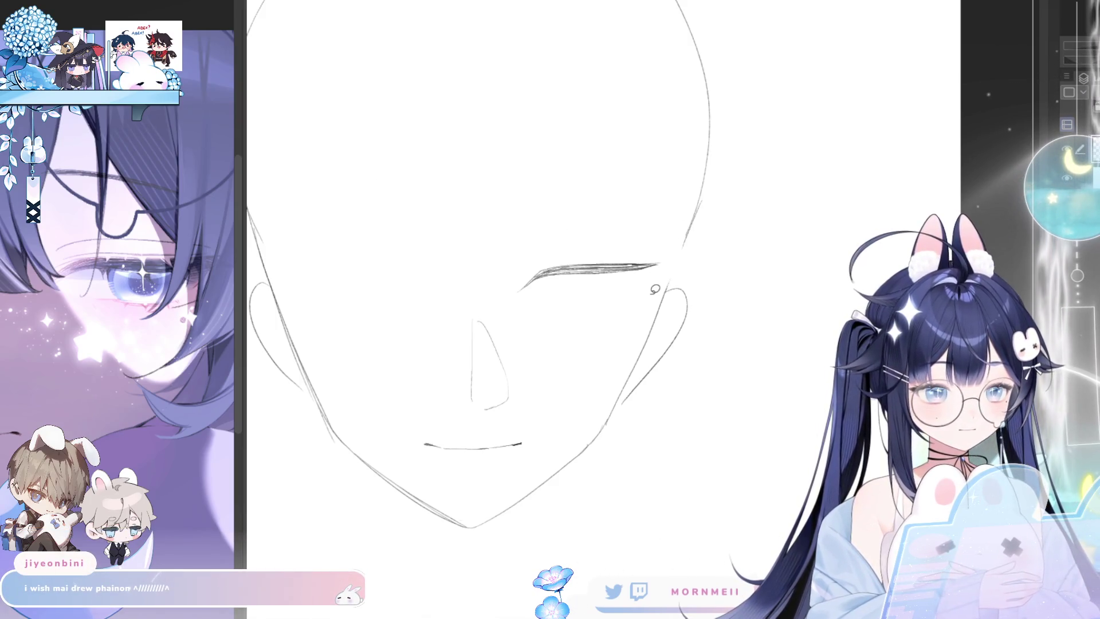
- Draw a sharp diagonal at the eye's outer corner
{"action": "mouse_move", "coordinate": [620, 321]}
{"action": "left_mouse_down"}
{"action": "mouse_move", "coordinate": [676, 255]}
{"action": "mouse_move", "coordinate": [544, 318]}
{"action": "mouse_move", "coordinate": [667, 275]}
{"action": "left_mouse_up"}
{"action": "key", "text": "m"}
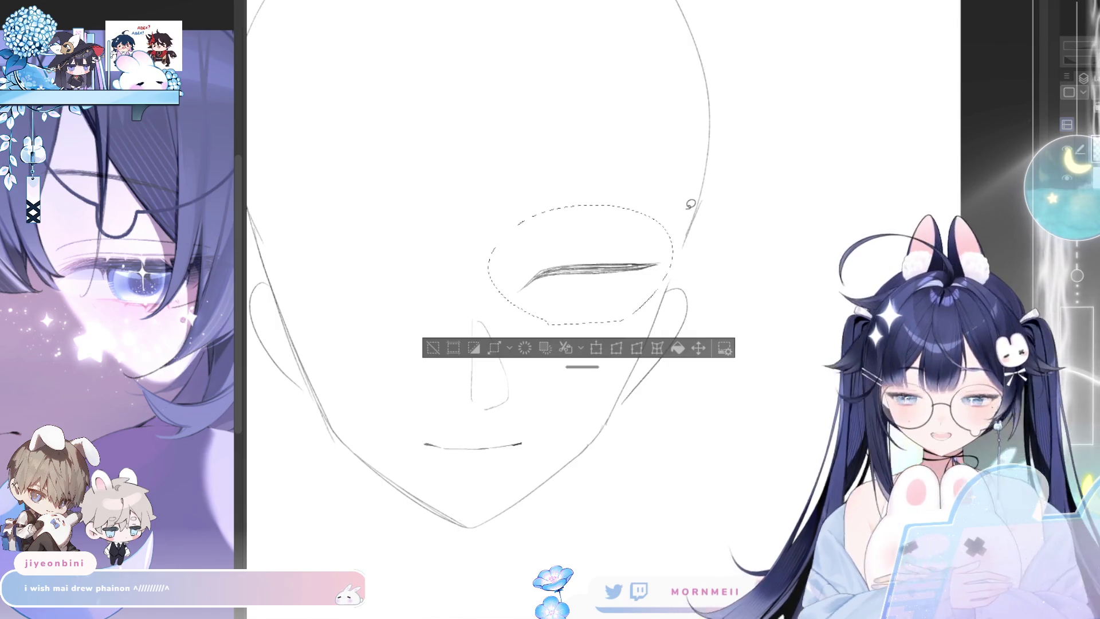
{"action": "key", "text": "ctrl+d"}
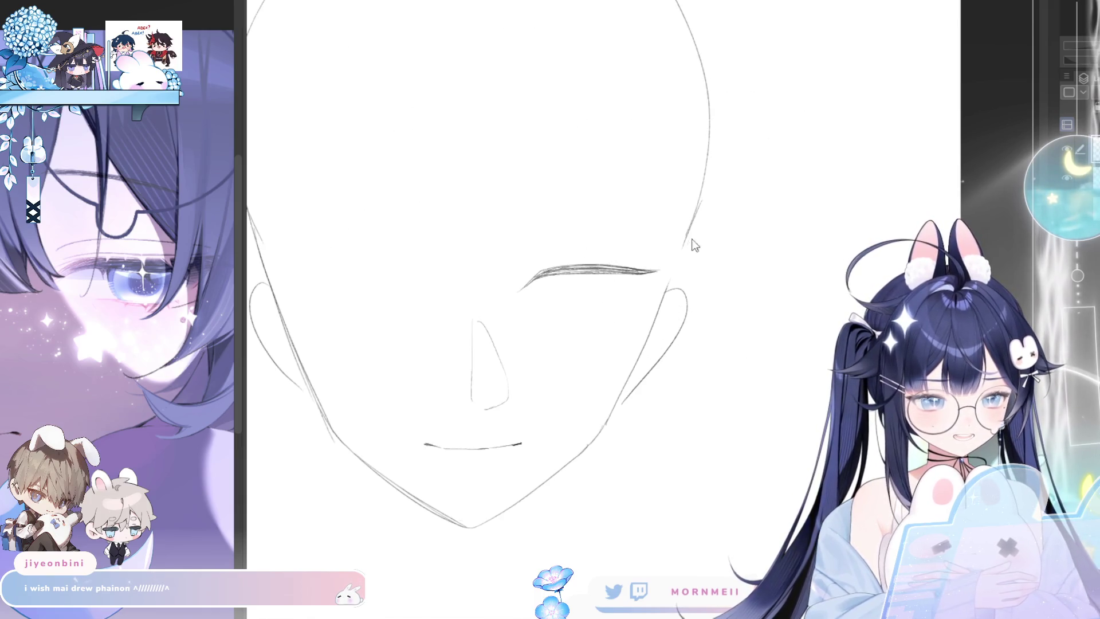
{"action": "key", "text": "ctrl+z"}
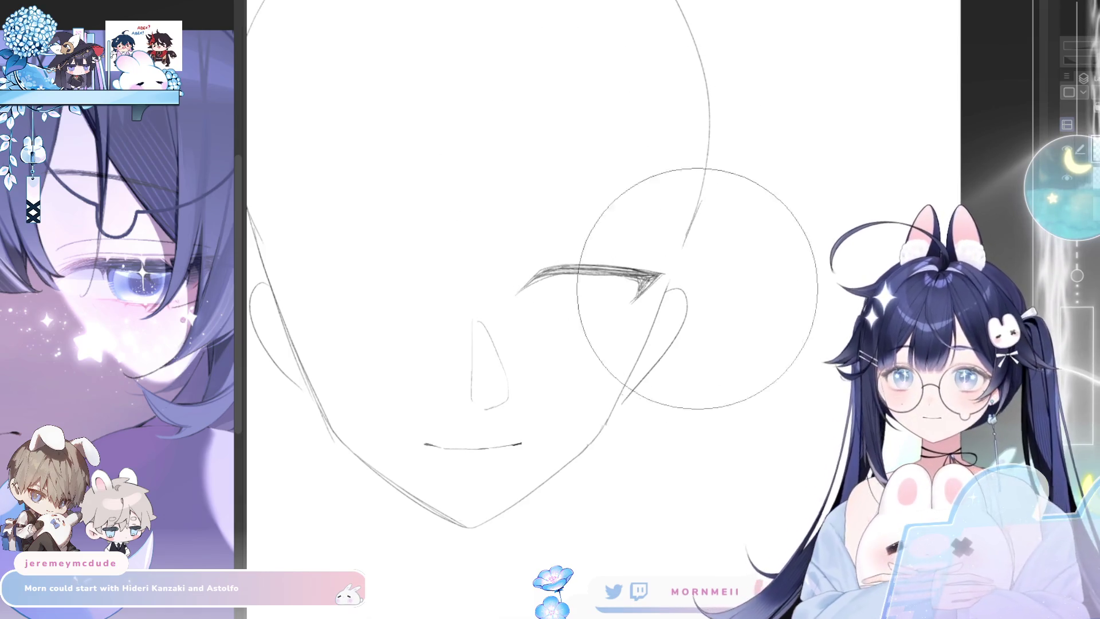
- Set a smaller brush size, zoom in, and darken the eye line with pen strokes
{"action": "left_click_drag", "start_coordinate": [712, 289], "coordinate": [678, 316]}
{"action": "key", "text": "p"}
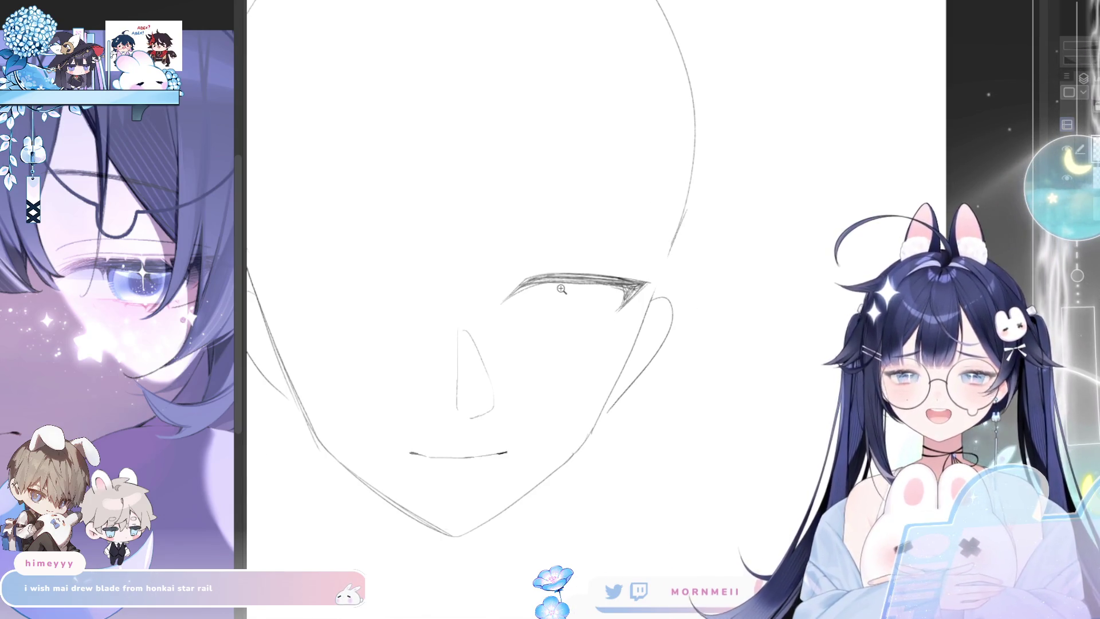
{"action": "left_click_drag", "start_coordinate": [561, 290], "coordinate": [604, 271]}
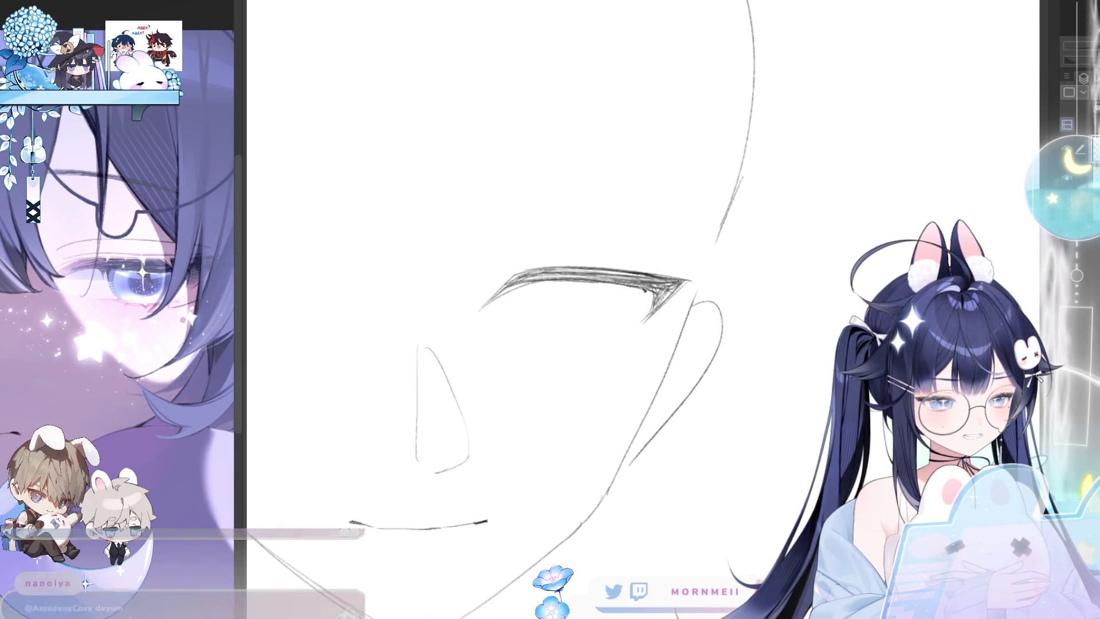
{"action": "left_click_drag", "start_coordinate": [547, 277], "coordinate": [587, 271]}
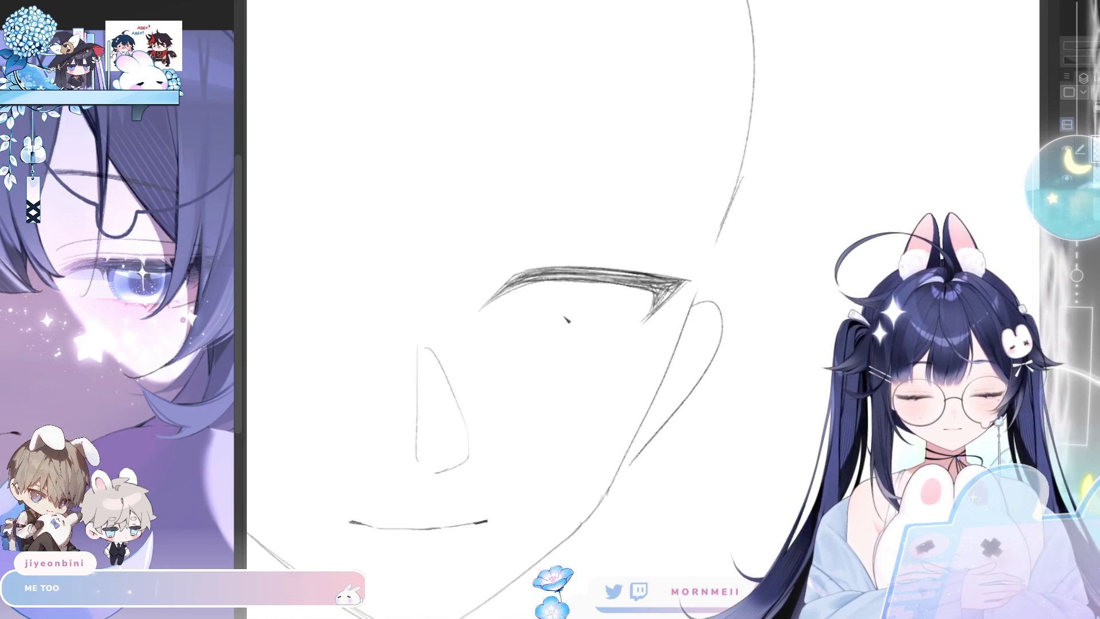
- Sketch the lower eyelid line and outline the inner eye corner
{"action": "left_click_drag", "start_coordinate": [532, 337], "coordinate": [567, 335]}
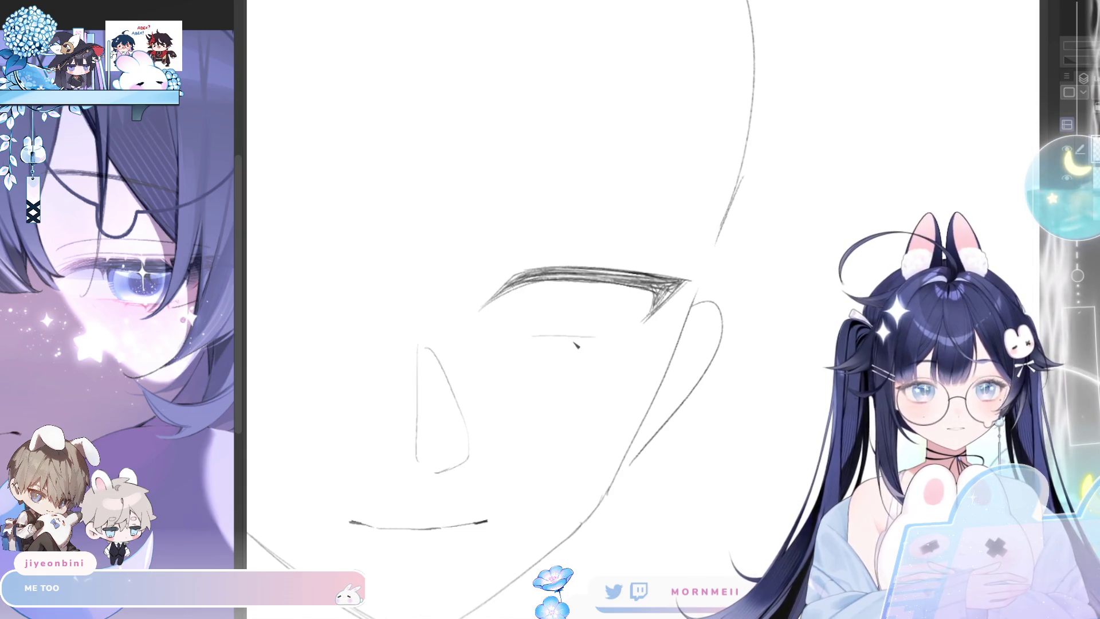
{"action": "left_click_drag", "start_coordinate": [544, 338], "coordinate": [598, 338]}
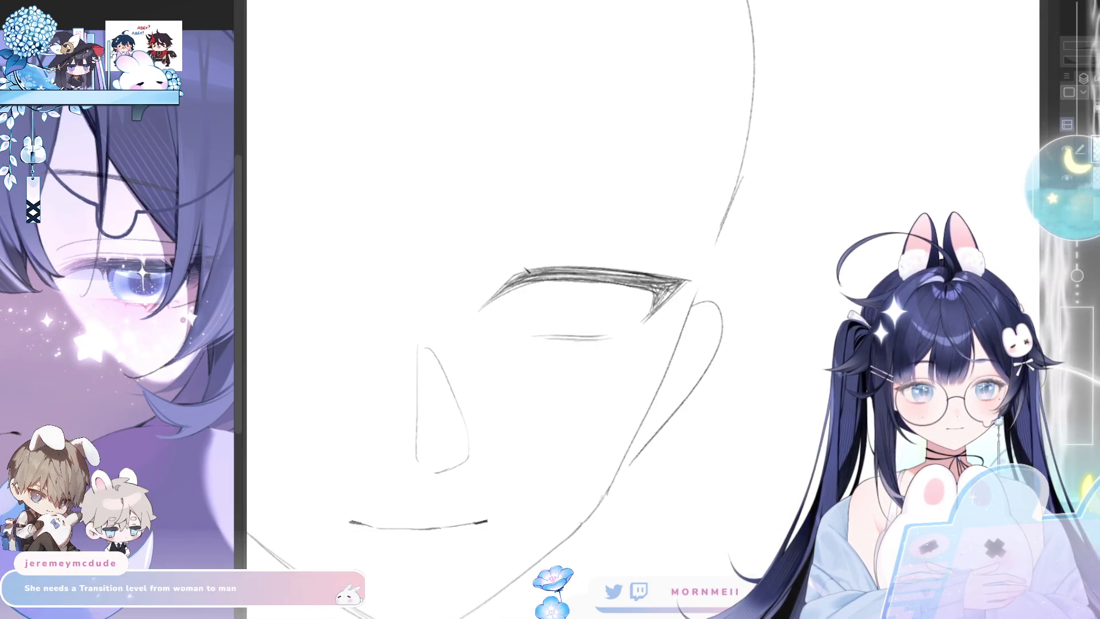
{"action": "left_click_drag", "start_coordinate": [526, 290], "coordinate": [538, 331]}
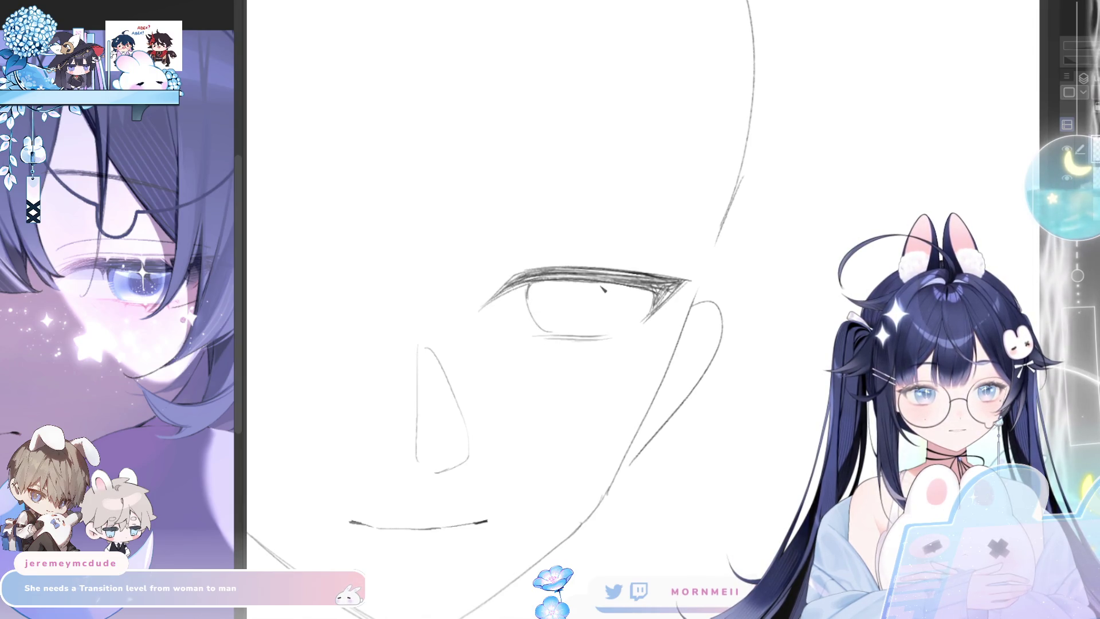
- Draw the rounded iris curve inside the eye
{"action": "scroll", "coordinate": [634, 241], "scroll_direction": "down", "scroll_amount": 2}
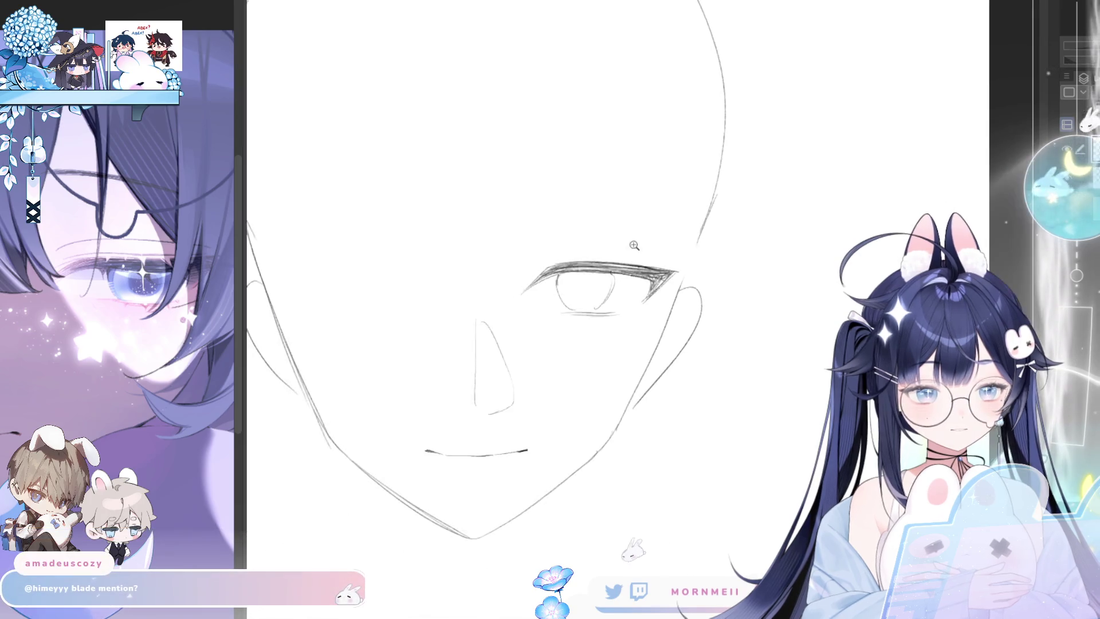
{"action": "key", "text": "h"}
{"action": "key", "text": "h"}
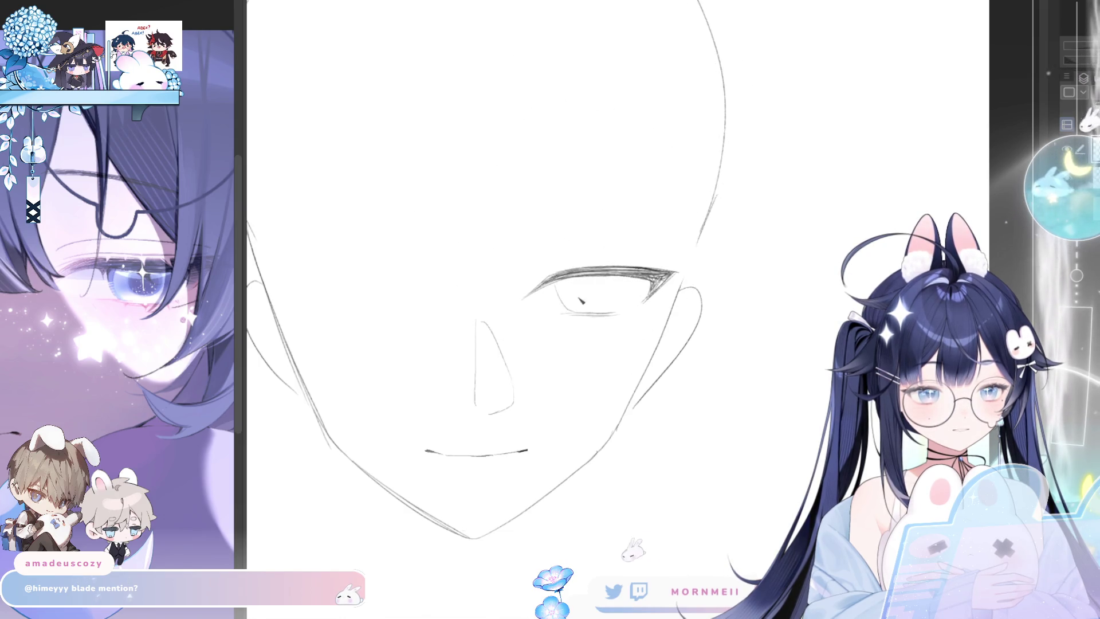
{"action": "left_click_drag", "start_coordinate": [562, 285], "coordinate": [611, 294]}
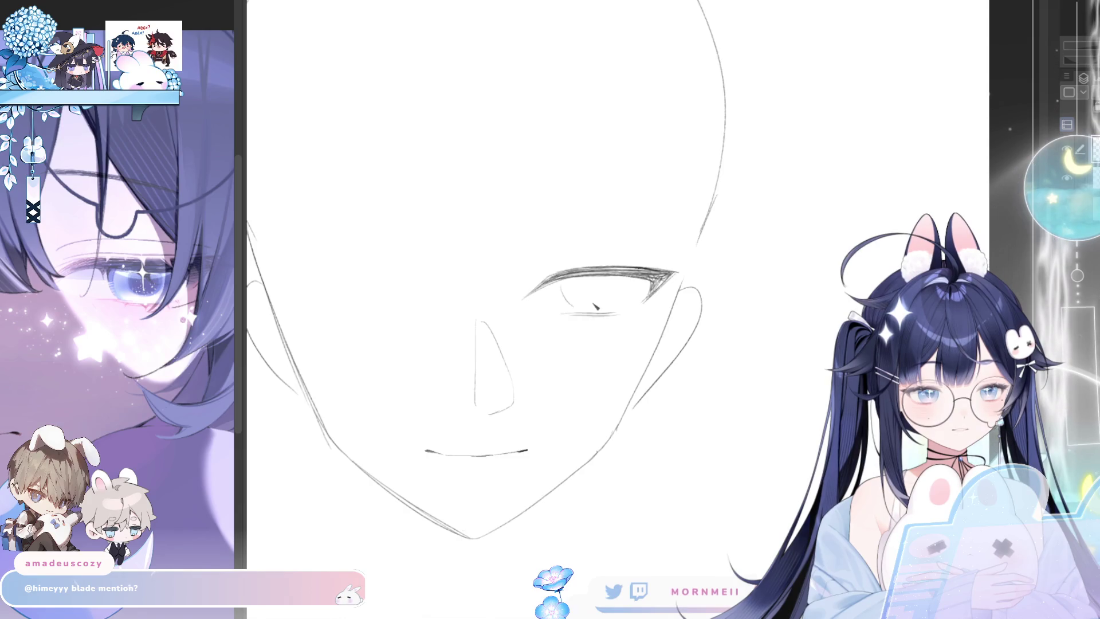
- Remove the stray tick inside the eye and add a short dark stroke at its corner
{"action": "key", "text": "h"}
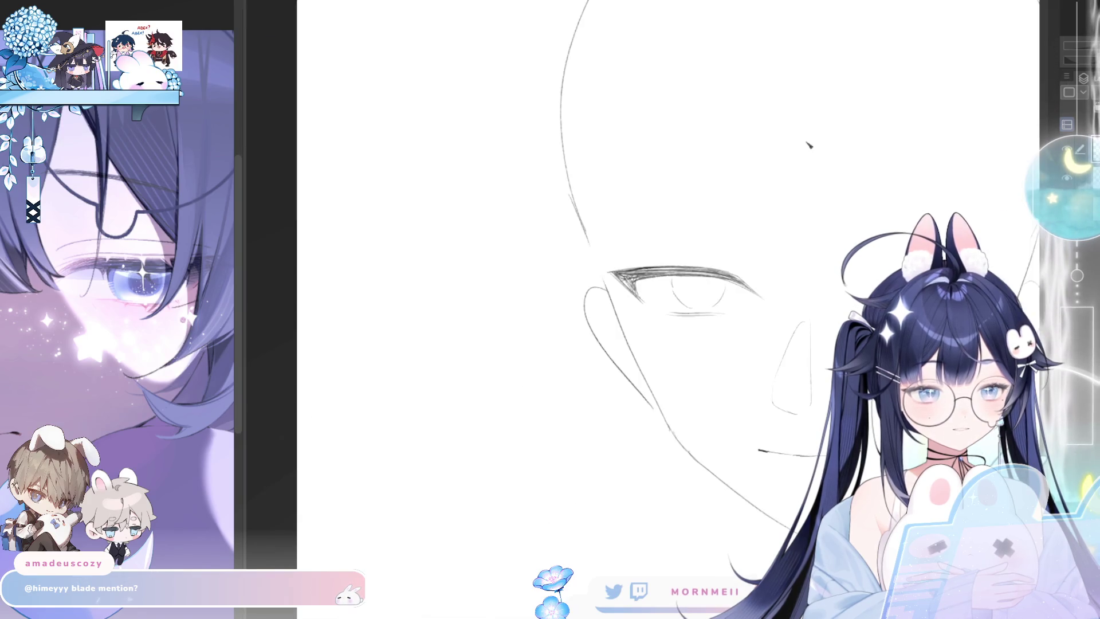
{"action": "key", "text": "h"}
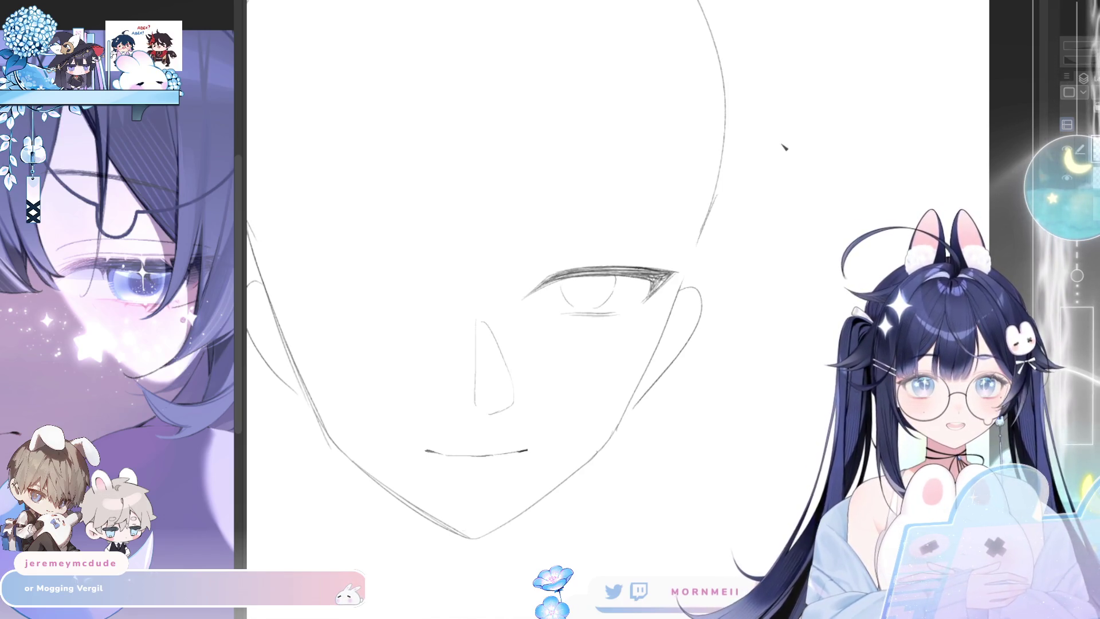
{"action": "key", "text": "ctrl+z"}
{"action": "left_click_drag", "start_coordinate": [528, 292], "coordinate": [536, 298]}
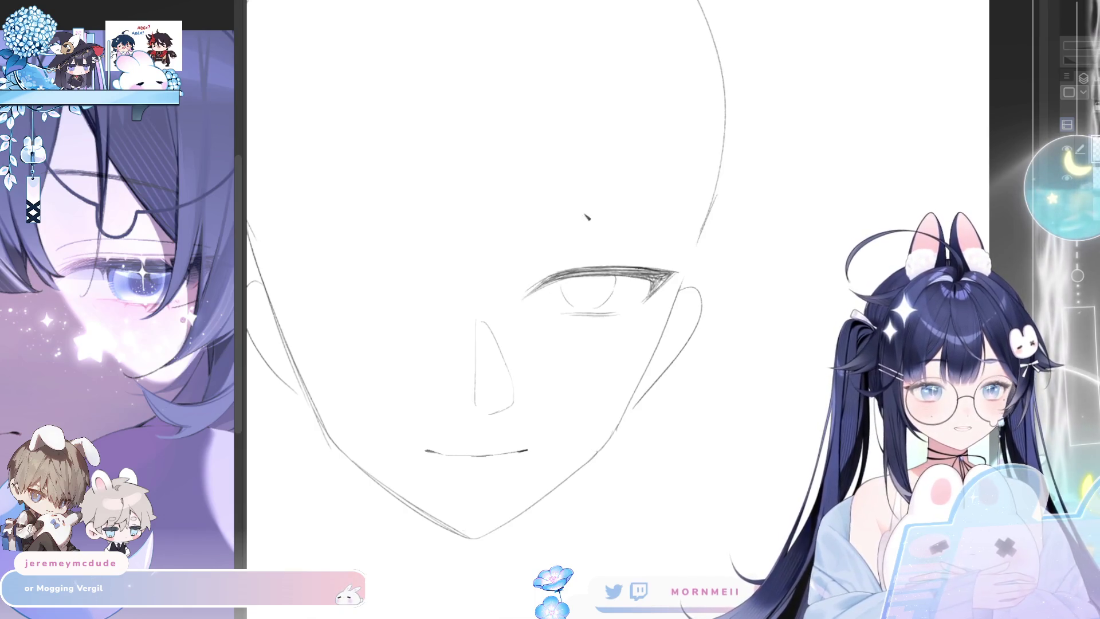
- Erase the mouth line, mirroring the canvas to check proportions
{"action": "key", "text": "h"}
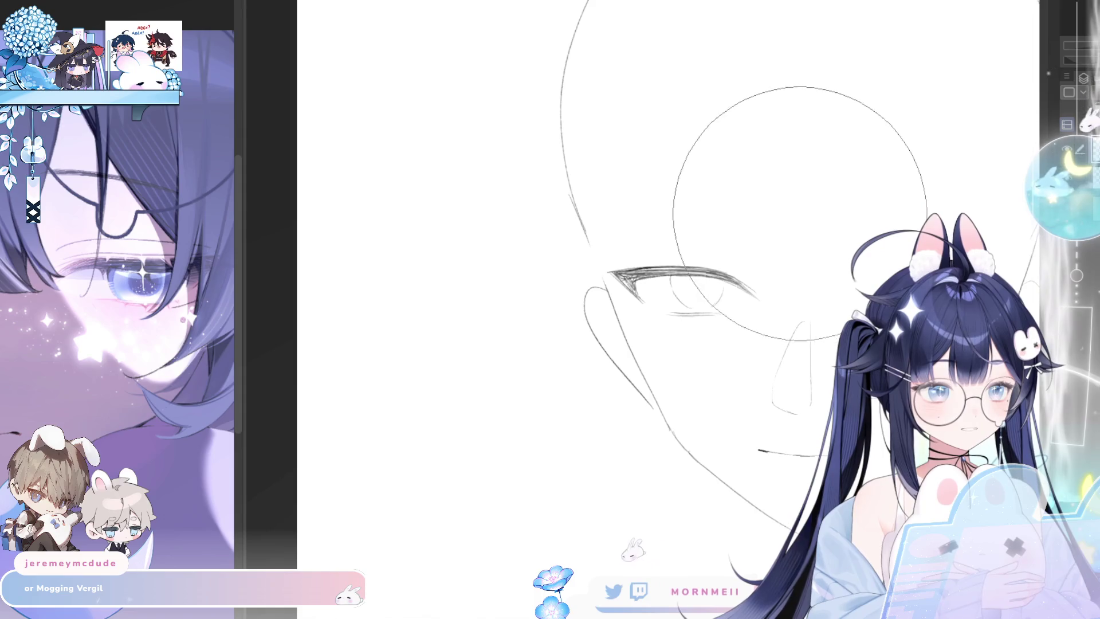
{"action": "key", "text": "h"}
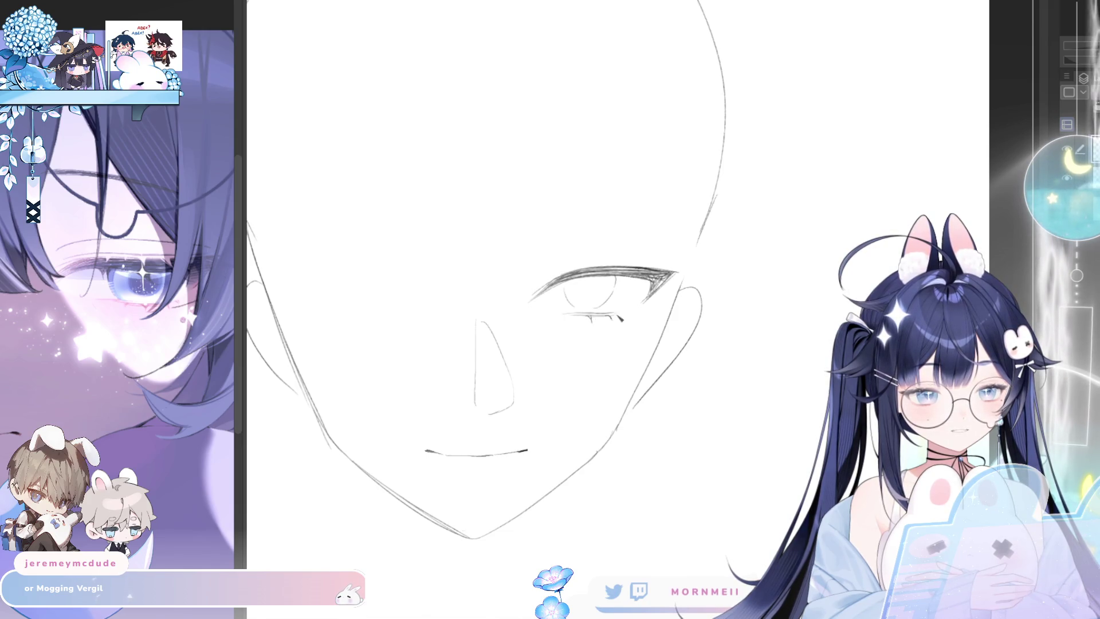
{"action": "key", "text": "h"}
{"action": "key", "text": "h"}
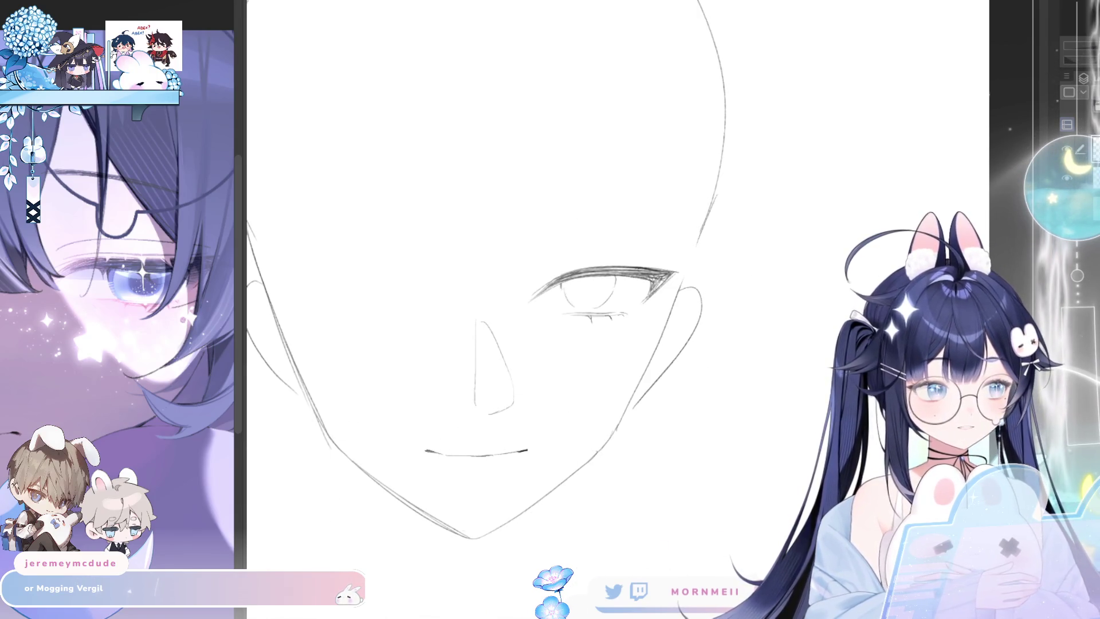
{"action": "left_click_drag", "start_coordinate": [442, 405], "coordinate": [572, 398]}
{"action": "key", "text": "h"}
{"action": "key", "text": "h"}
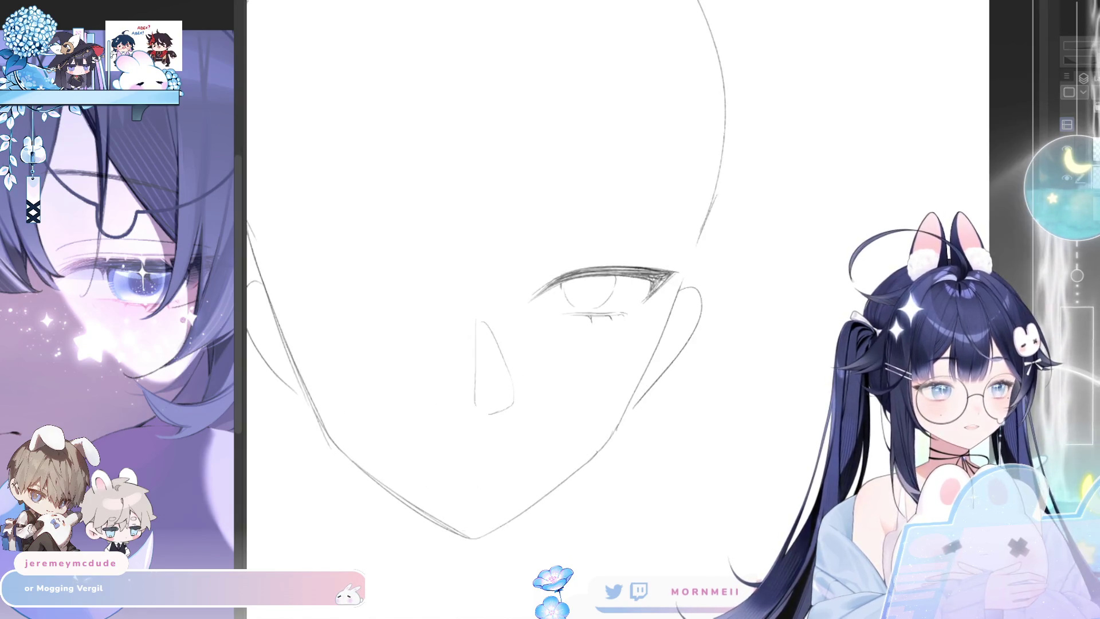
{"action": "left_click_drag", "start_coordinate": [621, 259], "coordinate": [610, 267]}
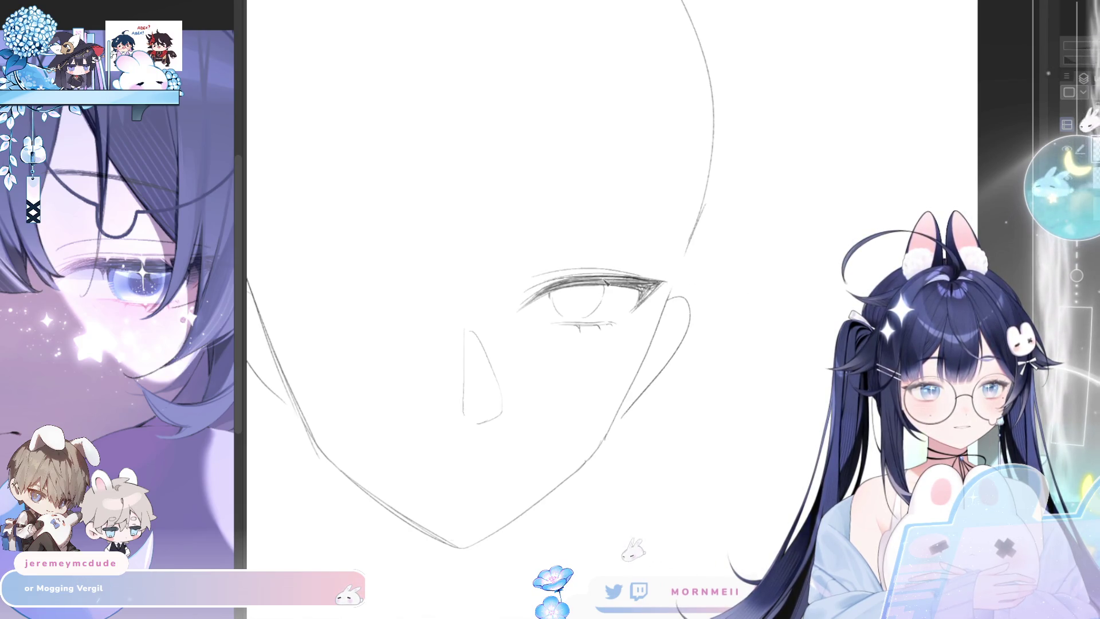
{"action": "key", "text": "h"}
{"action": "key", "text": "h"}
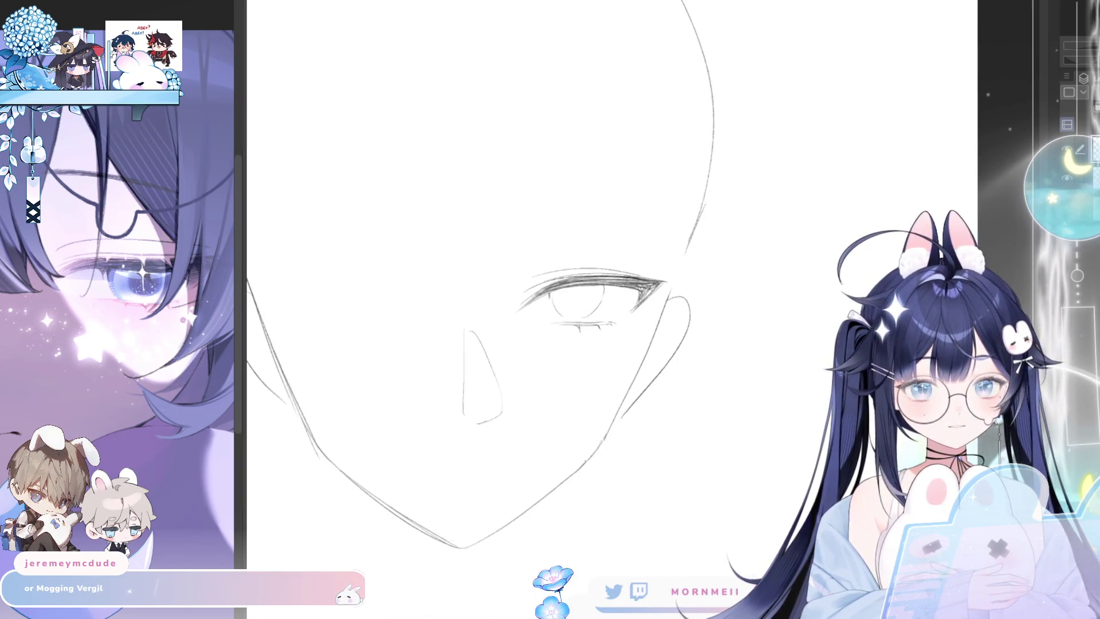
- Resize the brush and draw a thin eyebrow stroke above the eye, retrying it
{"action": "mouse_move", "coordinate": [630, 114]}
{"action": "left_mouse_down"}
{"action": "mouse_move", "coordinate": [834, 307]}
{"action": "mouse_move", "coordinate": [905, 391]}
{"action": "left_mouse_up"}
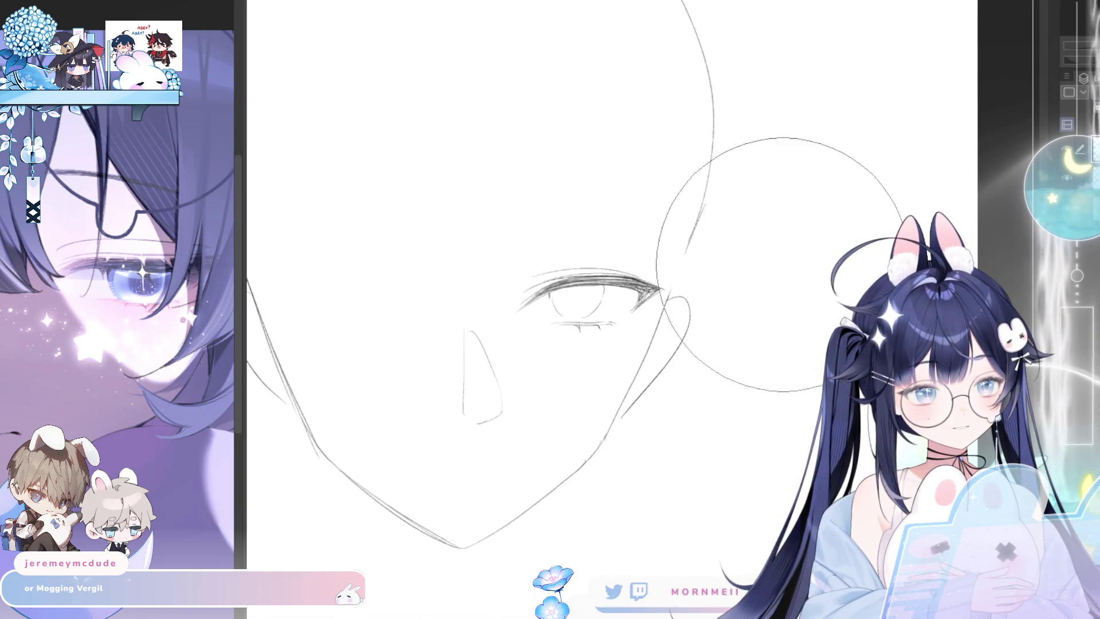
{"action": "key", "text": "h"}
{"action": "key", "text": "h"}
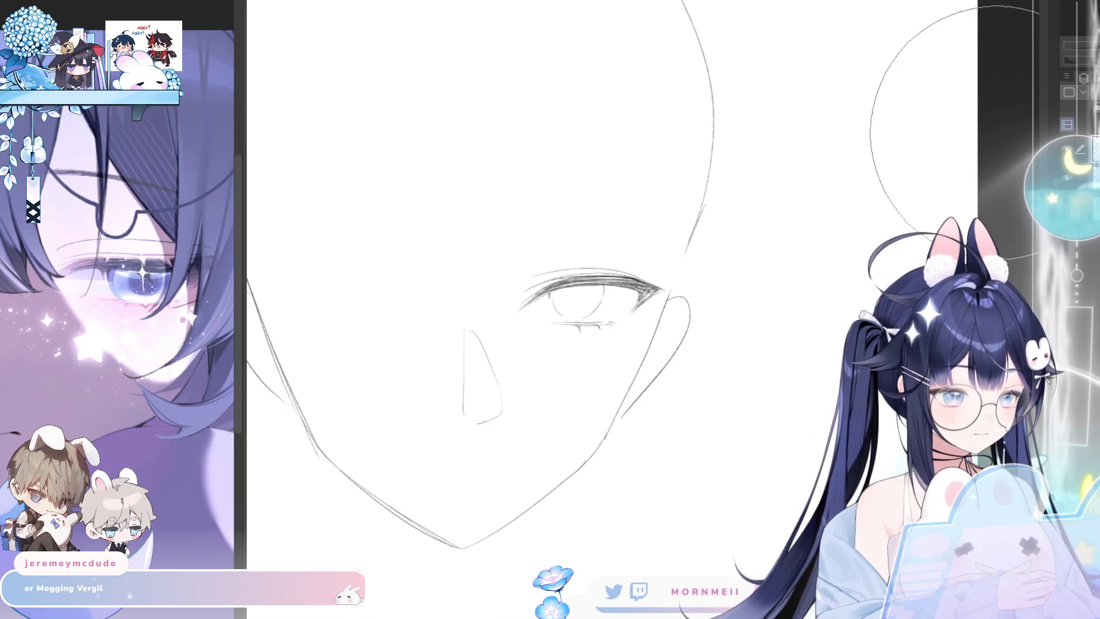
{"action": "mouse_move", "coordinate": [488, 250]}
{"action": "left_mouse_down"}
{"action": "mouse_move", "coordinate": [651, 246]}
{"action": "mouse_move", "coordinate": [519, 247]}
{"action": "left_mouse_up"}
{"action": "key", "text": "ctrl+z"}
{"action": "key", "text": "ctrl+z"}
{"action": "mouse_move", "coordinate": [646, 241]}
{"action": "left_mouse_down"}
{"action": "mouse_move", "coordinate": [489, 243]}
{"action": "mouse_move", "coordinate": [610, 239]}
{"action": "left_mouse_up"}
{"action": "key", "text": "ctrl+z"}
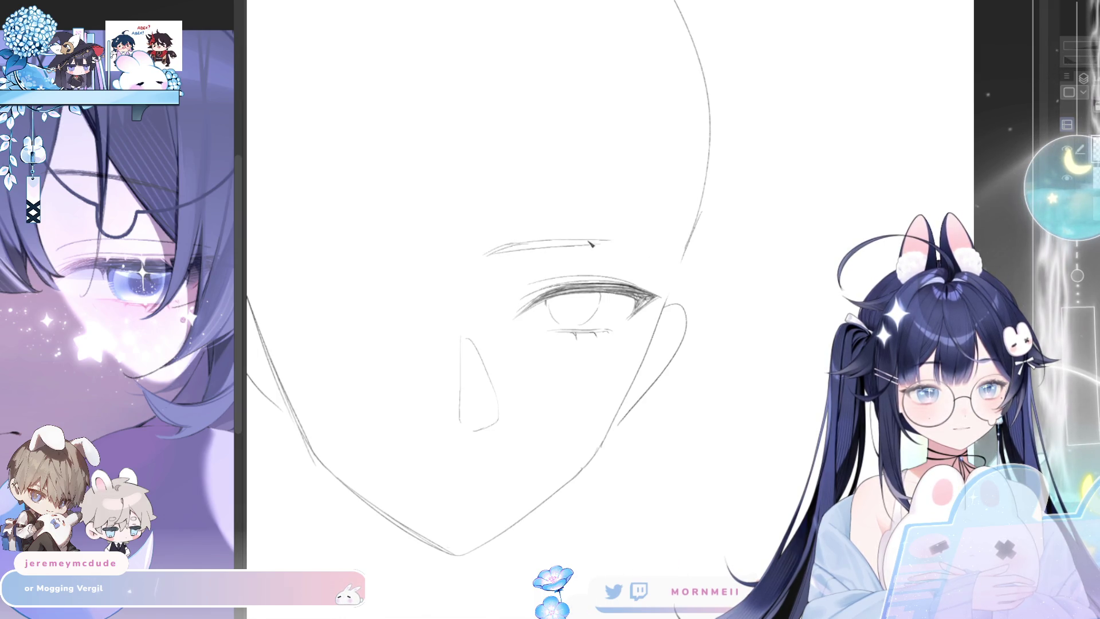
- Redraw the eyebrow so it reaches further right toward the face edge
{"action": "key", "text": "ctrl+z"}
{"action": "left_click_drag", "start_coordinate": [486, 253], "coordinate": [596, 243]}
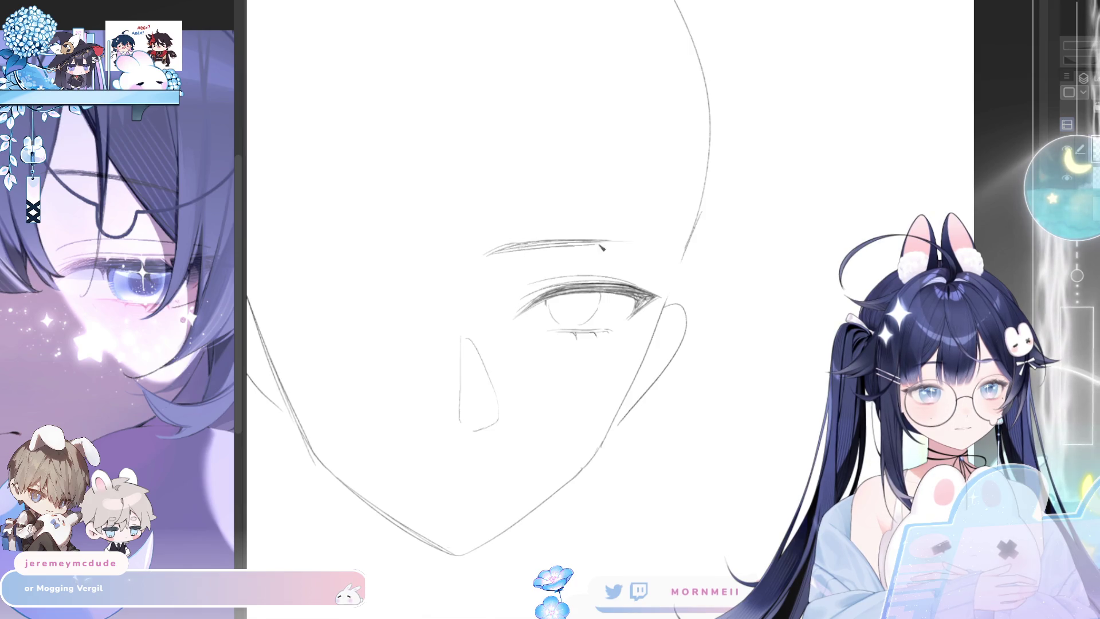
{"action": "left_click_drag", "start_coordinate": [664, 243], "coordinate": [564, 245]}
{"action": "key", "text": "ctrl+z"}
{"action": "mouse_move", "coordinate": [644, 240]}
{"action": "left_mouse_down"}
{"action": "mouse_move", "coordinate": [539, 243]}
{"action": "mouse_move", "coordinate": [579, 246]}
{"action": "left_mouse_up"}
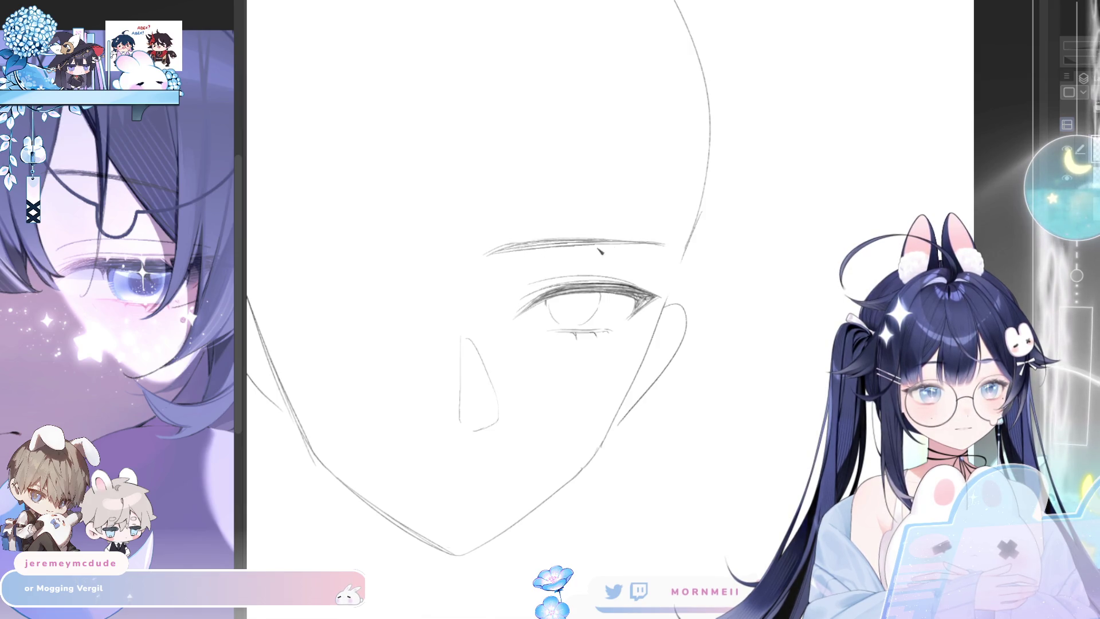
- Zoom out to review the whole face, then zoom back in on the eye
{"action": "scroll", "coordinate": [726, 248], "scroll_direction": "down", "scroll_amount": 2}
{"action": "key", "text": "h"}
{"action": "key", "text": "h"}
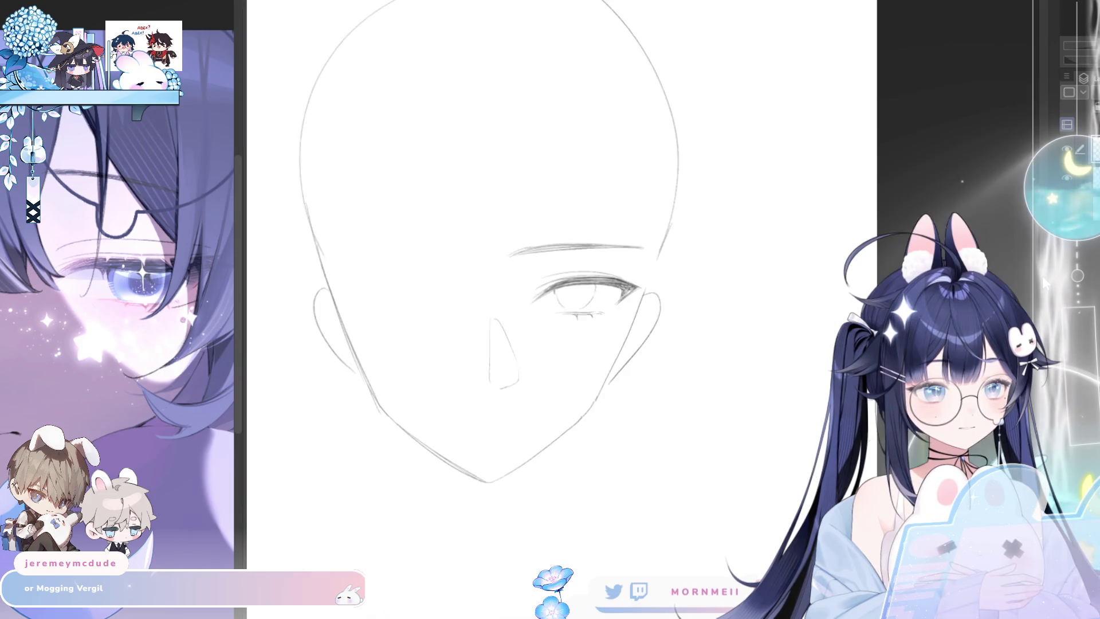
{"action": "scroll", "coordinate": [609, 286], "scroll_direction": "up", "scroll_amount": 2}
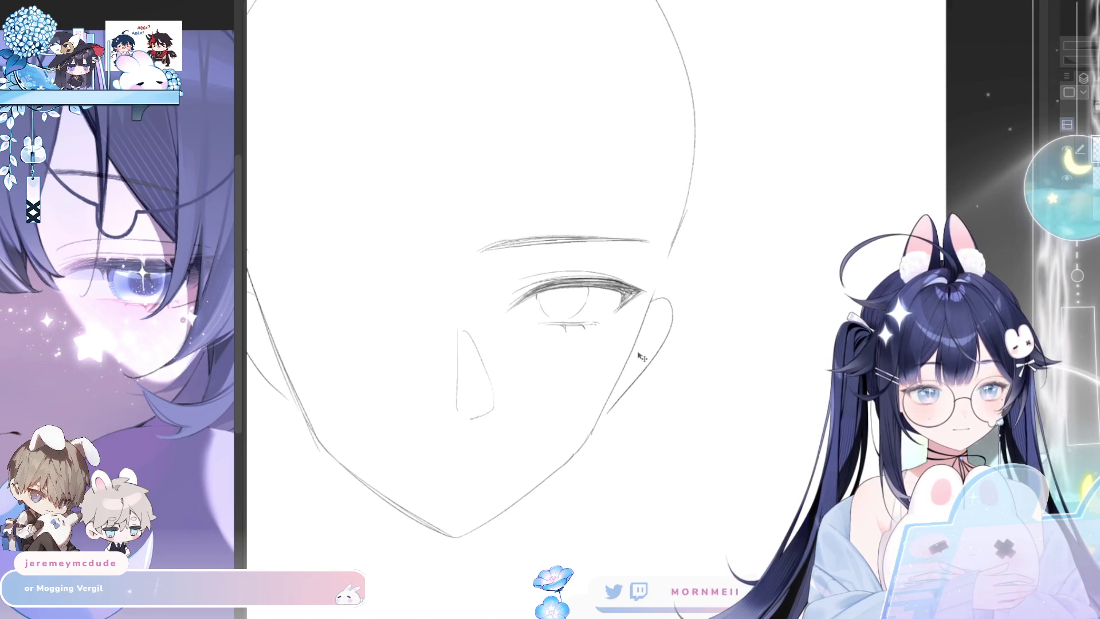
{"action": "scroll", "coordinate": [572, 306], "scroll_direction": "up", "scroll_amount": 2}
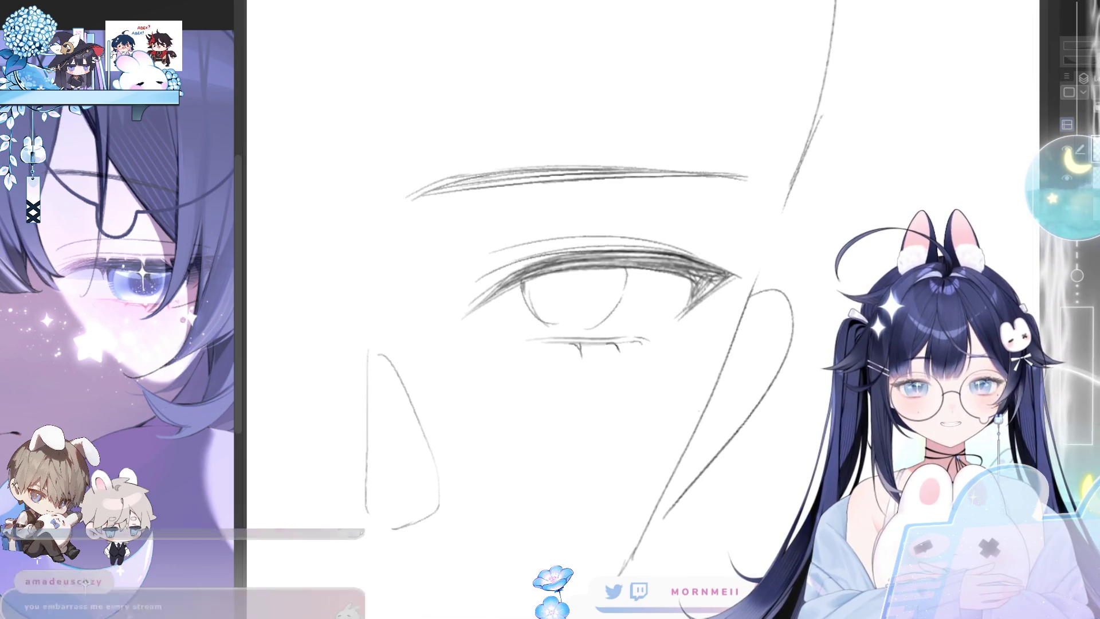
{"action": "scroll", "coordinate": [527, 386], "scroll_direction": "up", "scroll_amount": 1}
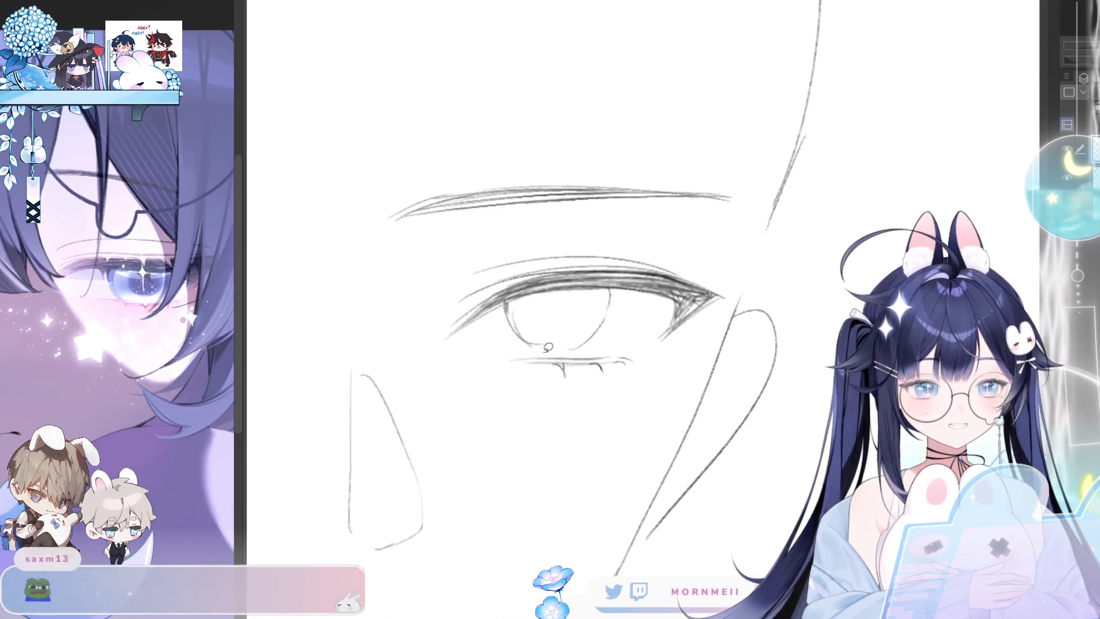
- Select the lower lash line and move it up slightly
{"action": "mouse_move", "coordinate": [548, 347]}
{"action": "left_mouse_down"}
{"action": "mouse_move", "coordinate": [646, 378]}
{"action": "mouse_move", "coordinate": [550, 349]}
{"action": "left_mouse_up"}
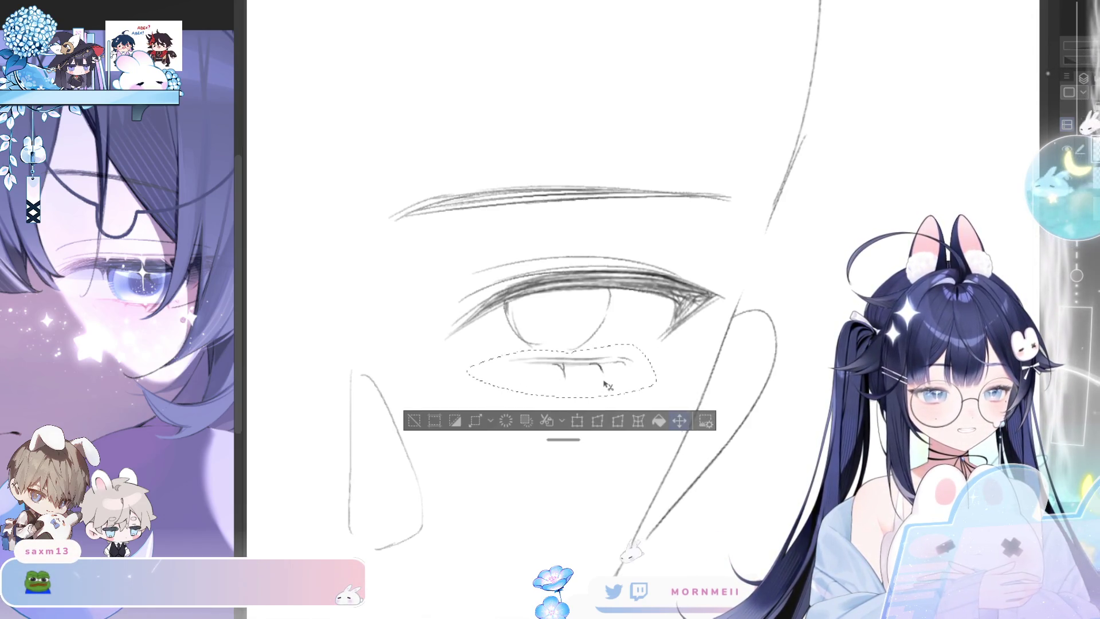
{"action": "left_click_drag", "start_coordinate": [604, 382], "coordinate": [609, 373]}
{"action": "key", "text": "ctrl+d"}
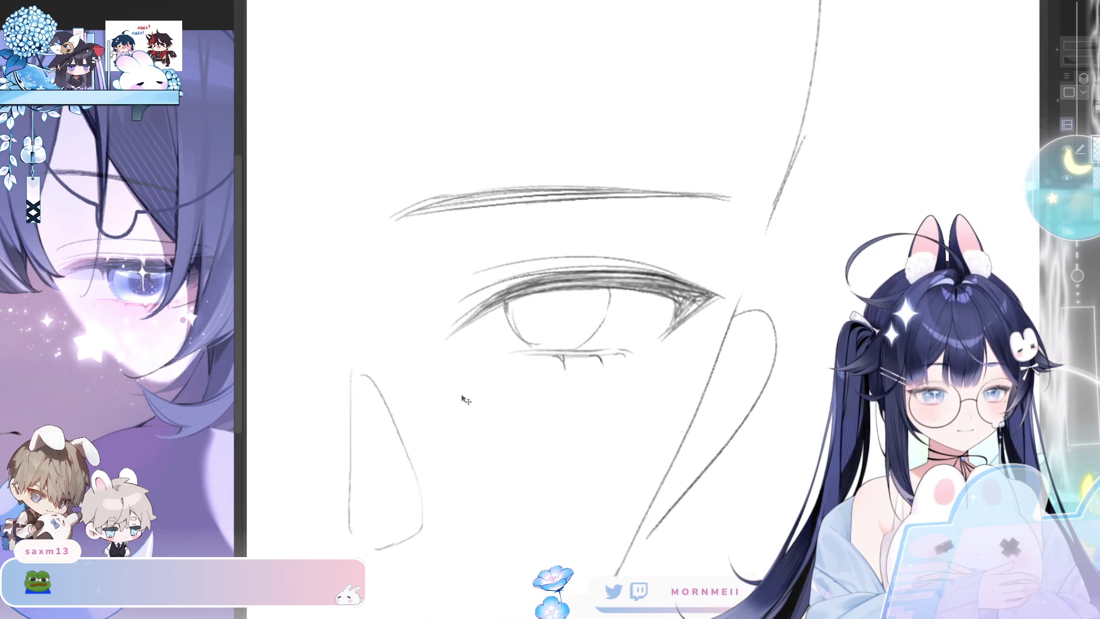
- Zoom in on the eye and add short dark lash strokes along the upper eyelid
{"action": "scroll", "coordinate": [465, 400], "scroll_direction": "down", "scroll_amount": 3}
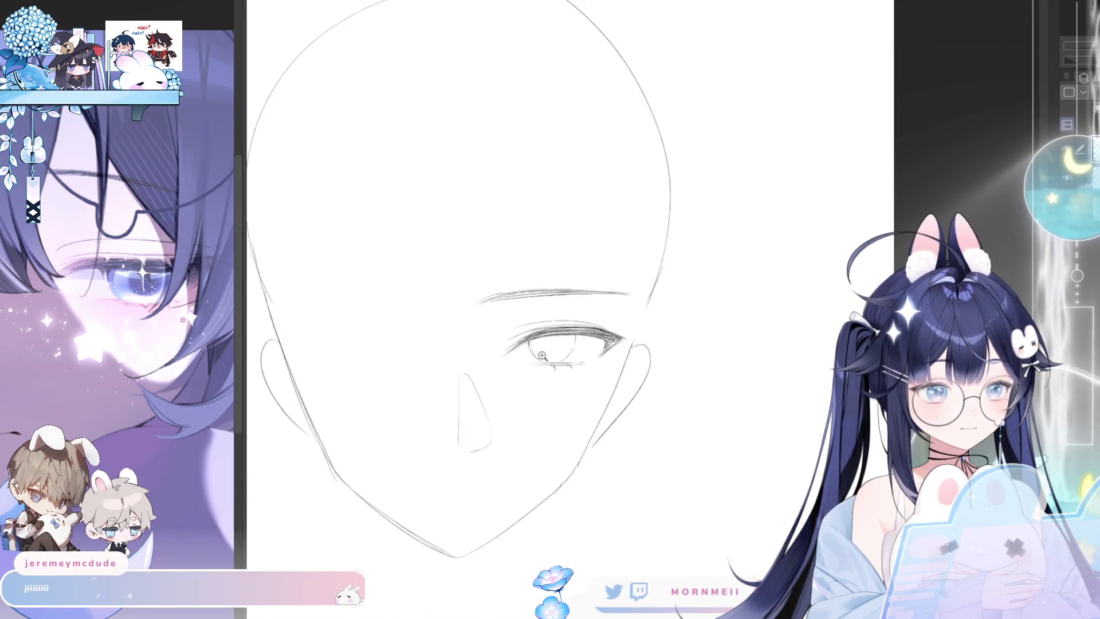
{"action": "left_click", "coordinate": [542, 356]}
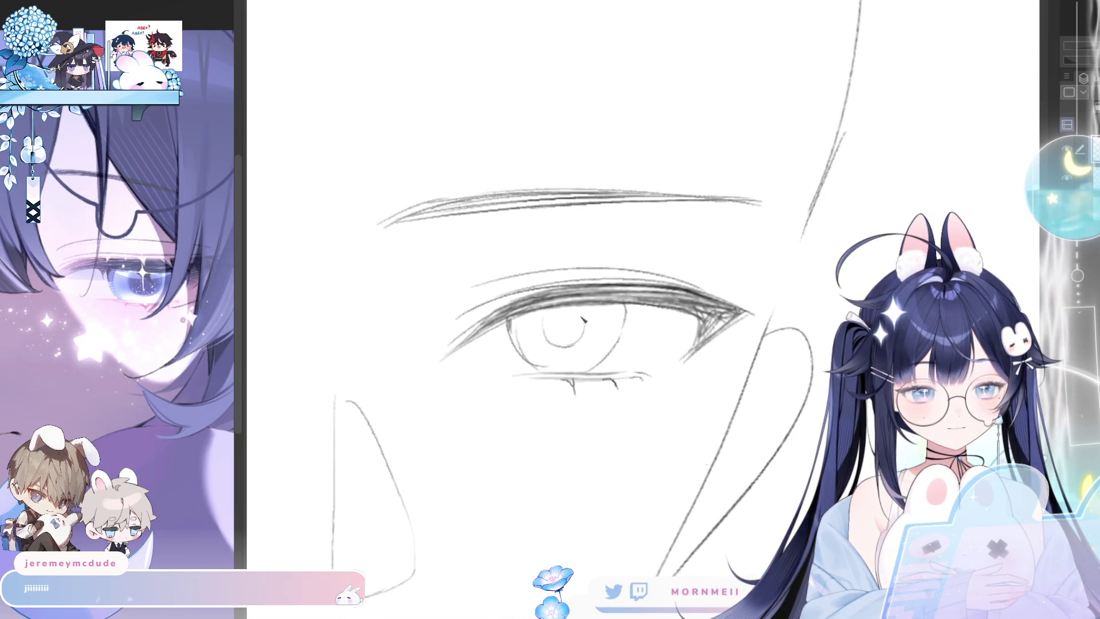
{"action": "key", "text": "h"}
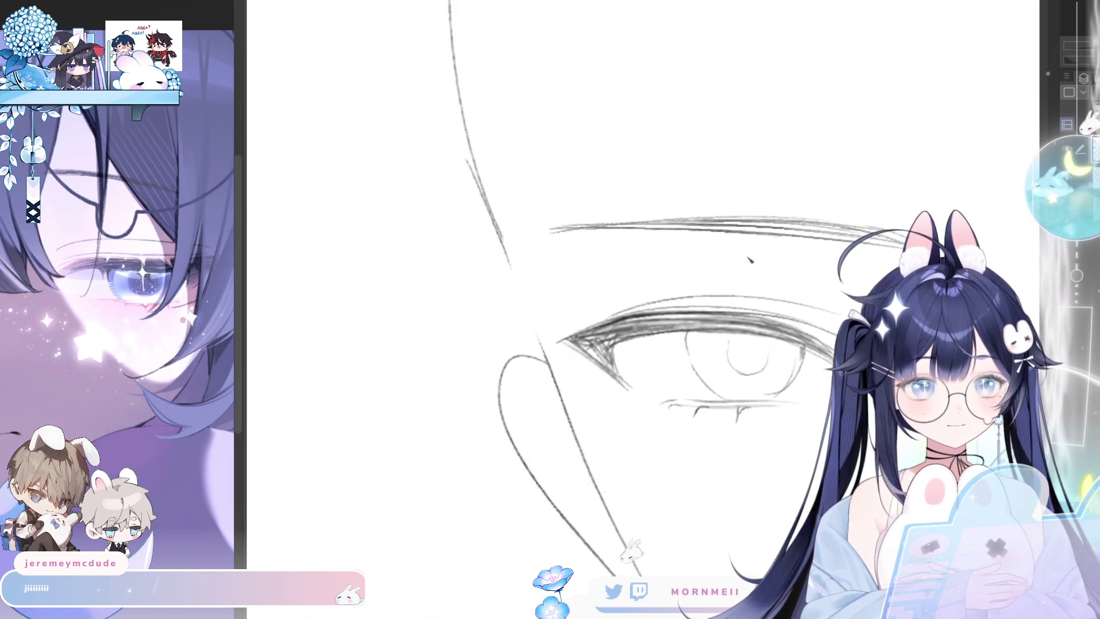
{"action": "left_click_drag", "start_coordinate": [750, 259], "coordinate": [633, 264]}
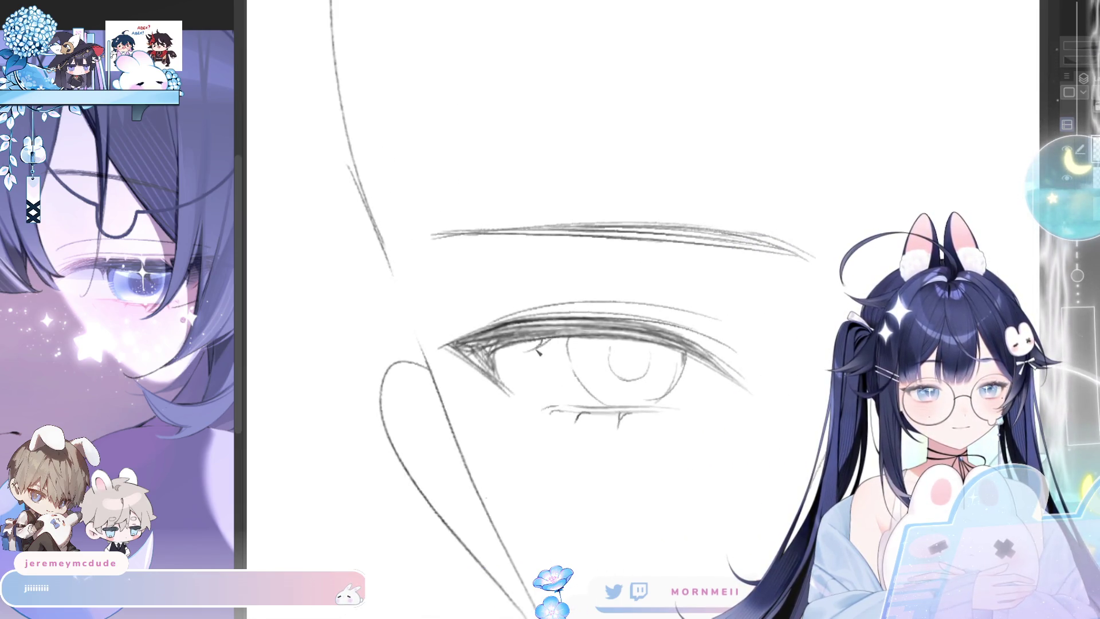
{"action": "mouse_move", "coordinate": [538, 352]}
{"action": "left_mouse_down"}
{"action": "mouse_move", "coordinate": [573, 340]}
{"action": "mouse_move", "coordinate": [595, 345]}
{"action": "left_mouse_up"}
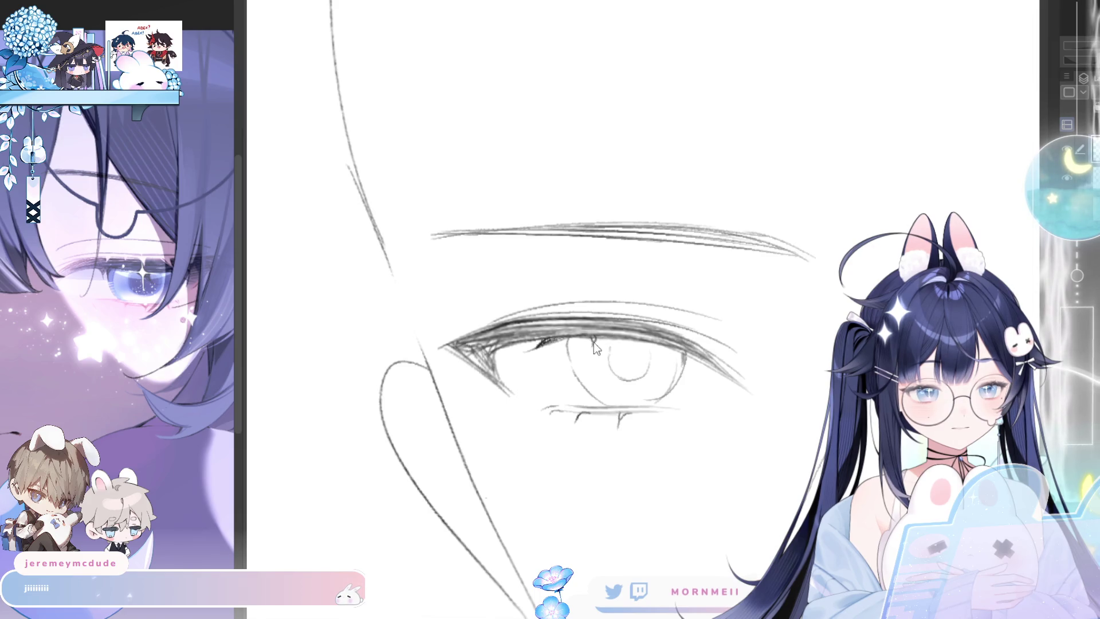
- Flip the canvas back and forth and zoom to check the face
{"action": "key", "text": "h"}
{"action": "scroll", "coordinate": [630, 344], "scroll_direction": "down", "scroll_amount": 3}
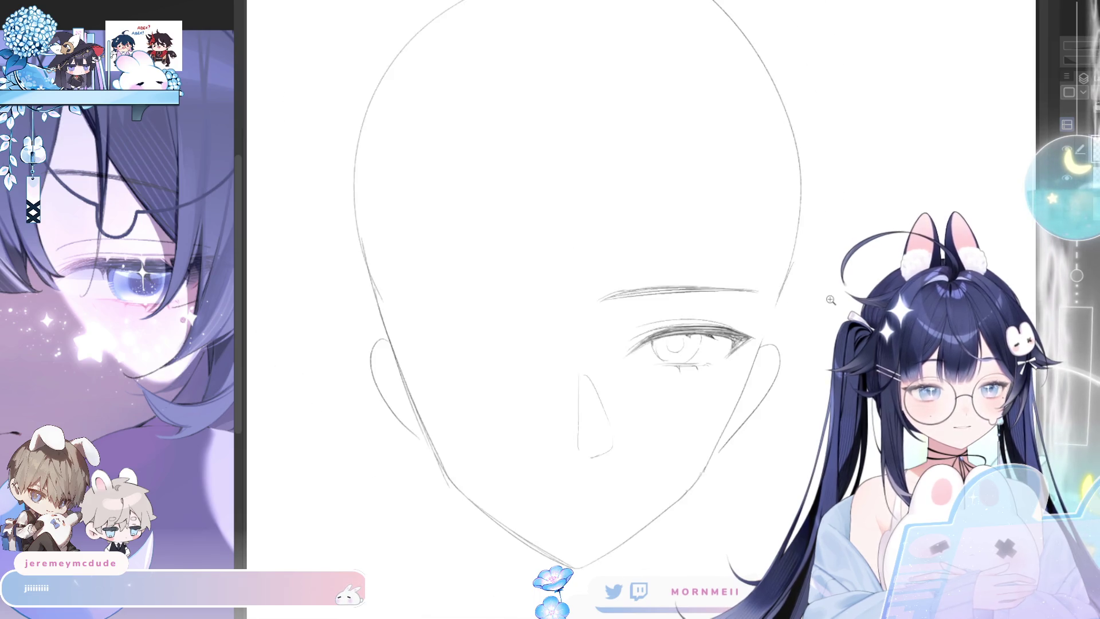
{"action": "scroll", "coordinate": [747, 334], "scroll_direction": "up", "scroll_amount": 3}
{"action": "scroll", "coordinate": [748, 334], "scroll_direction": "down", "scroll_amount": 2}
{"action": "key", "text": "h"}
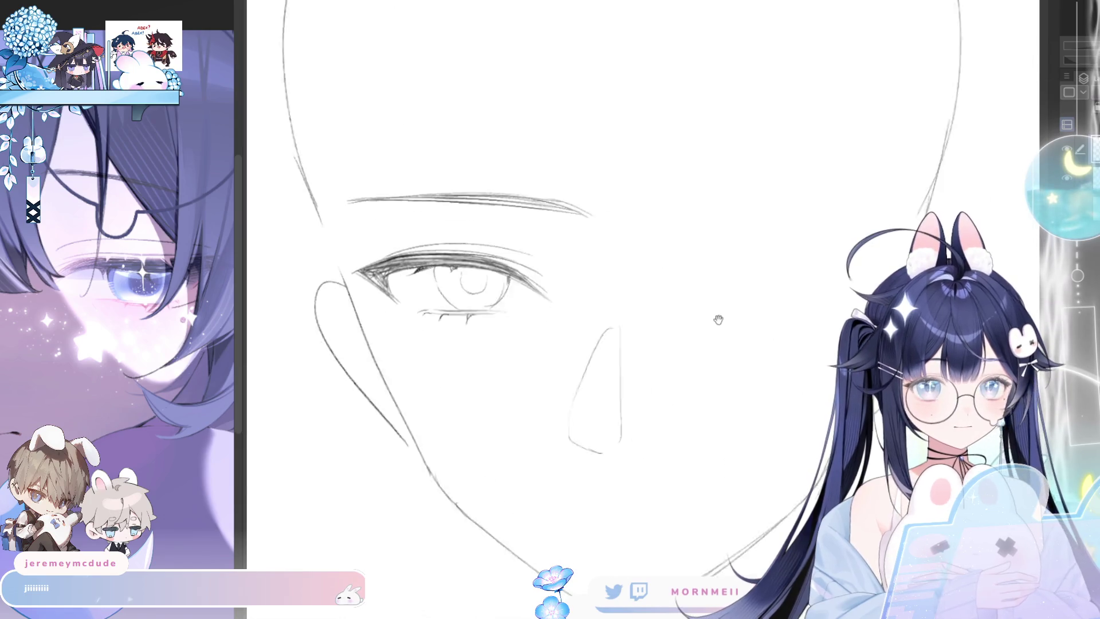
{"action": "scroll", "coordinate": [610, 478], "scroll_direction": "up", "scroll_amount": 3}
- Pan to the other side of the face and try an upper eyelid curve, then undo it
{"action": "key", "text": "h"}
{"action": "left_click_drag", "start_coordinate": [754, 385], "coordinate": [651, 368]}
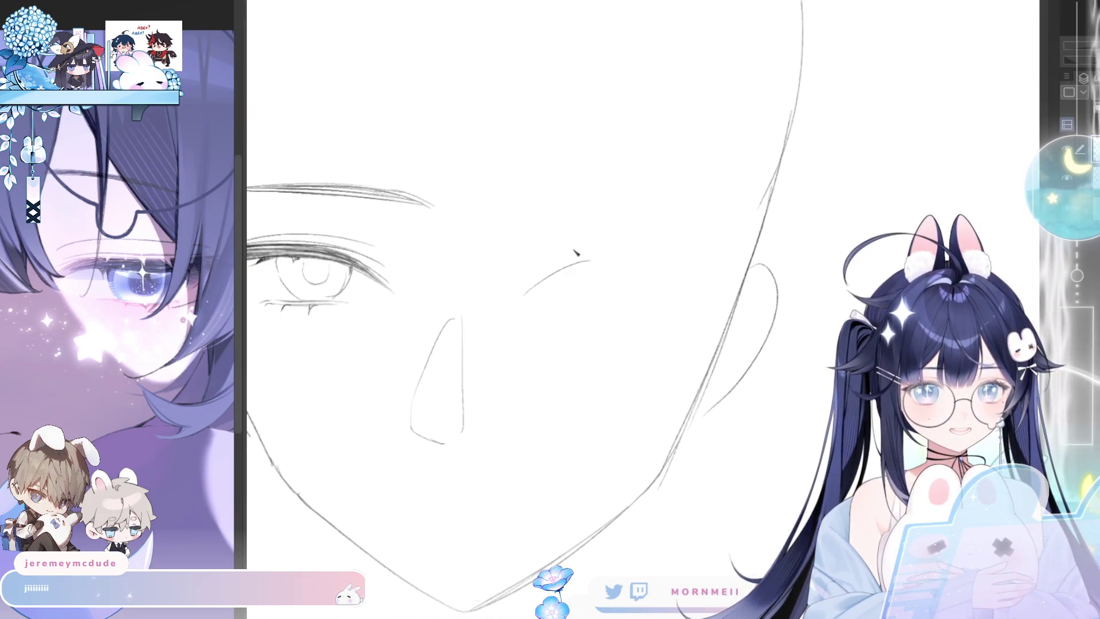
{"action": "mouse_move", "coordinate": [533, 300]}
{"action": "left_mouse_down"}
{"action": "mouse_move", "coordinate": [576, 260]}
{"action": "mouse_move", "coordinate": [601, 257]}
{"action": "mouse_move", "coordinate": [531, 294]}
{"action": "mouse_move", "coordinate": [667, 260]}
{"action": "mouse_move", "coordinate": [658, 259]}
{"action": "mouse_move", "coordinate": [630, 264]}
{"action": "mouse_move", "coordinate": [708, 283]}
{"action": "mouse_move", "coordinate": [630, 265]}
{"action": "mouse_move", "coordinate": [716, 274]}
{"action": "mouse_move", "coordinate": [564, 278]}
{"action": "left_mouse_up"}
{"action": "key", "text": "ctrl+z"}
{"action": "key", "text": "ctrl+z"}
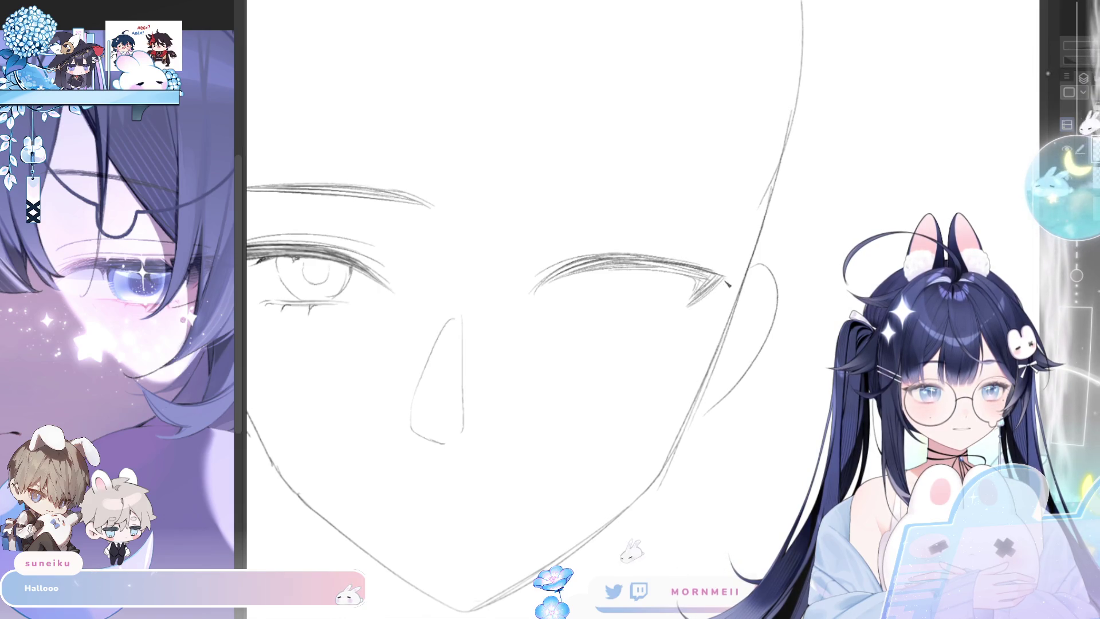
- Draw the second eye's dark upper lash line, mirroring the canvas to compare both eyes
{"action": "scroll", "coordinate": [721, 281], "scroll_direction": "down", "scroll_amount": 2}
{"action": "key", "text": "h"}
{"action": "scroll", "coordinate": [785, 252], "scroll_direction": "up", "scroll_amount": 3}
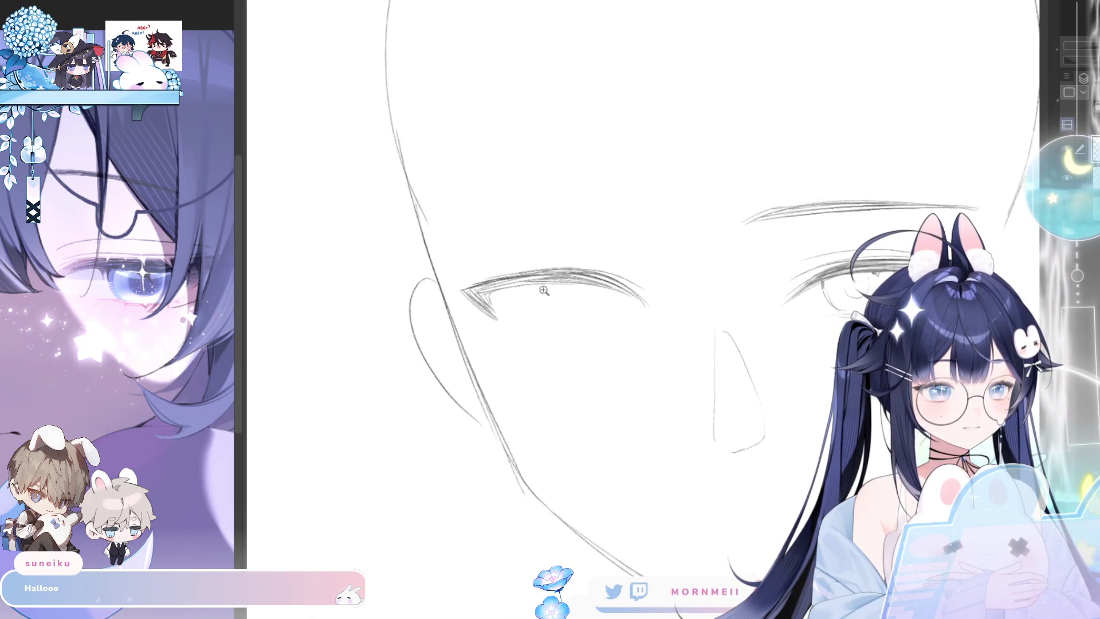
{"action": "key", "text": "h"}
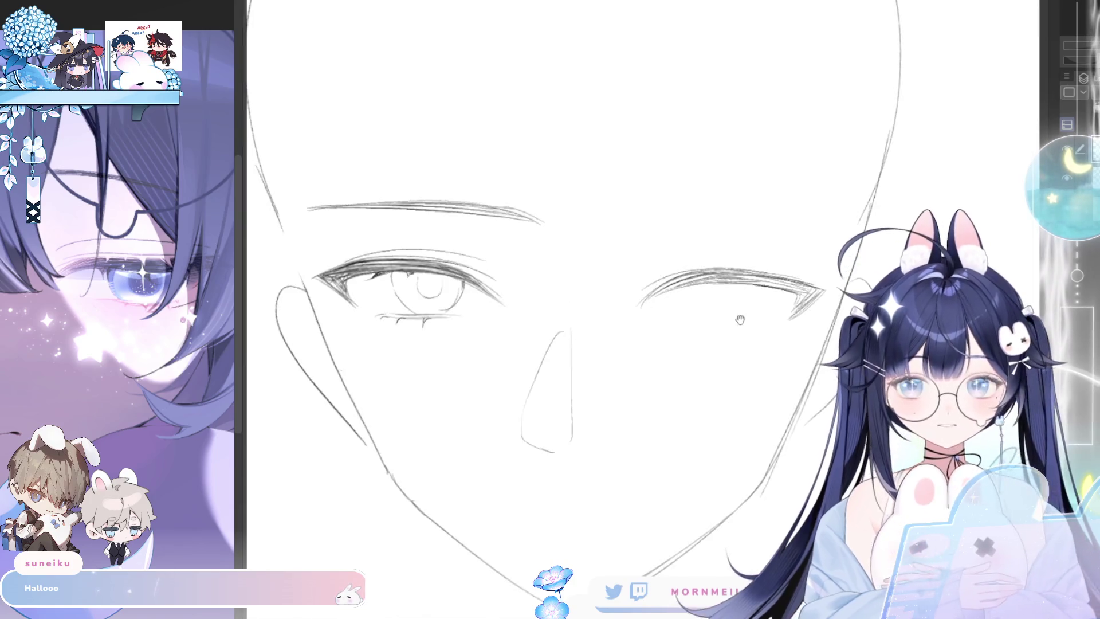
{"action": "scroll", "coordinate": [599, 323], "scroll_direction": "up", "scroll_amount": 1}
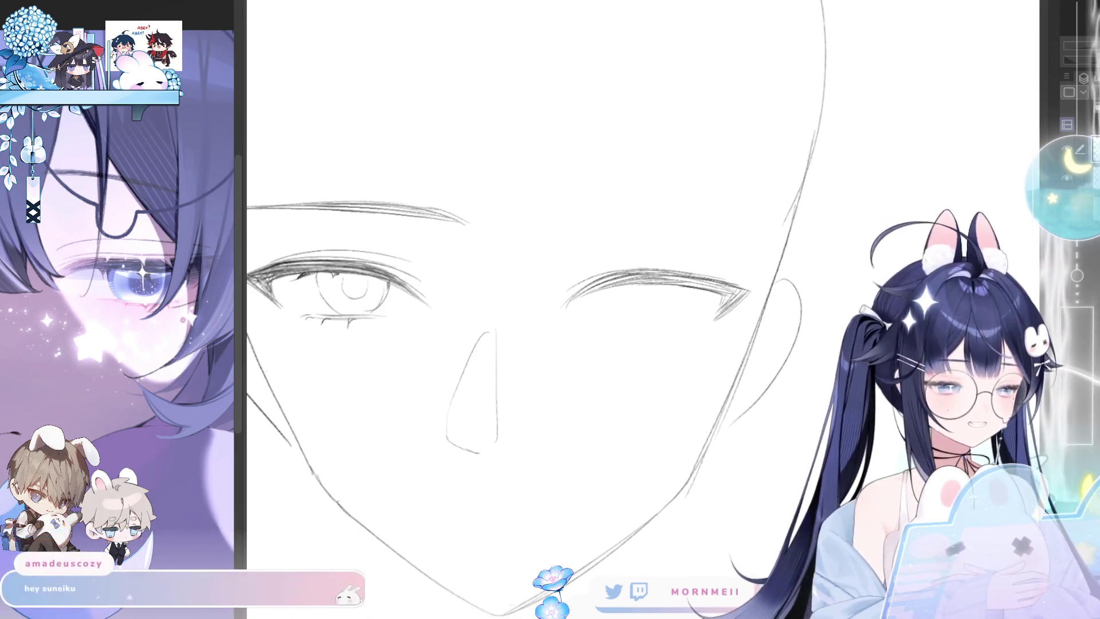
{"action": "key", "text": "h"}
{"action": "scroll", "coordinate": [597, 294], "scroll_direction": "up", "scroll_amount": 2}
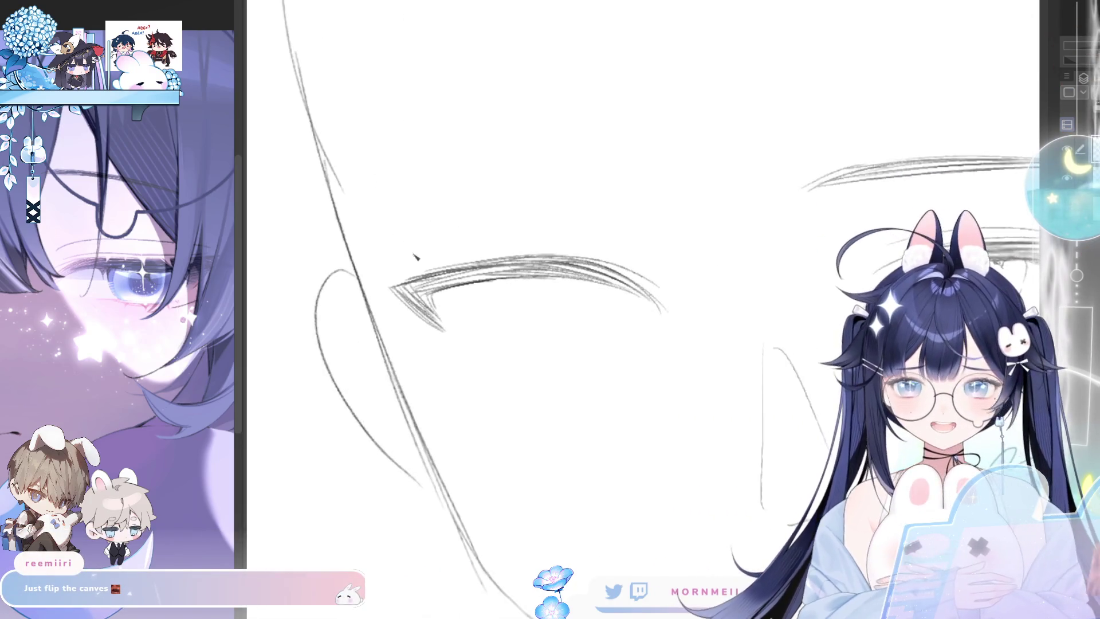
{"action": "left_click_drag", "start_coordinate": [369, 296], "coordinate": [488, 284]}
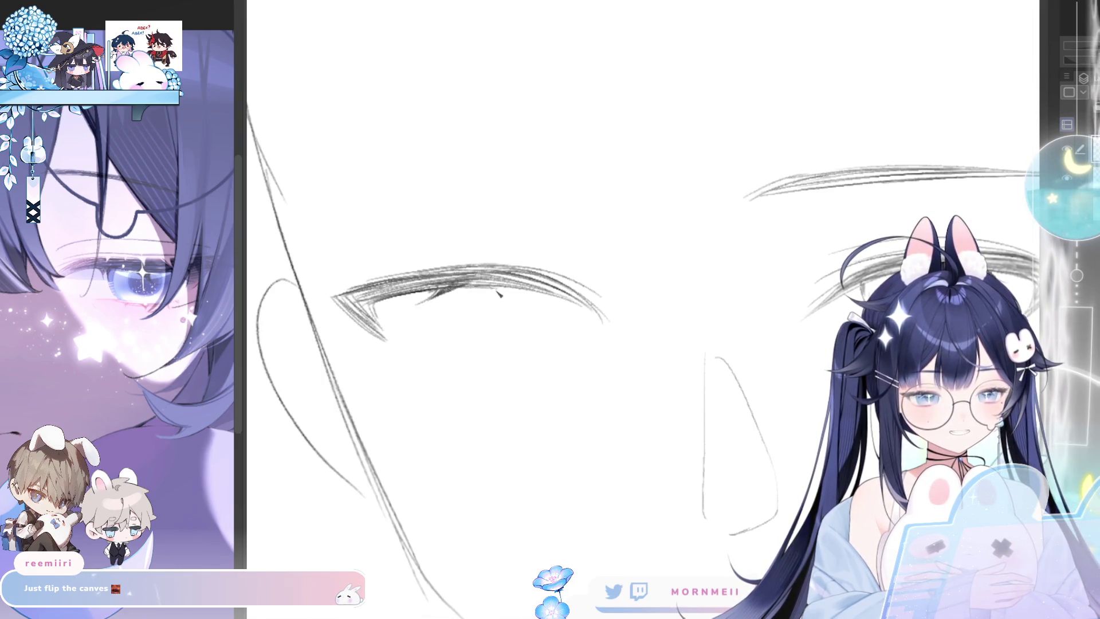
{"action": "key", "text": "h"}
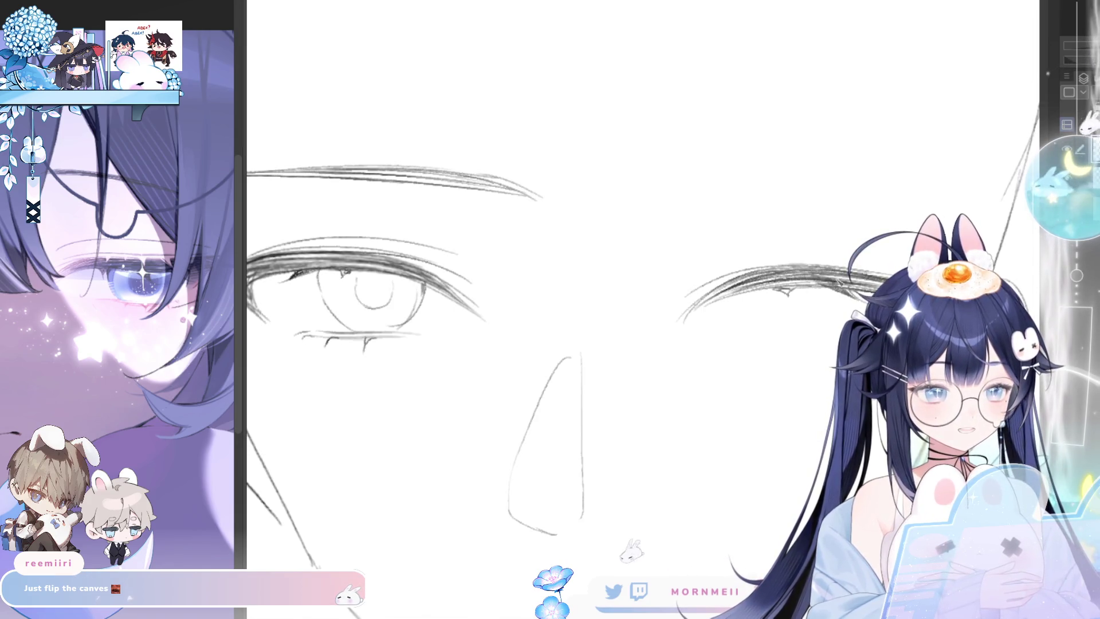
{"action": "key", "text": "ctrl+0"}
- Flip the canvas horizontally back and forth to compare the symmetry of the two eyes
{"action": "key", "text": "h"}
{"action": "scroll", "coordinate": [515, 395], "scroll_direction": "up", "scroll_amount": 5}
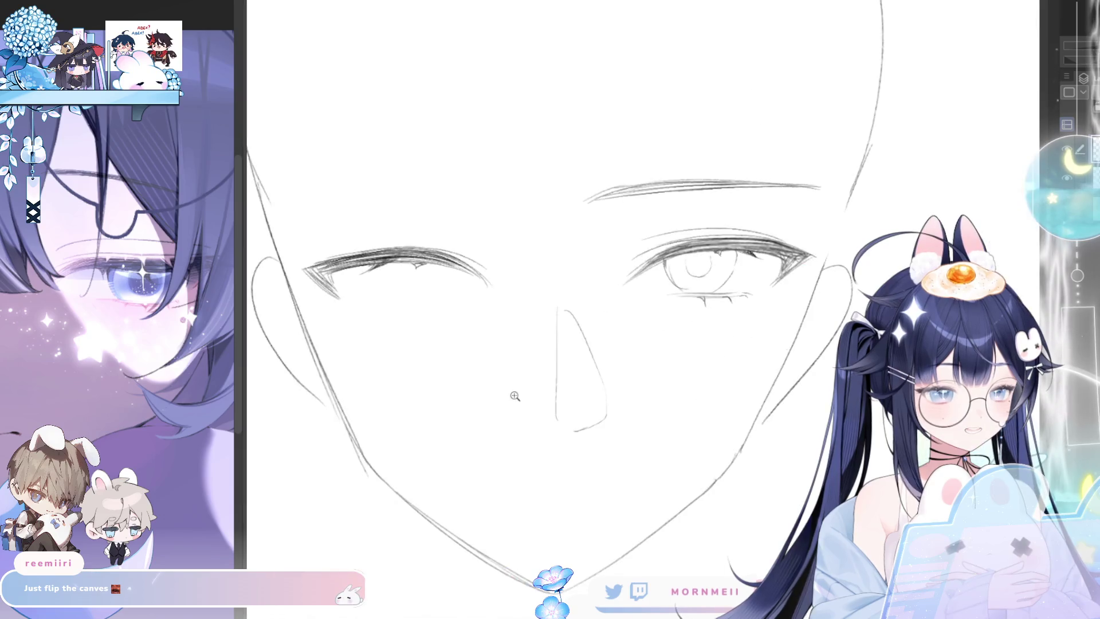
{"action": "key", "text": "h"}
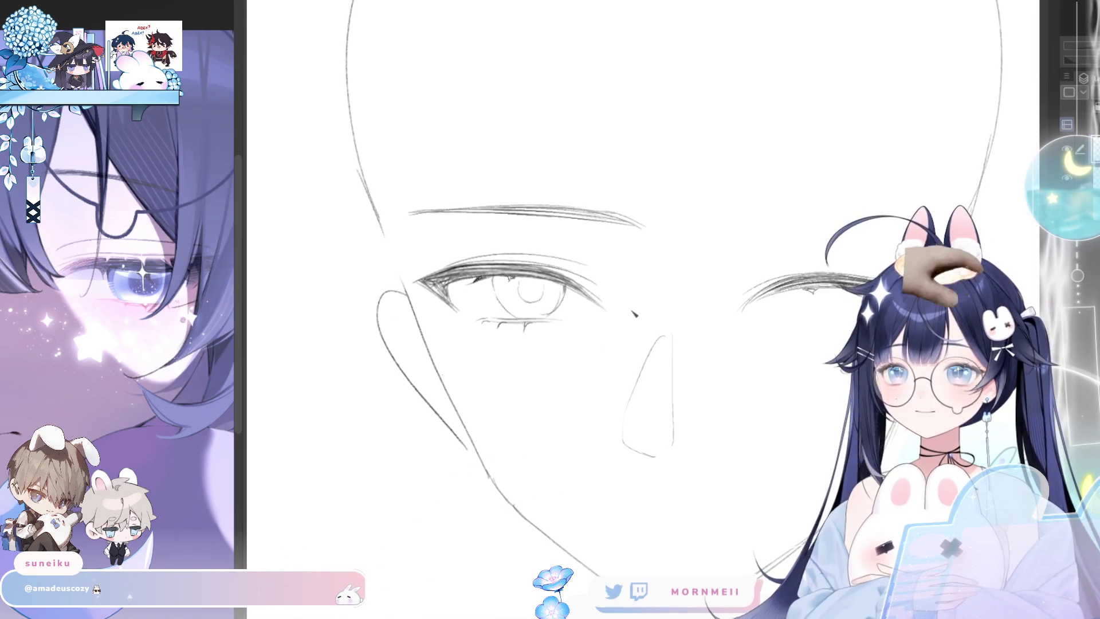
{"action": "key", "text": "h"}
{"action": "key", "text": "h"}
{"action": "key", "text": "h"}
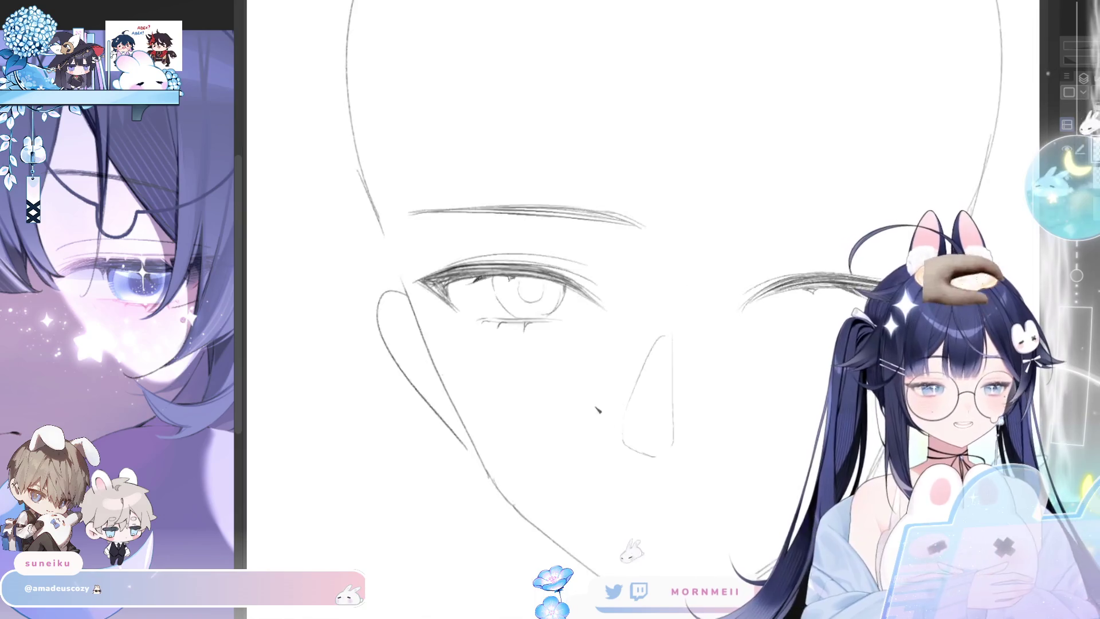
{"action": "key", "text": "h"}
{"action": "key", "text": "h"}
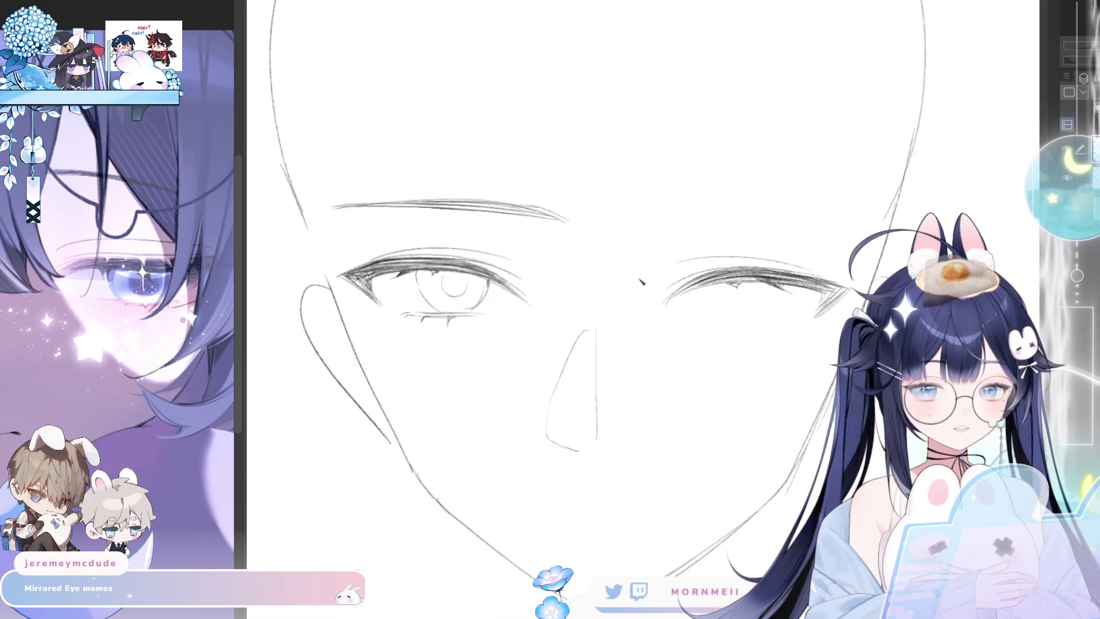
{"action": "key", "text": "h"}
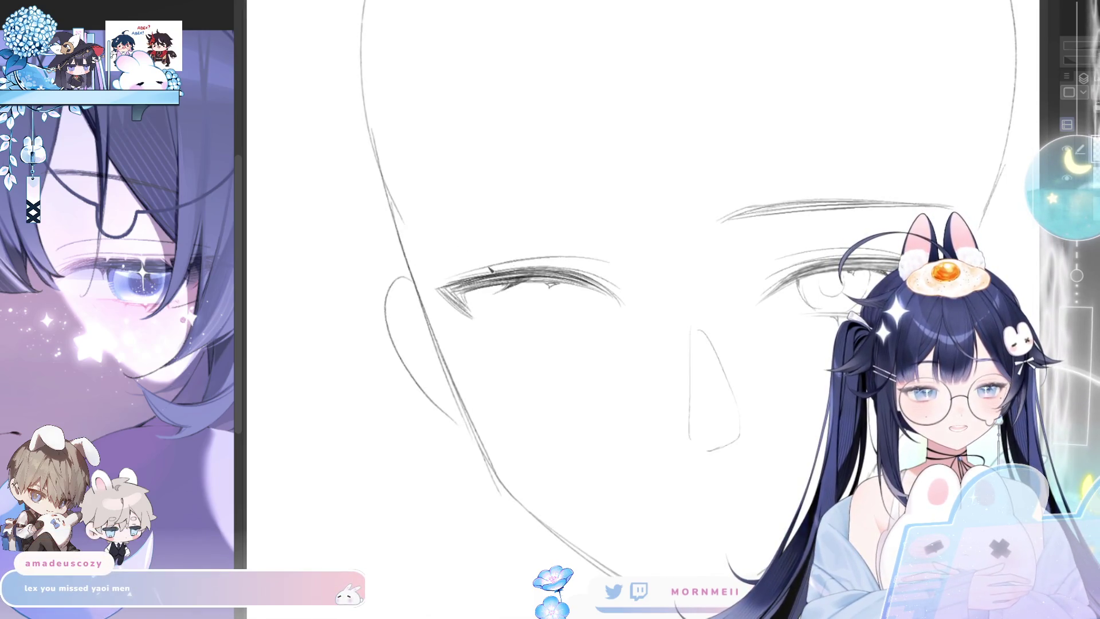
{"action": "key", "text": "h"}
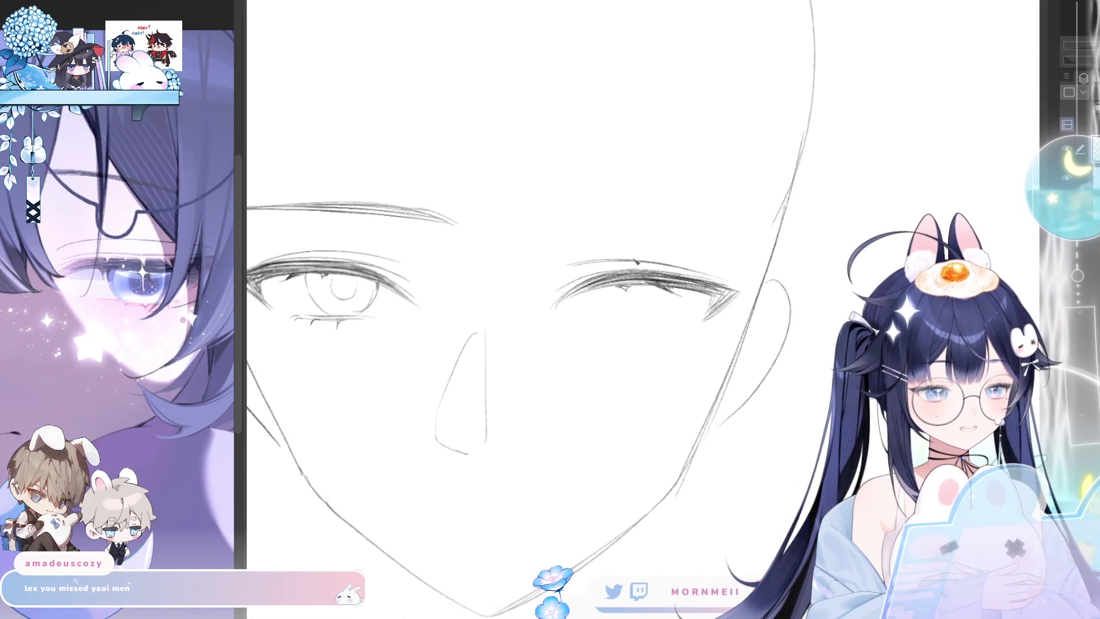
{"action": "left_click_drag", "start_coordinate": [637, 209], "coordinate": [662, 198]}
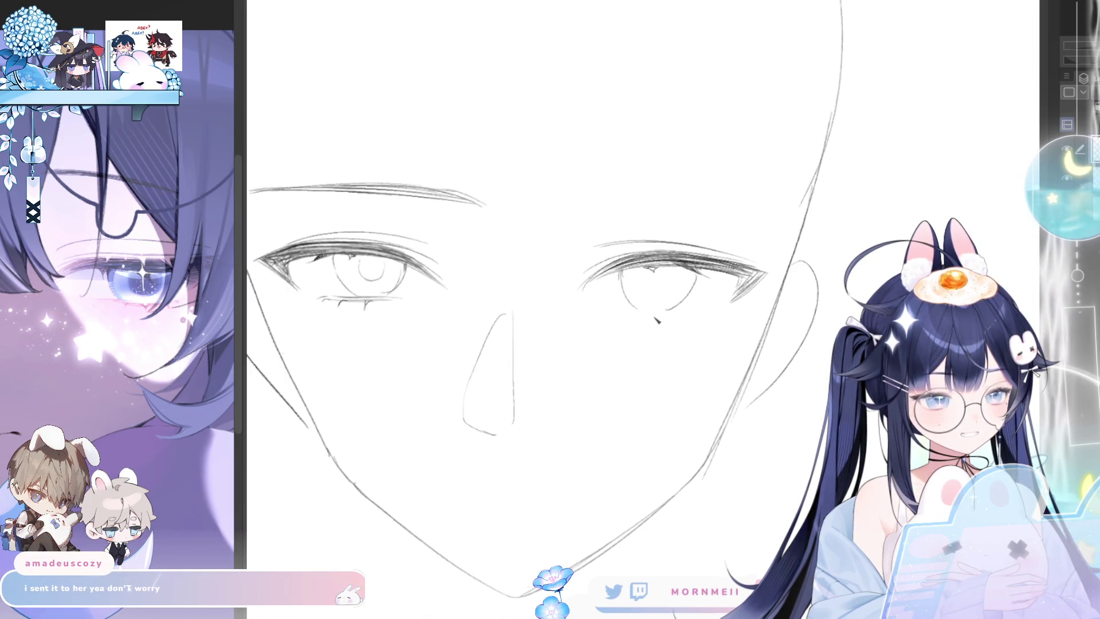
- Pencil a lower eyelid line under the second eye
{"action": "mouse_move", "coordinate": [671, 319]}
{"action": "left_mouse_down"}
{"action": "mouse_move", "coordinate": [636, 312]}
{"action": "mouse_move", "coordinate": [689, 319]}
{"action": "left_mouse_up"}
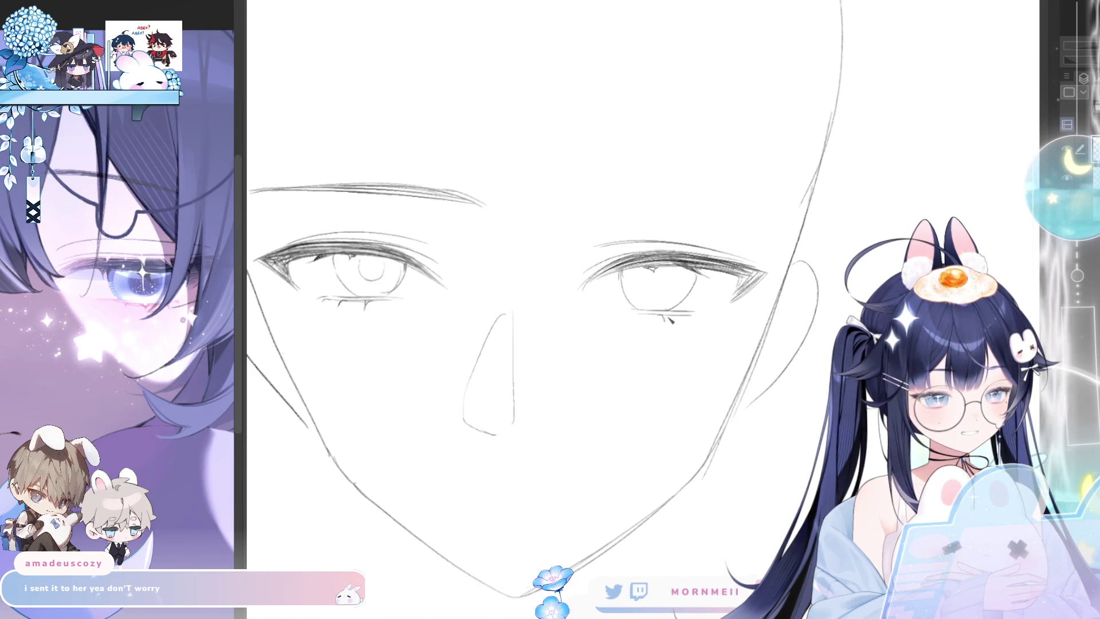
{"action": "scroll", "coordinate": [710, 323], "scroll_direction": "down", "scroll_amount": 2}
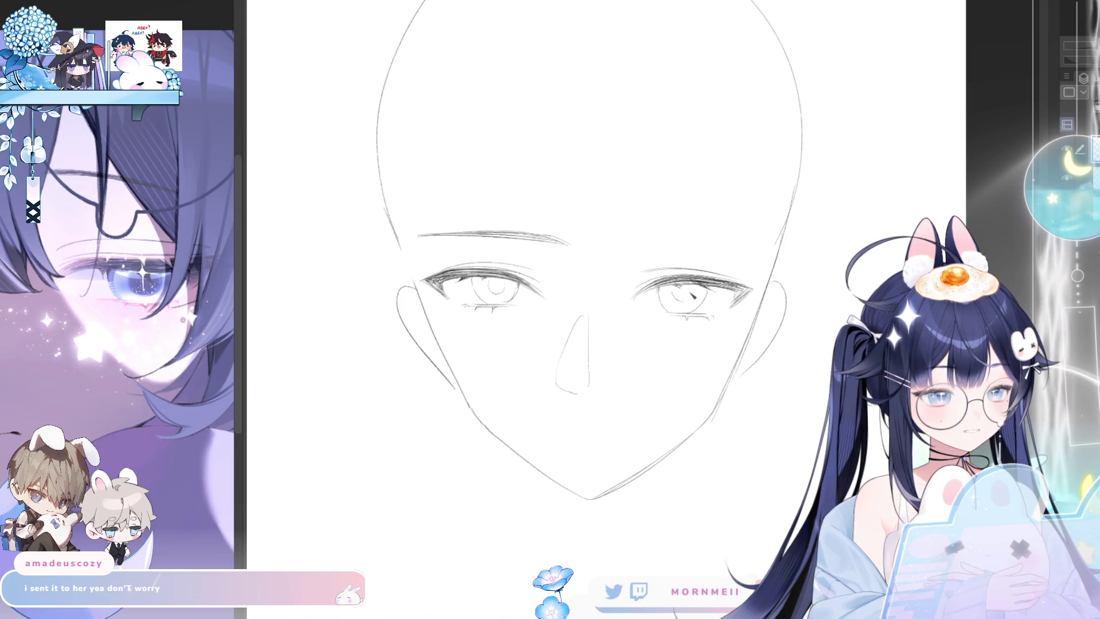
{"action": "scroll", "coordinate": [671, 341], "scroll_direction": "down", "scroll_amount": 4}
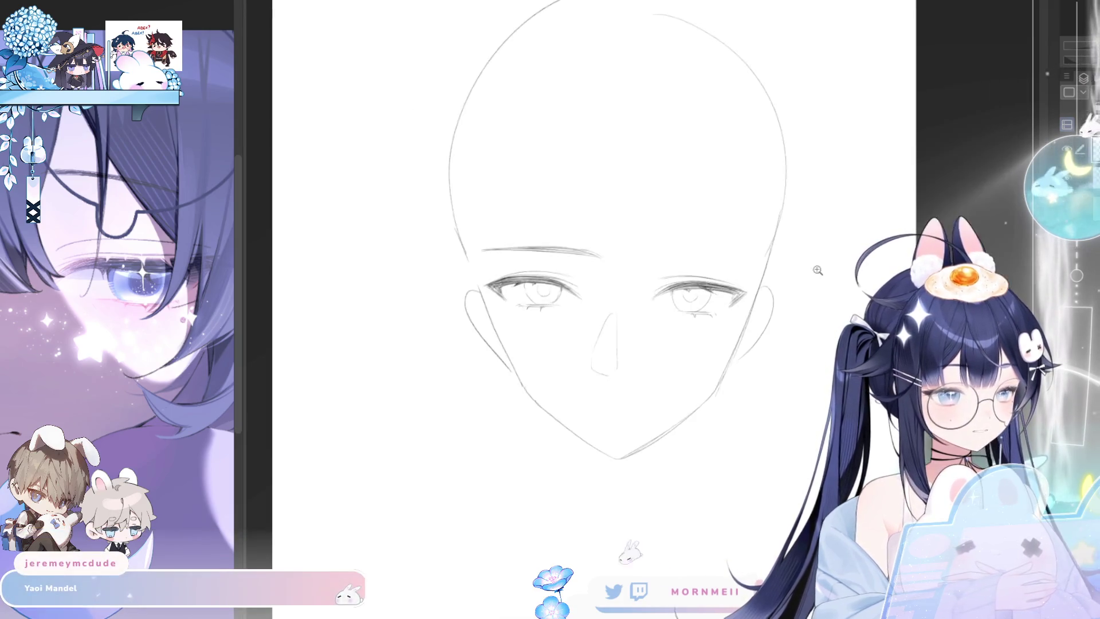
{"action": "scroll", "coordinate": [671, 342], "scroll_direction": "up", "scroll_amount": 4}
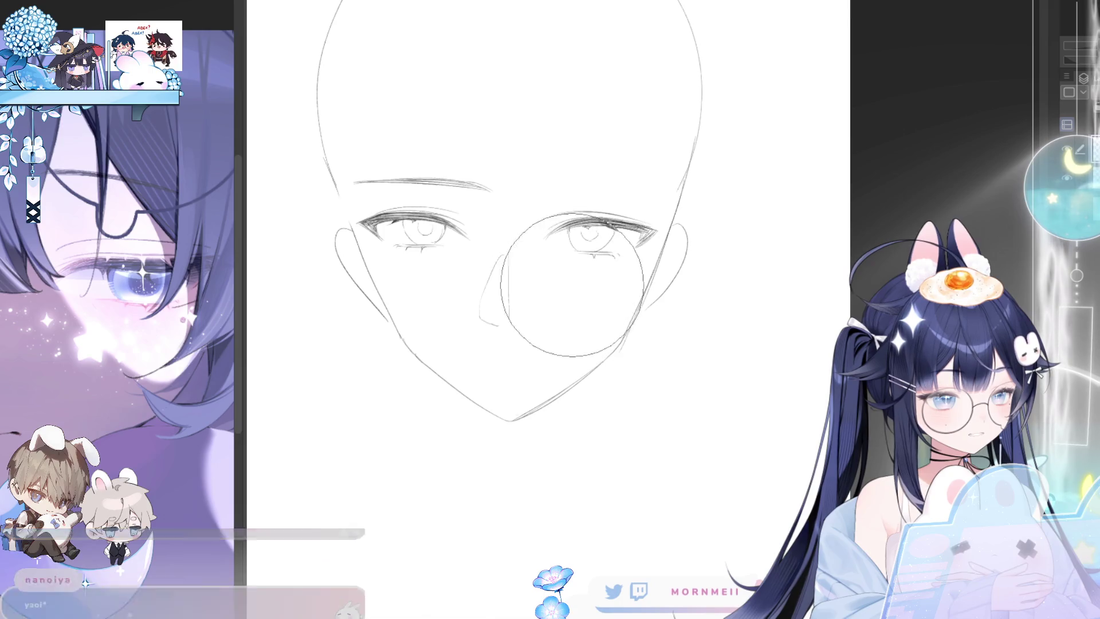
{"action": "scroll", "coordinate": [647, 254], "scroll_direction": "down", "scroll_amount": 2}
{"action": "scroll", "coordinate": [648, 253], "scroll_direction": "up", "scroll_amount": 3}
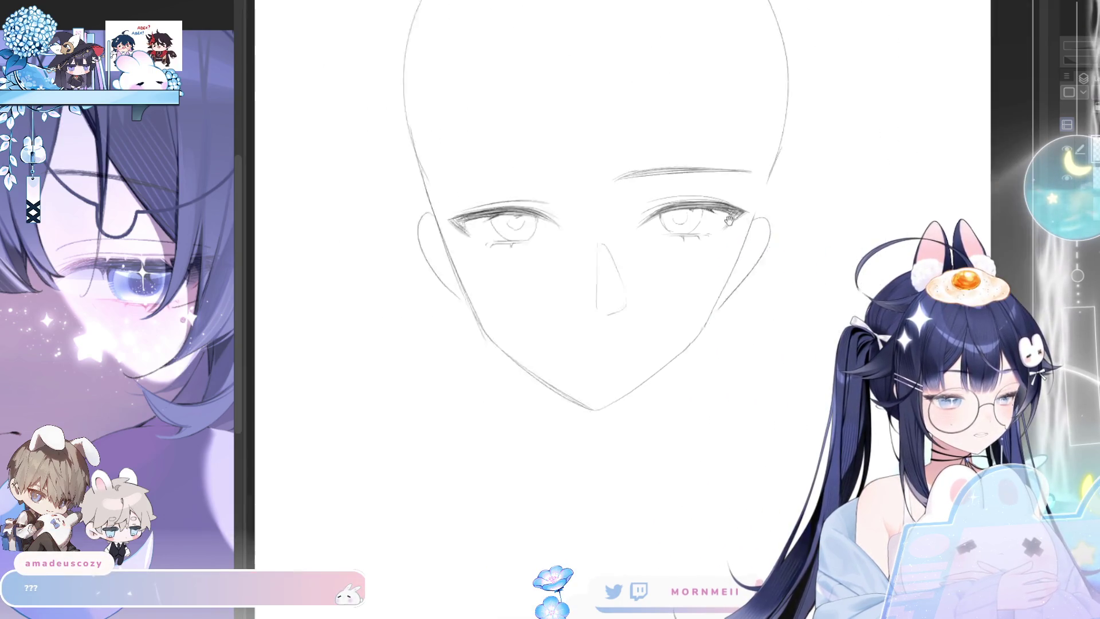
{"action": "scroll", "coordinate": [424, 243], "scroll_direction": "up", "scroll_amount": 1}
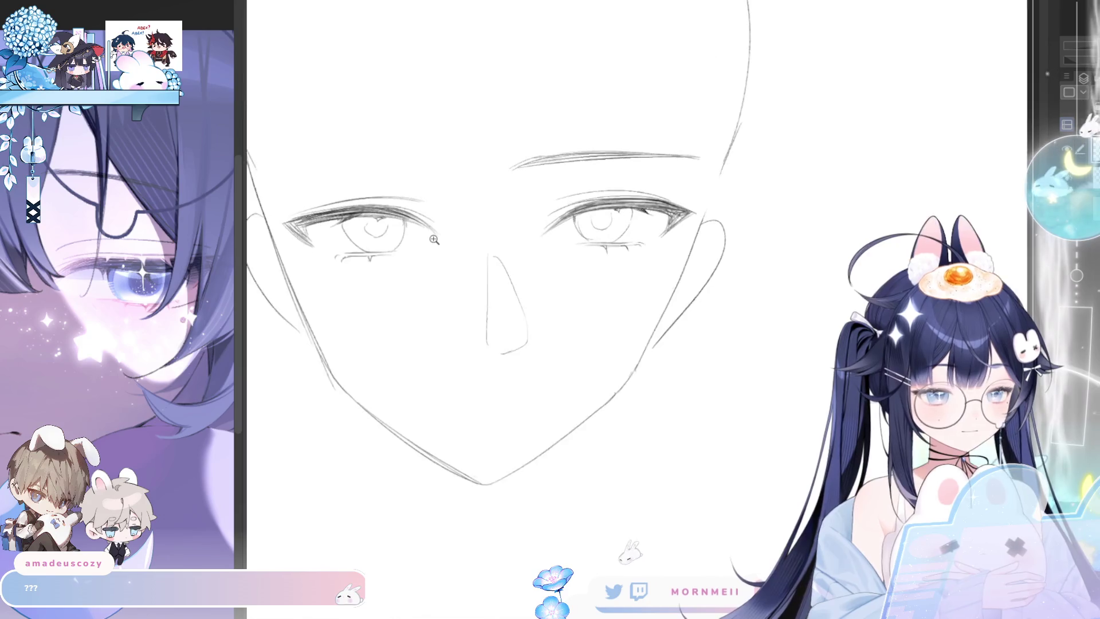
- Erase the rough iris lines, return to the pencil, and mirror the zoomed-in view of the eyes
{"action": "mouse_move", "coordinate": [356, 225]}
{"action": "left_mouse_down"}
{"action": "mouse_move", "coordinate": [369, 222]}
{"action": "mouse_move", "coordinate": [336, 235]}
{"action": "mouse_move", "coordinate": [373, 239]}
{"action": "mouse_move", "coordinate": [332, 233]}
{"action": "mouse_move", "coordinate": [392, 226]}
{"action": "mouse_move", "coordinate": [356, 243]}
{"action": "left_mouse_up"}
{"action": "key", "text": "p"}
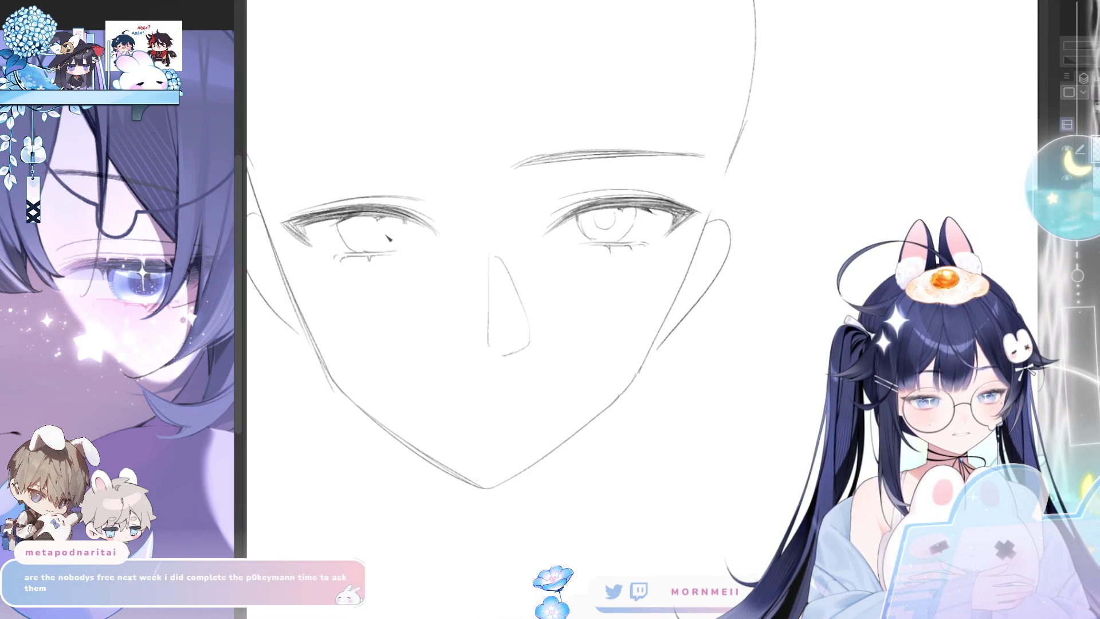
{"action": "scroll", "coordinate": [387, 253], "scroll_direction": "down", "scroll_amount": 3}
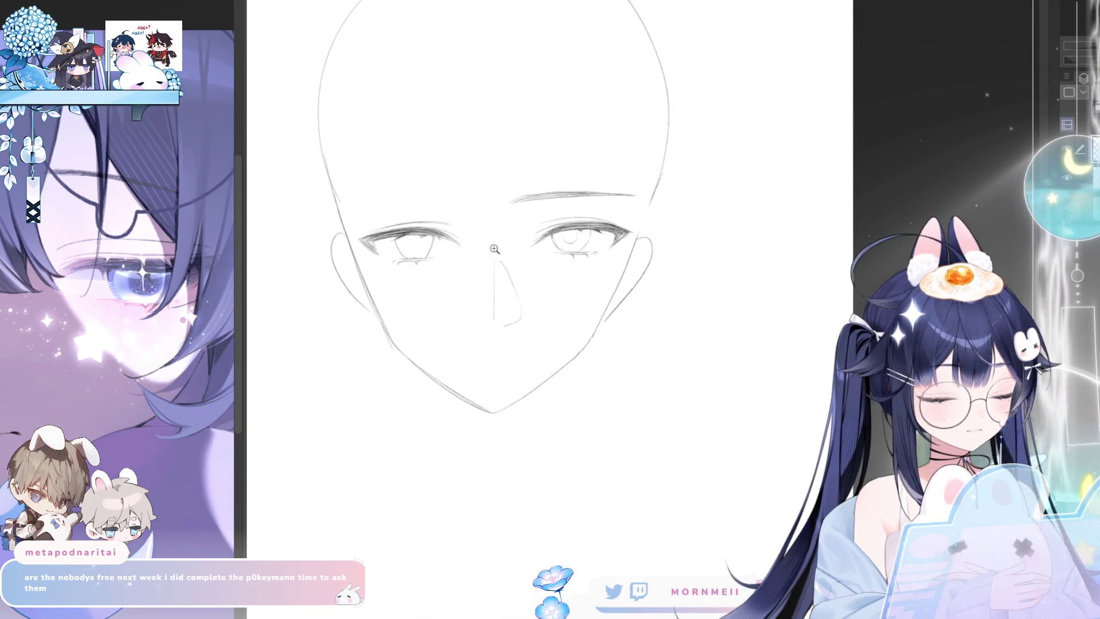
{"action": "left_click_drag", "start_coordinate": [494, 249], "coordinate": [497, 153]}
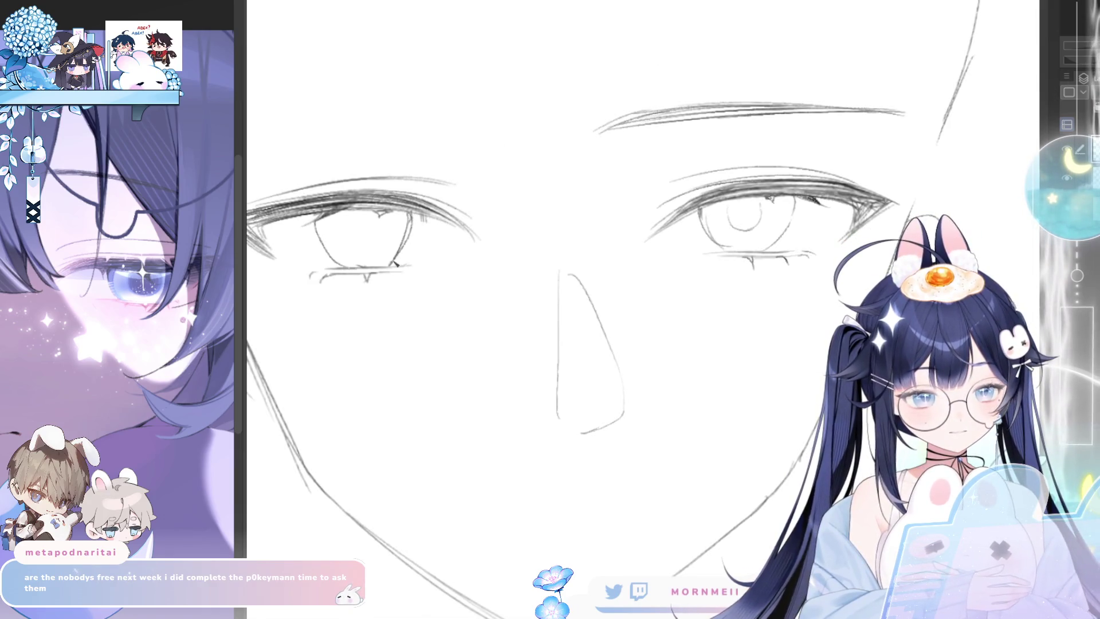
{"action": "left_click_drag", "start_coordinate": [491, 277], "coordinate": [664, 269]}
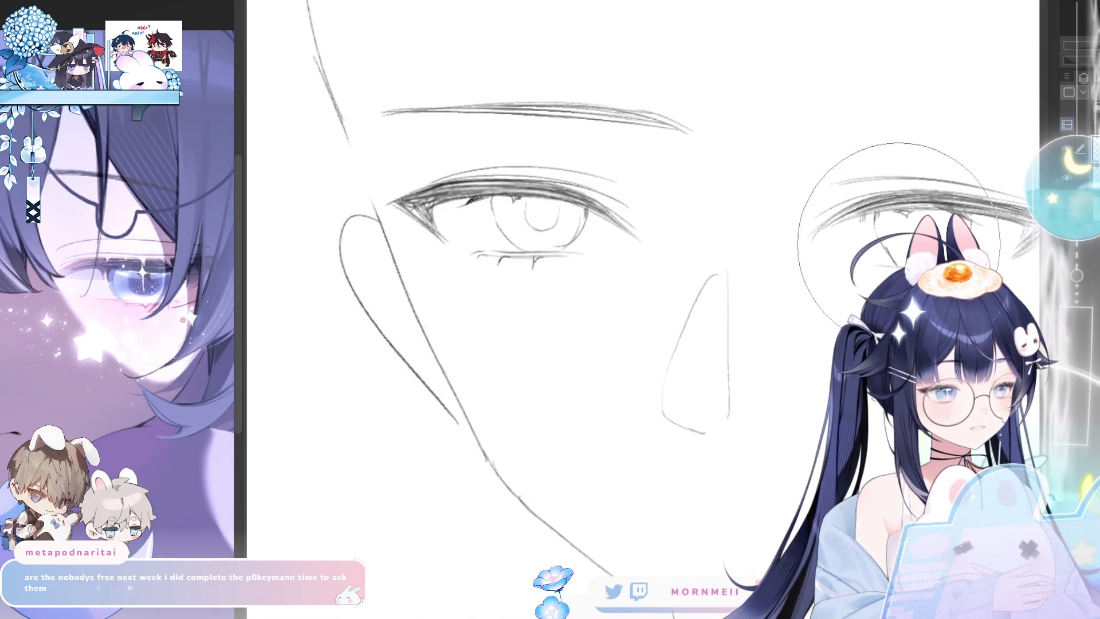
{"action": "key", "text": "h"}
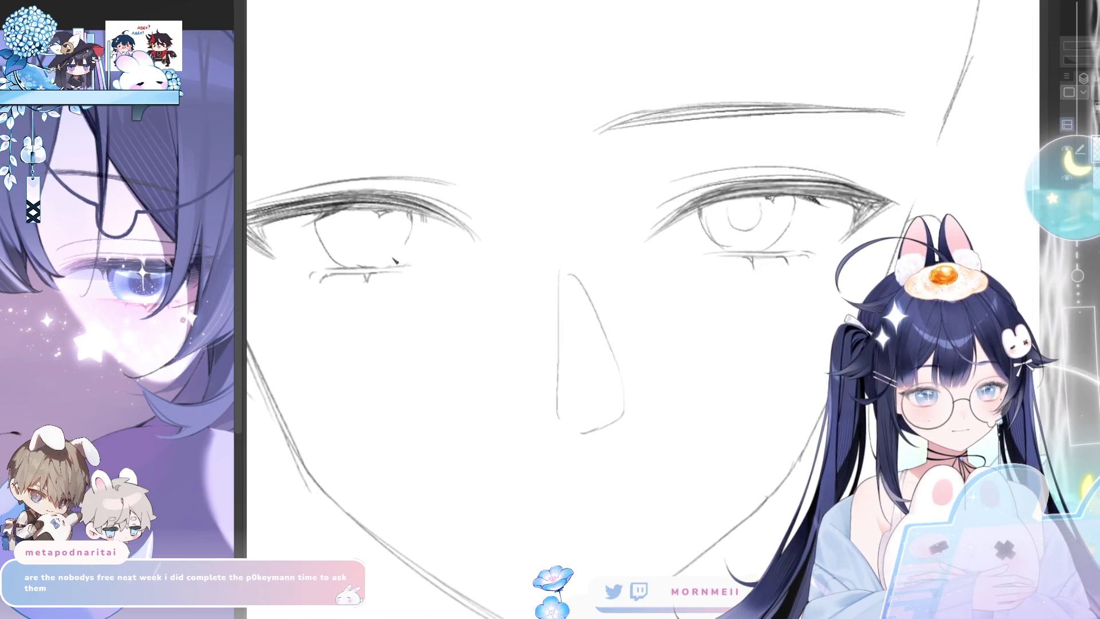
{"action": "scroll", "coordinate": [410, 217], "scroll_direction": "down", "scroll_amount": 5}
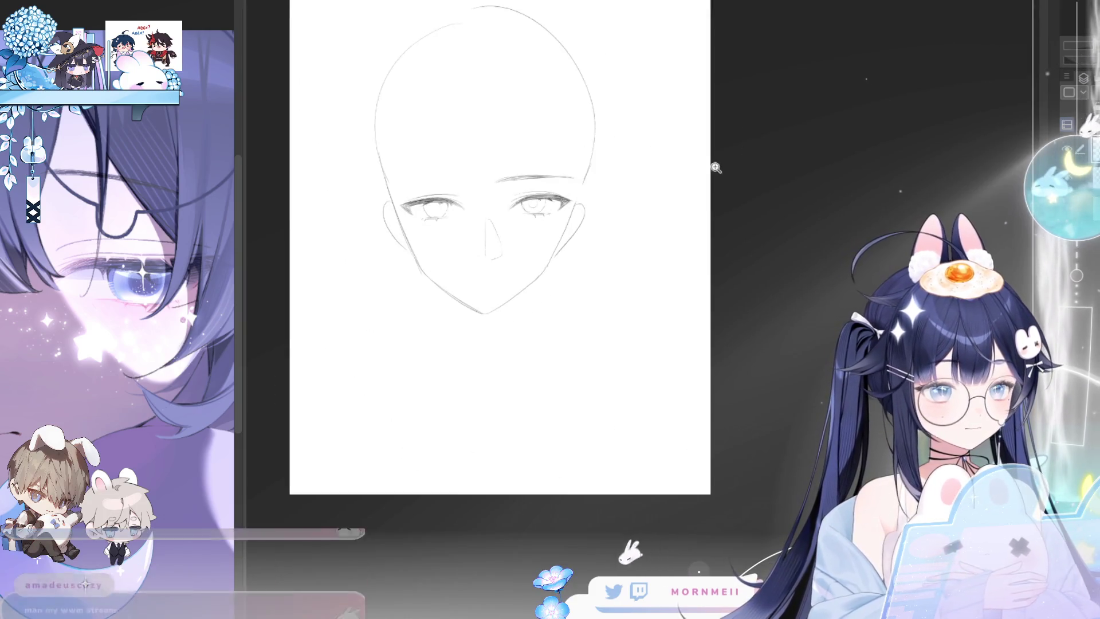
- Draw a darker, thicker eyebrow above the left eye
{"action": "left_click_drag", "start_coordinate": [714, 167], "coordinate": [473, 148]}
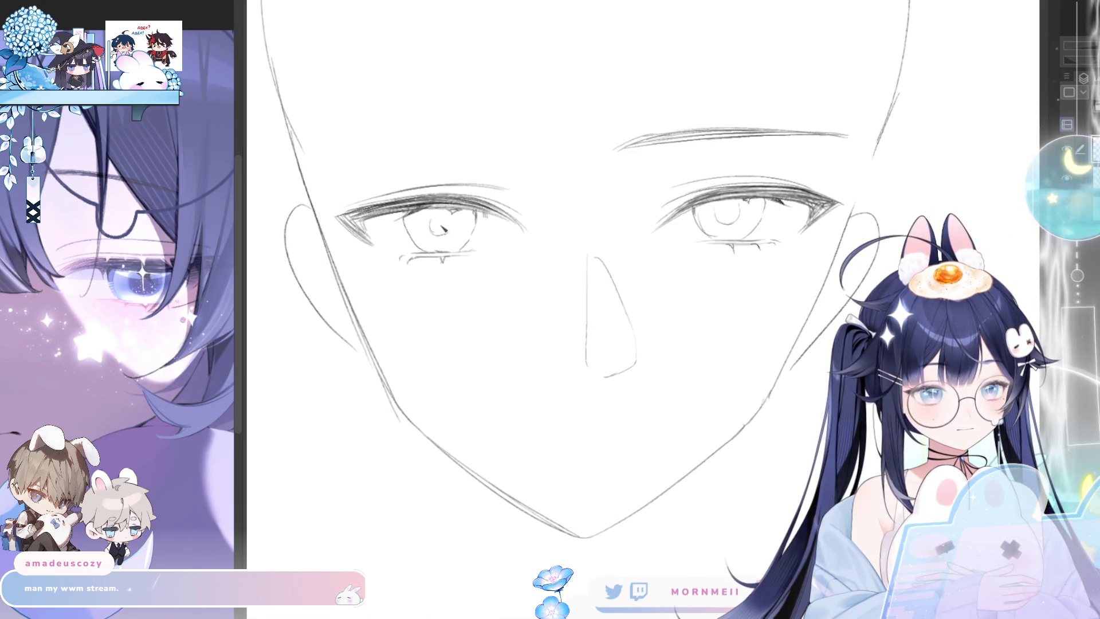
{"action": "left_click_drag", "start_coordinate": [587, 104], "coordinate": [609, 140]}
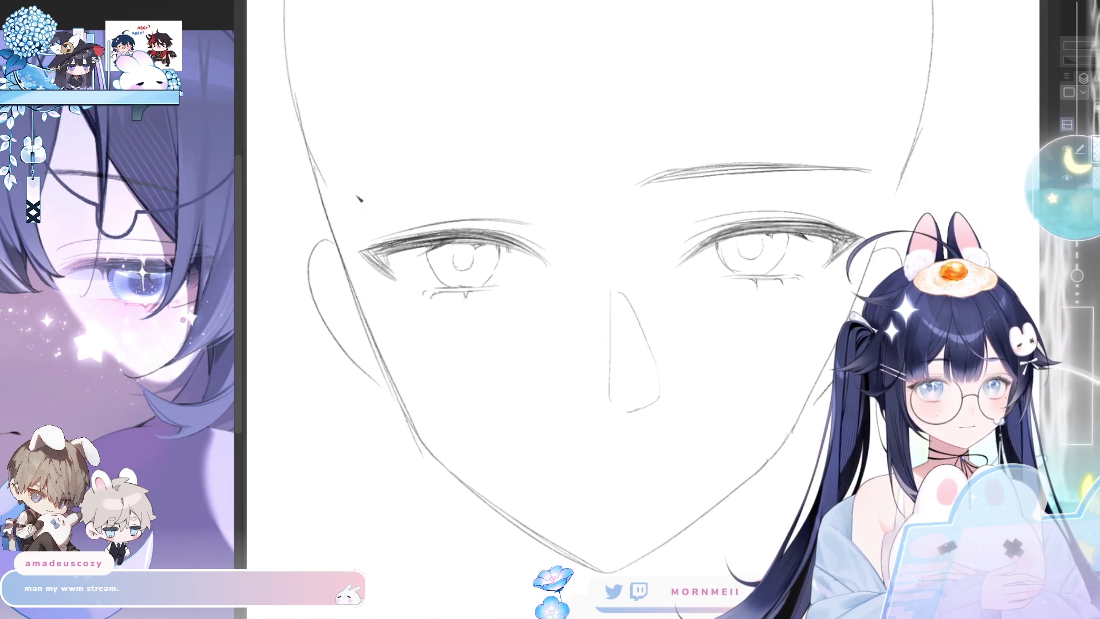
{"action": "left_click_drag", "start_coordinate": [361, 190], "coordinate": [498, 179]}
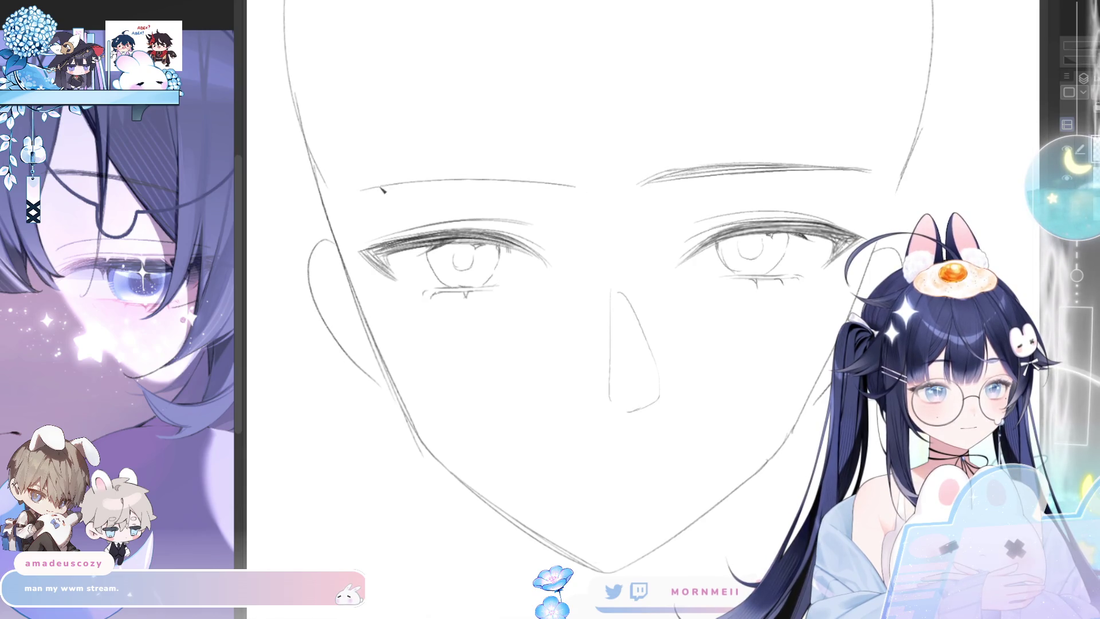
{"action": "mouse_move", "coordinate": [393, 184]}
{"action": "left_mouse_down"}
{"action": "mouse_move", "coordinate": [592, 189]}
{"action": "mouse_move", "coordinate": [432, 177]}
{"action": "mouse_move", "coordinate": [581, 189]}
{"action": "left_mouse_up"}
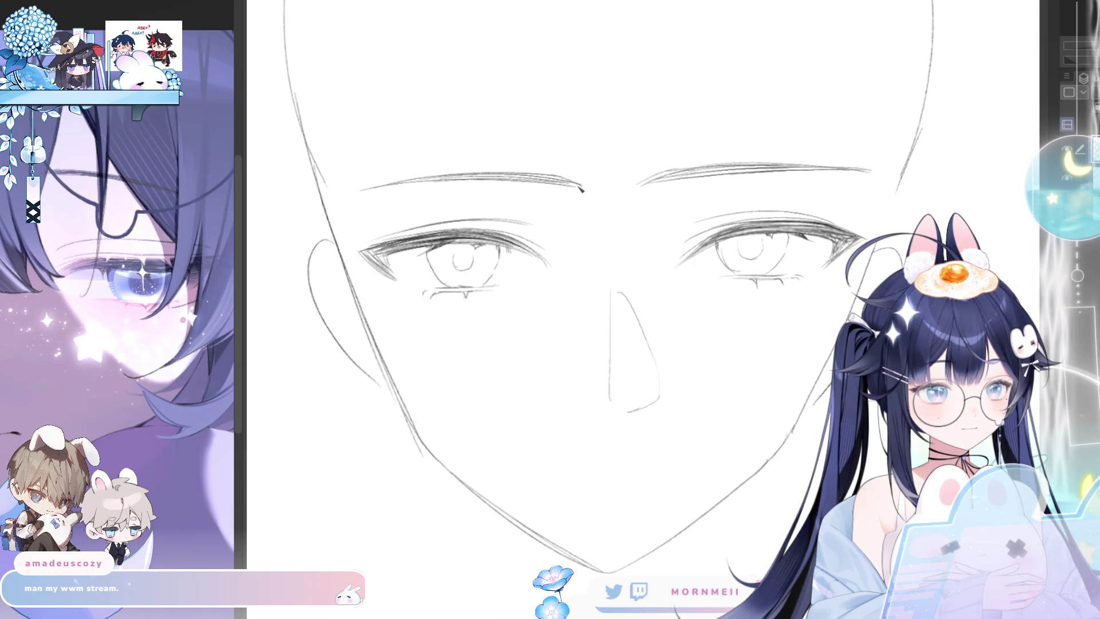
- Push both inner eyebrow ends toward the face centre with Liquify
{"action": "left_click_drag", "start_coordinate": [757, 170], "coordinate": [635, 199]}
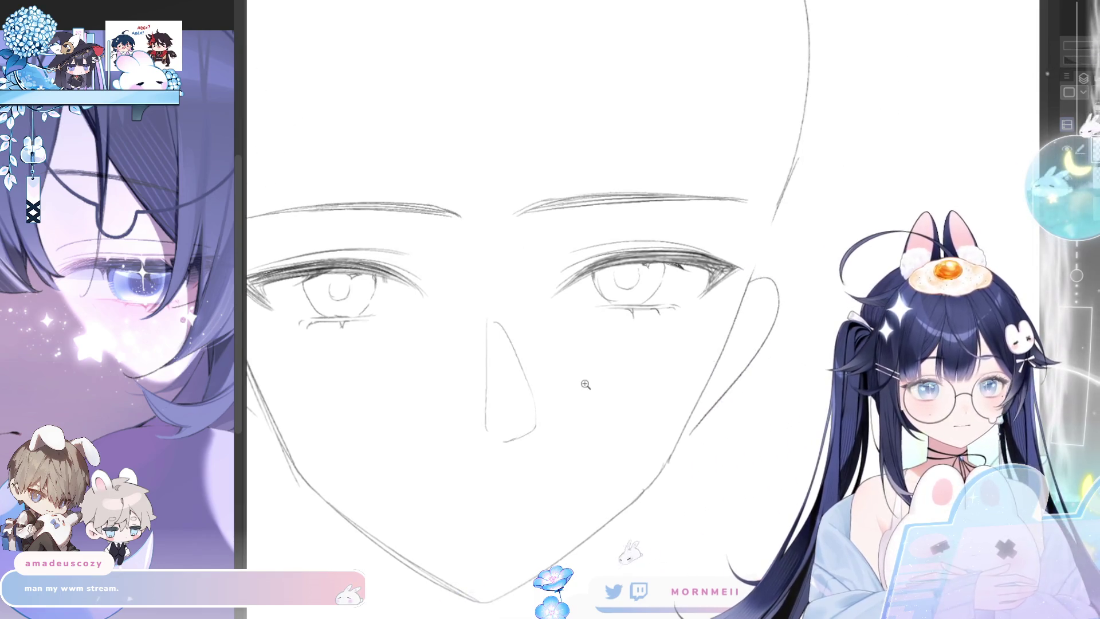
{"action": "left_click_drag", "start_coordinate": [485, 225], "coordinate": [491, 233]}
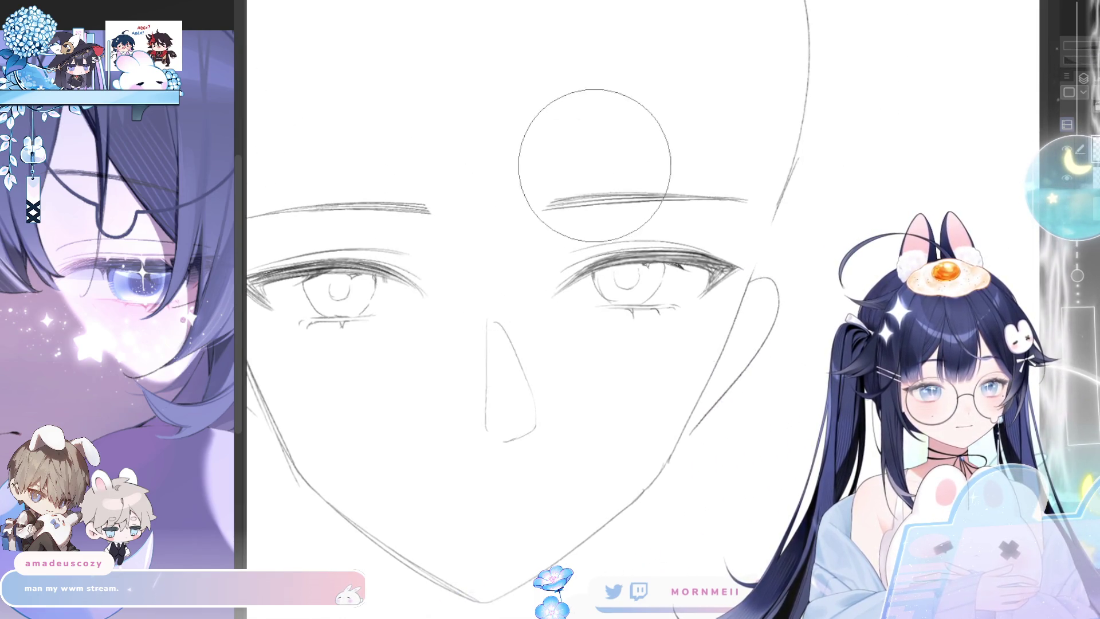
{"action": "left_click", "coordinate": [553, 204]}
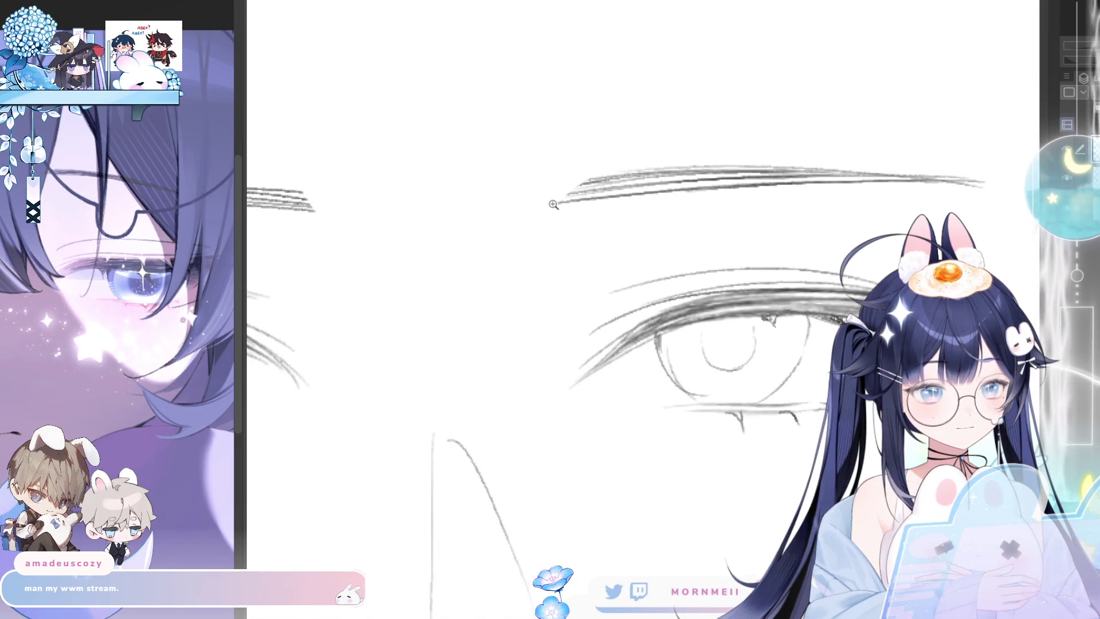
{"action": "left_click", "coordinate": [600, 192], "text": "alt"}
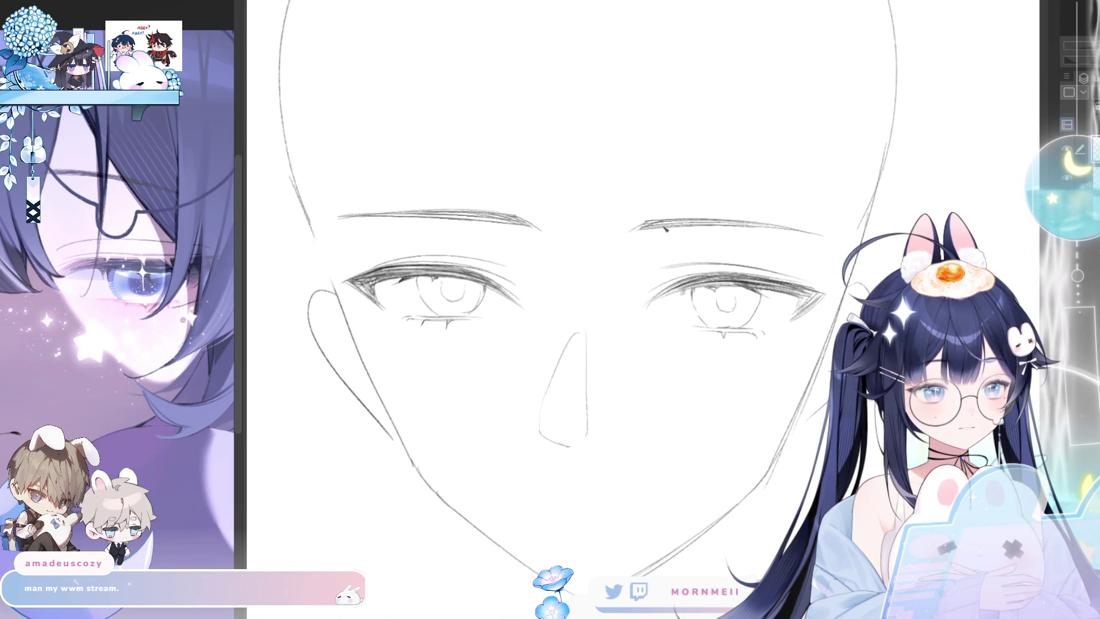
{"action": "left_click", "coordinate": [725, 230], "text": "alt"}
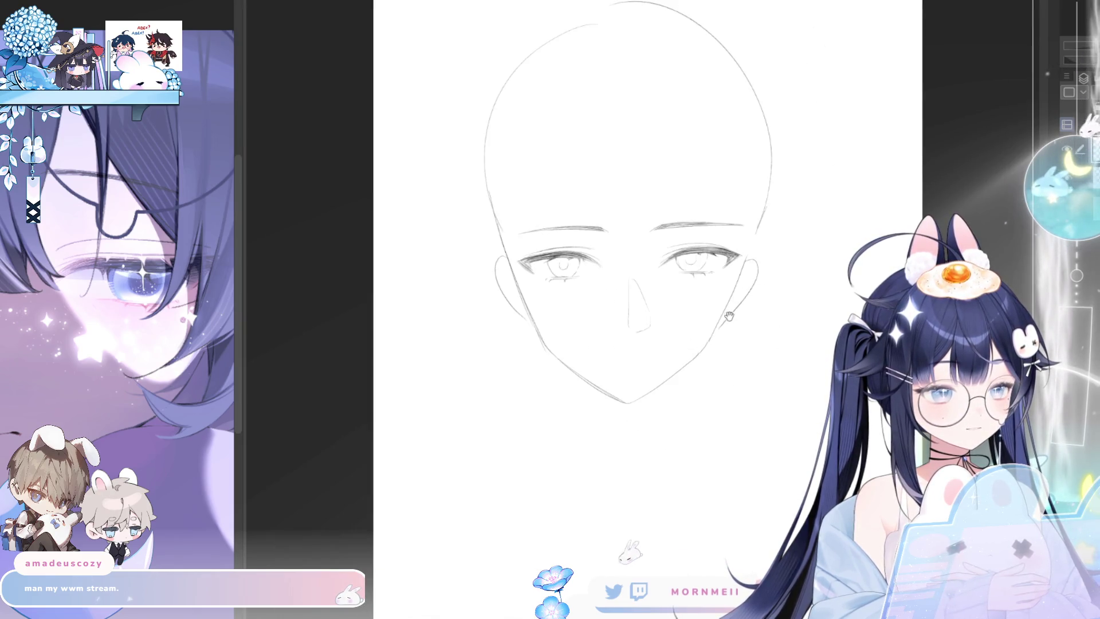
{"action": "left_click_drag", "start_coordinate": [206, 358], "coordinate": [75, 358]}
{"action": "key", "text": "bracketright"}
{"action": "key", "text": "bracketright"}
{"action": "key", "text": "bracketright"}
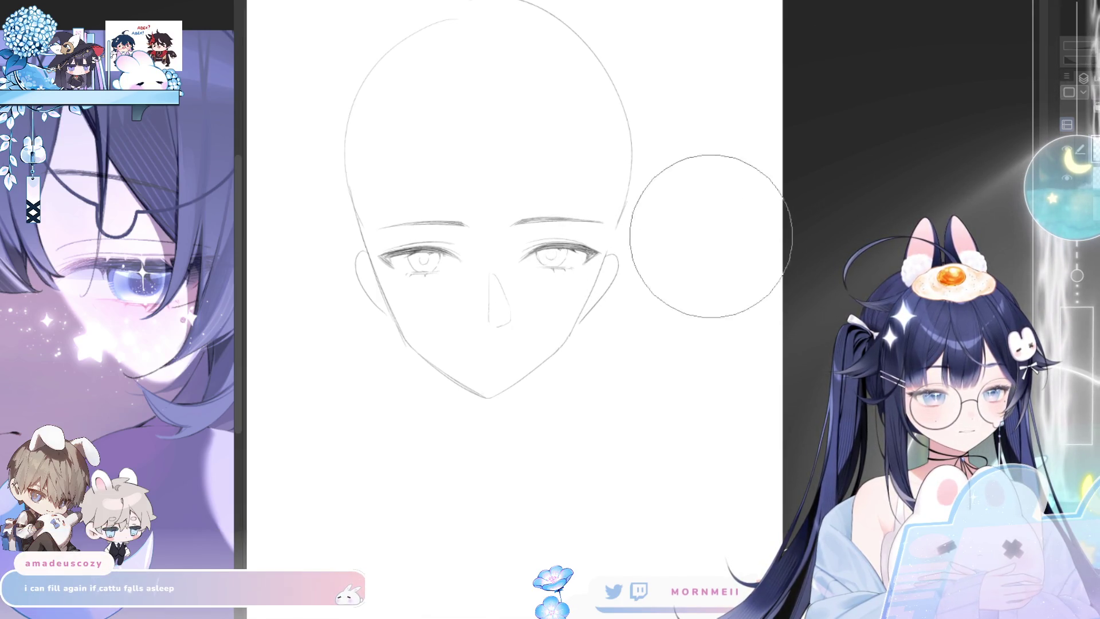
{"action": "mouse_move", "coordinate": [710, 275]}
{"action": "left_mouse_down"}
{"action": "mouse_move", "coordinate": [659, 275]}
{"action": "mouse_move", "coordinate": [516, 327]}
{"action": "mouse_move", "coordinate": [688, 209]}
{"action": "left_mouse_up"}
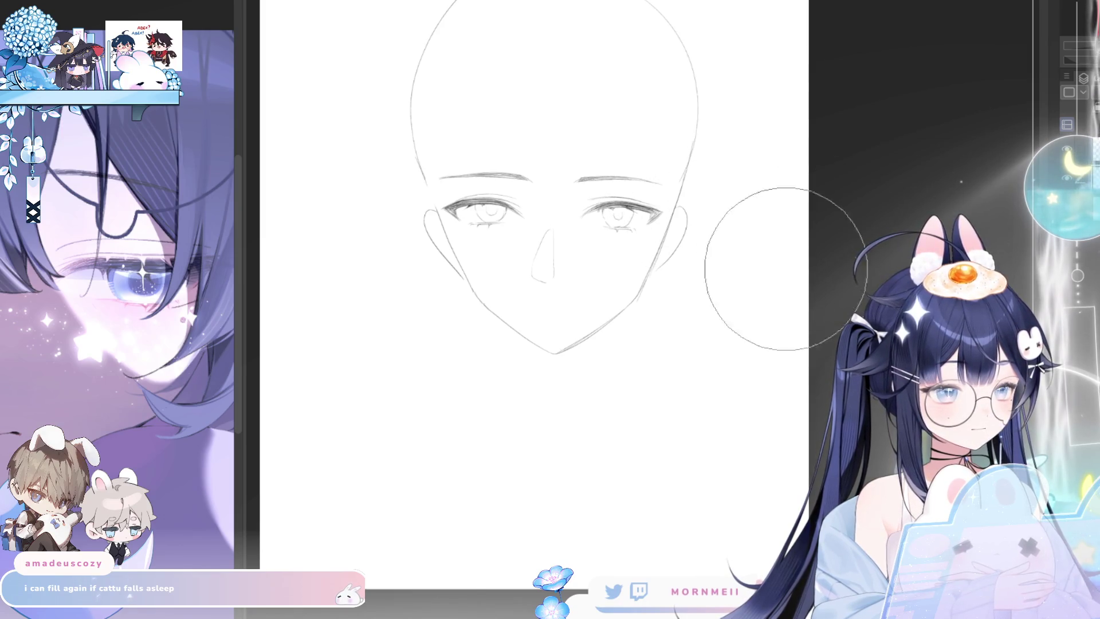
{"action": "mouse_move", "coordinate": [536, 398]}
{"action": "left_mouse_down"}
{"action": "mouse_move", "coordinate": [703, 389]}
{"action": "mouse_move", "coordinate": [453, 385]}
{"action": "left_mouse_up"}
{"action": "mouse_move", "coordinate": [405, 258]}
{"action": "left_mouse_down"}
{"action": "mouse_move", "coordinate": [570, 429]}
{"action": "mouse_move", "coordinate": [569, 540]}
{"action": "mouse_move", "coordinate": [582, 515]}
{"action": "mouse_move", "coordinate": [562, 519]}
{"action": "left_mouse_up"}
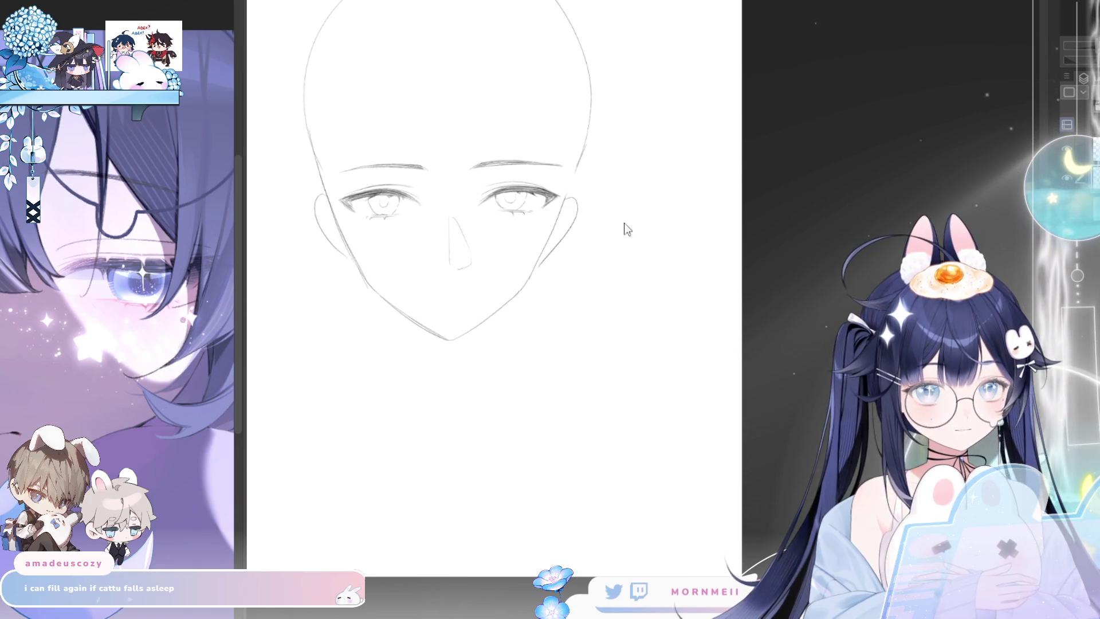
{"action": "mouse_move", "coordinate": [663, 344]}
{"action": "left_mouse_down"}
{"action": "mouse_move", "coordinate": [608, 380]}
{"action": "mouse_move", "coordinate": [741, 270]}
{"action": "mouse_move", "coordinate": [692, 351]}
{"action": "left_mouse_up"}
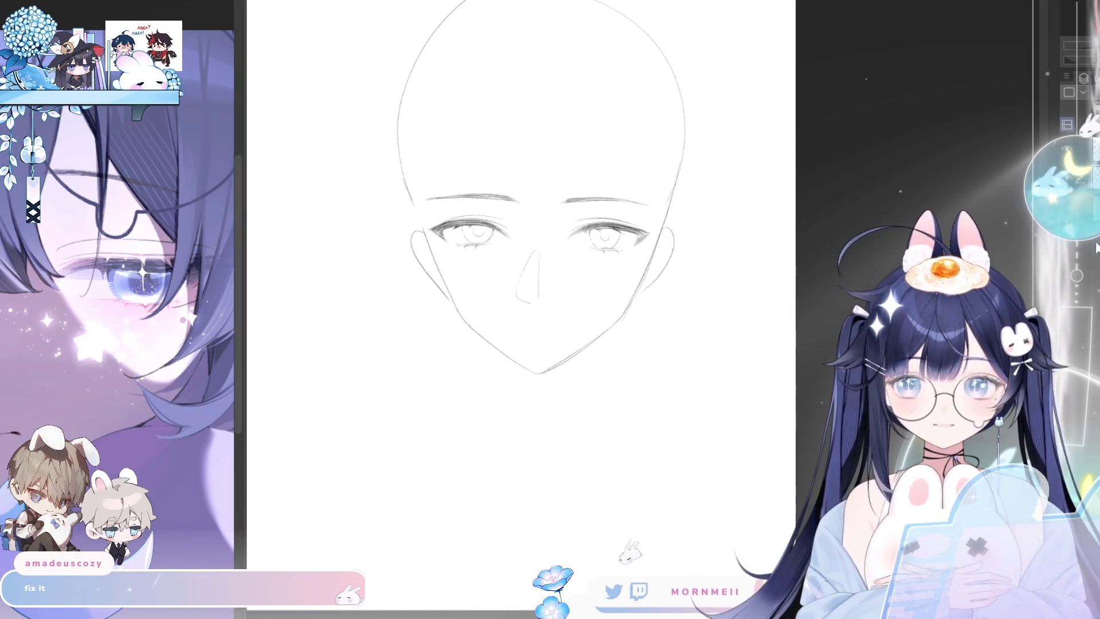
{"action": "left_click_drag", "start_coordinate": [607, 197], "coordinate": [810, 196]}
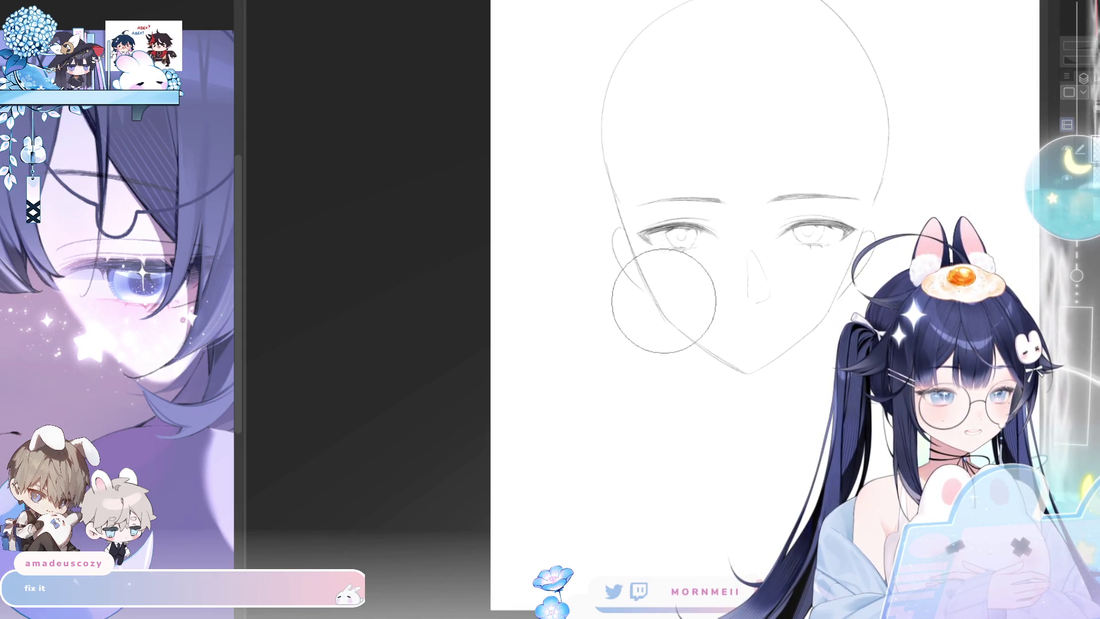
{"action": "key", "text": "ctrl+minus"}
{"action": "key", "text": "ctrl+minus"}
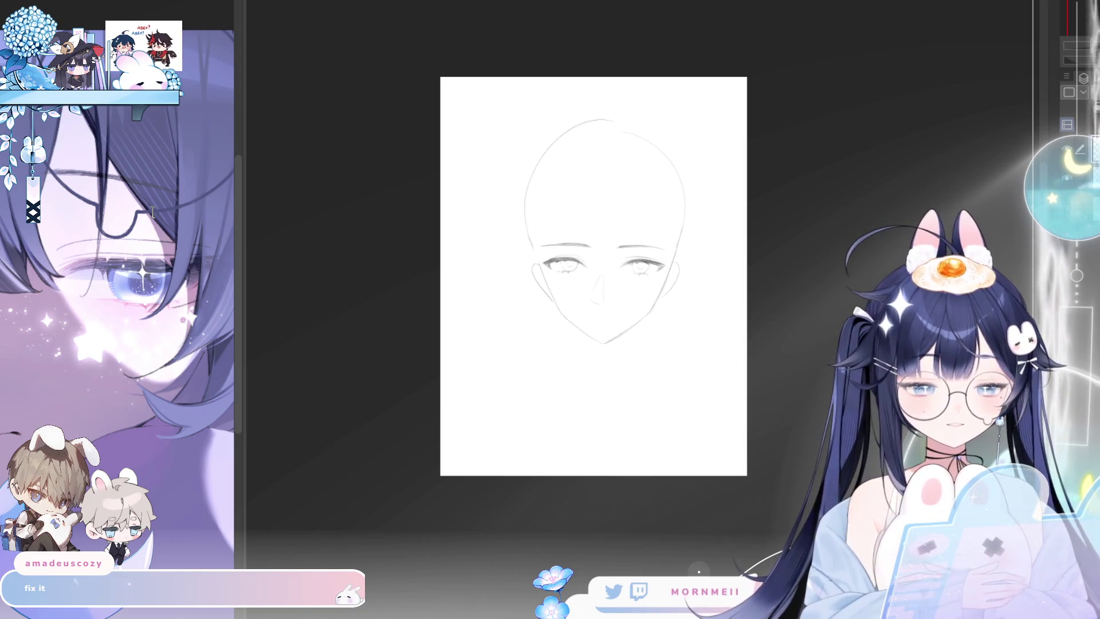
{"action": "left_click", "coordinate": [632, 302]}
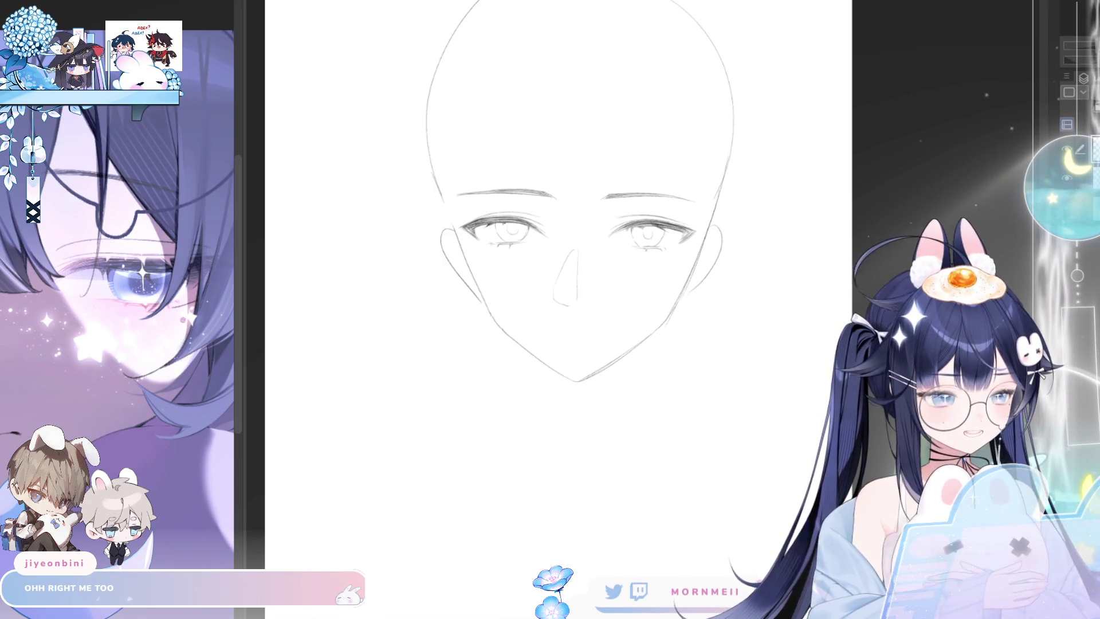
{"action": "scroll", "coordinate": [535, 258], "scroll_direction": "down", "scroll_amount": 2}
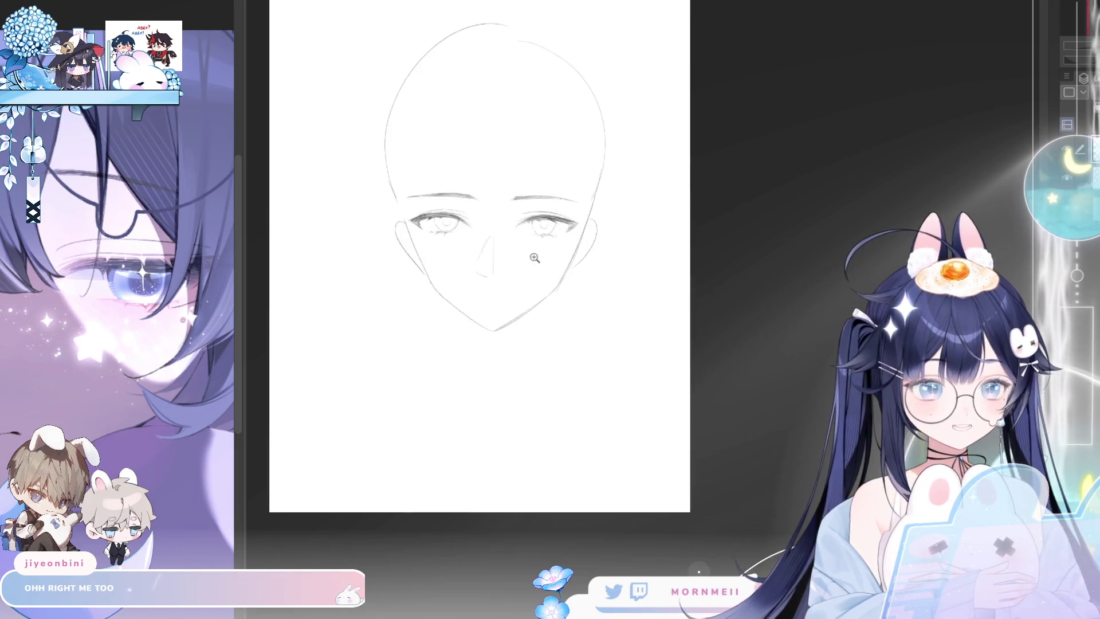
{"action": "scroll", "coordinate": [534, 258], "scroll_direction": "up", "scroll_amount": 2}
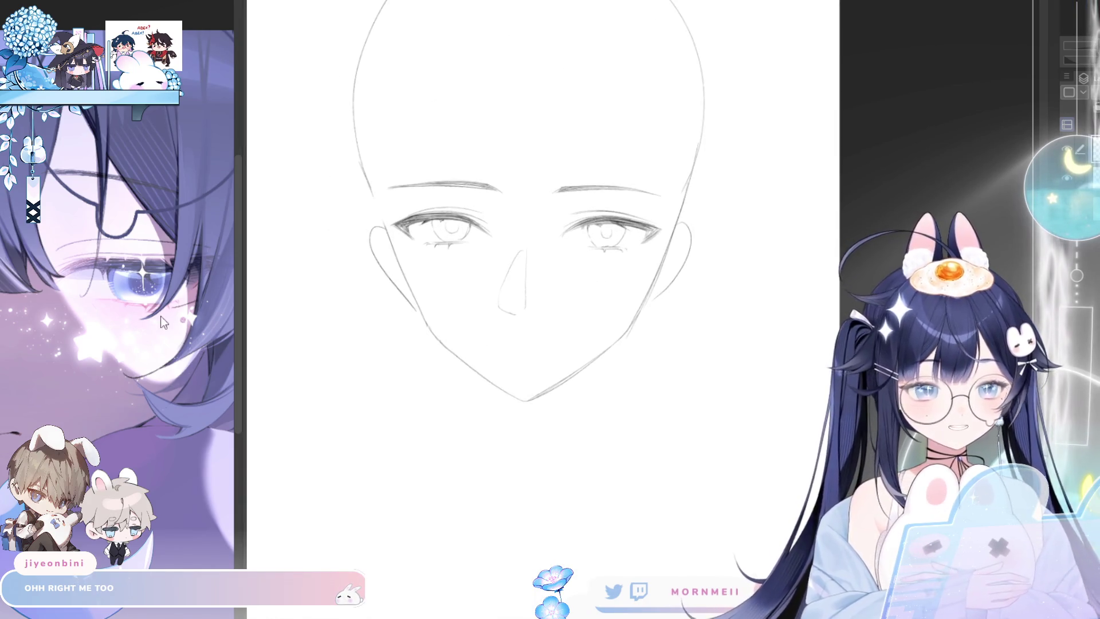
- Adjust the face sketch's width slightly with a Ctrl+T transform and confirm it
{"action": "key", "text": "ctrl+t"}
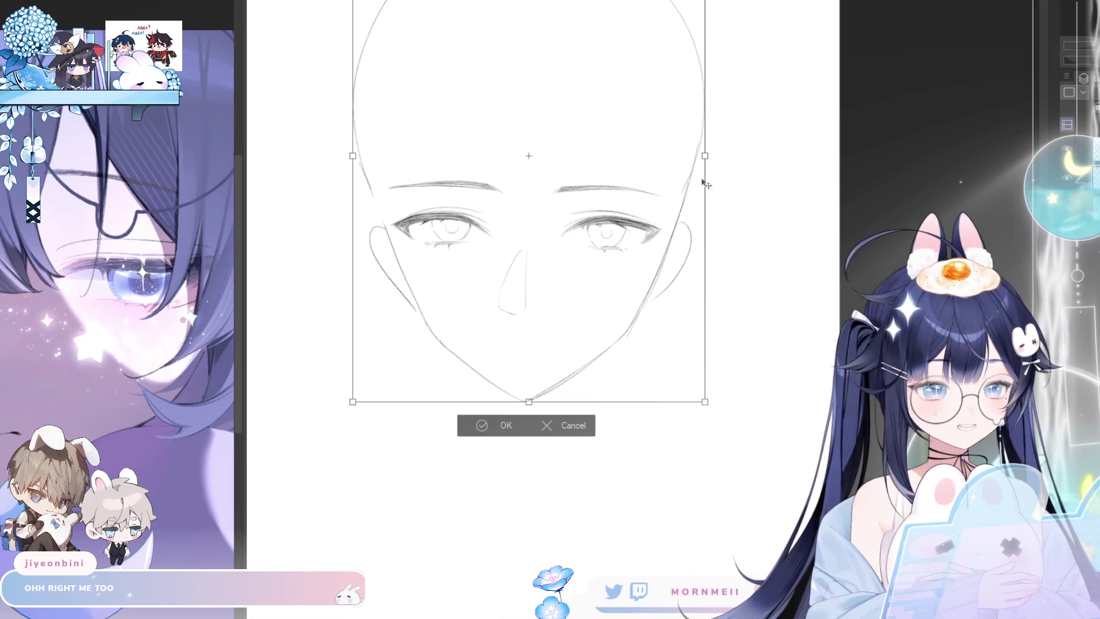
{"action": "left_click_drag", "start_coordinate": [706, 156], "coordinate": [702, 155]}
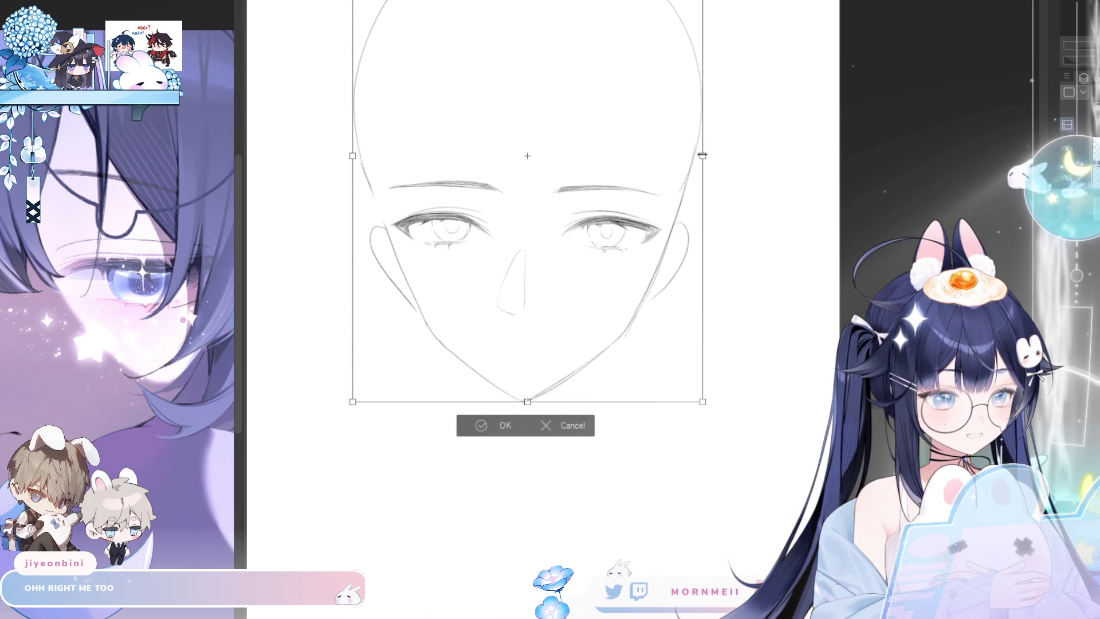
{"action": "left_click", "coordinate": [485, 428]}
{"action": "scroll", "coordinate": [514, 359], "scroll_direction": "up", "scroll_amount": 2}
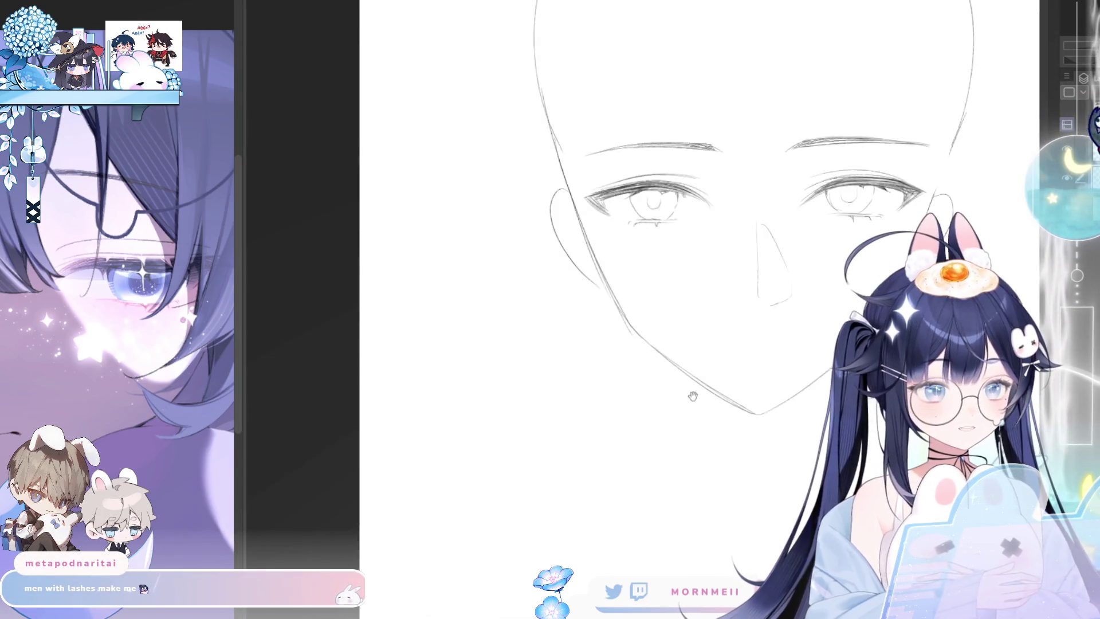
{"action": "scroll", "coordinate": [480, 408], "scroll_direction": "down", "scroll_amount": 3}
{"action": "scroll", "coordinate": [480, 408], "scroll_direction": "up", "scroll_amount": 1}
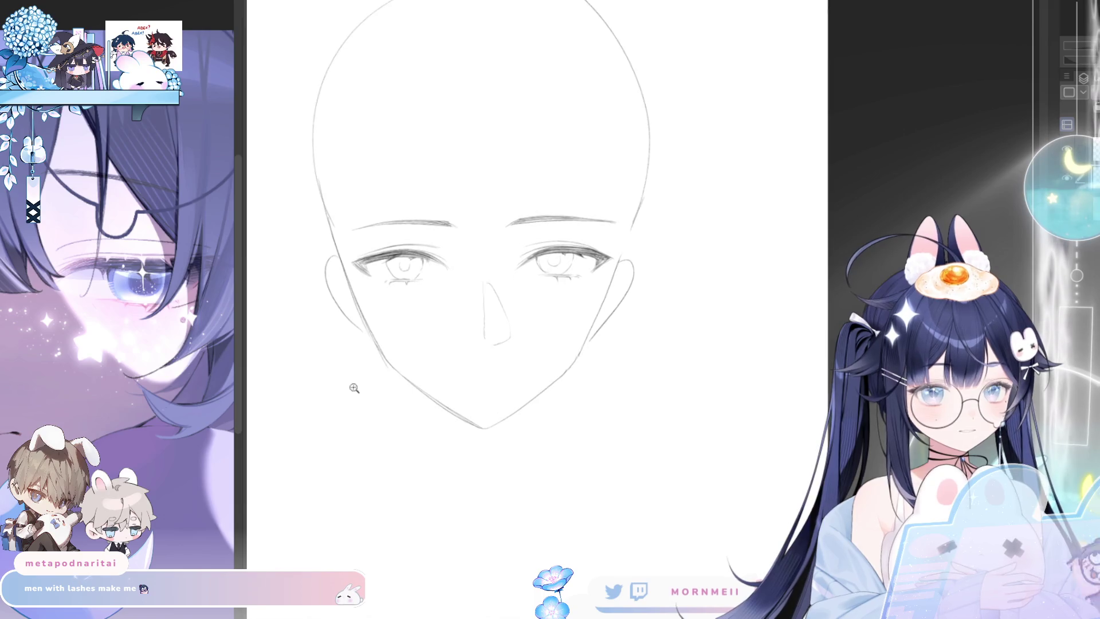
{"action": "mouse_move", "coordinate": [398, 457]}
{"action": "left_mouse_down"}
{"action": "mouse_move", "coordinate": [444, 469]}
{"action": "mouse_move", "coordinate": [427, 473]}
{"action": "left_mouse_up"}
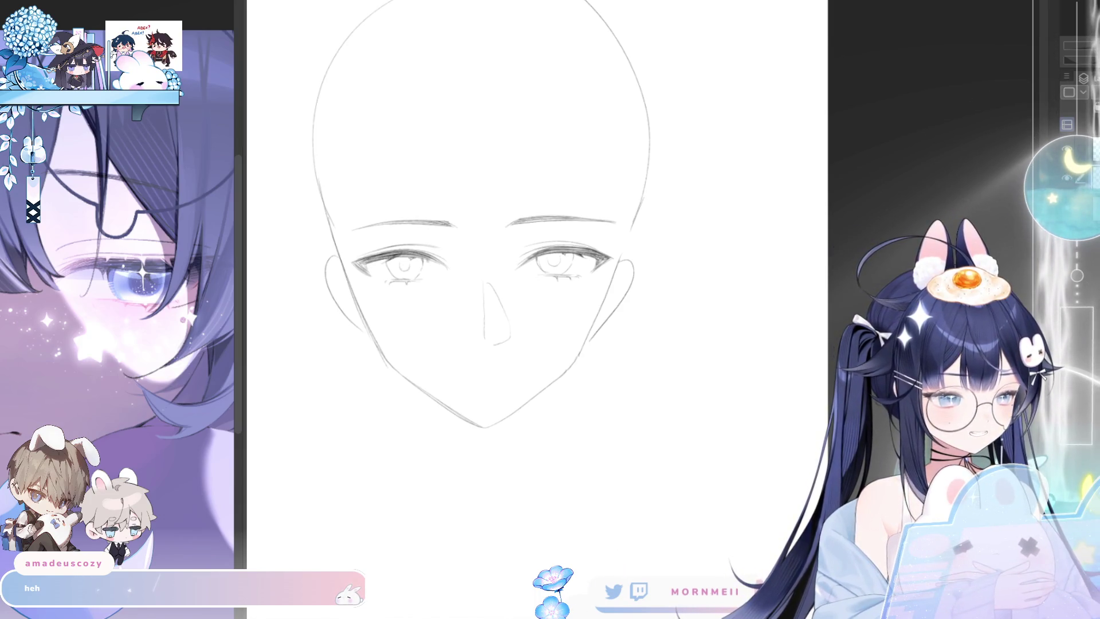
{"action": "left_click_drag", "start_coordinate": [476, 304], "coordinate": [426, 361]}
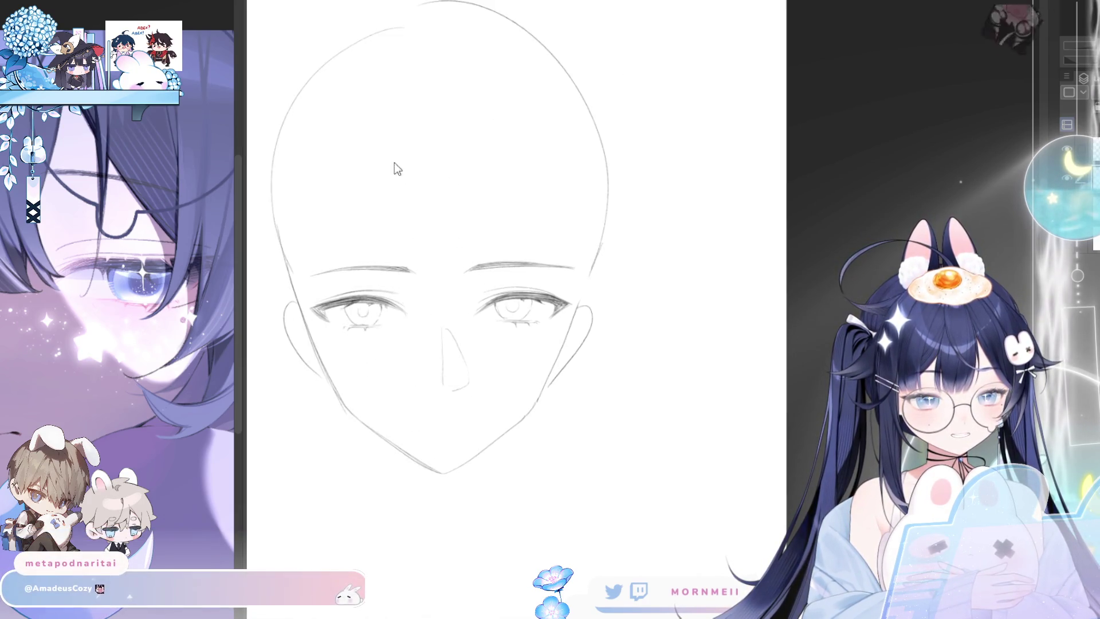
- Try guide lines and curved strands down the forehead, undoing each failed attempt
{"action": "left_click_drag", "start_coordinate": [392, 127], "coordinate": [425, 328]}
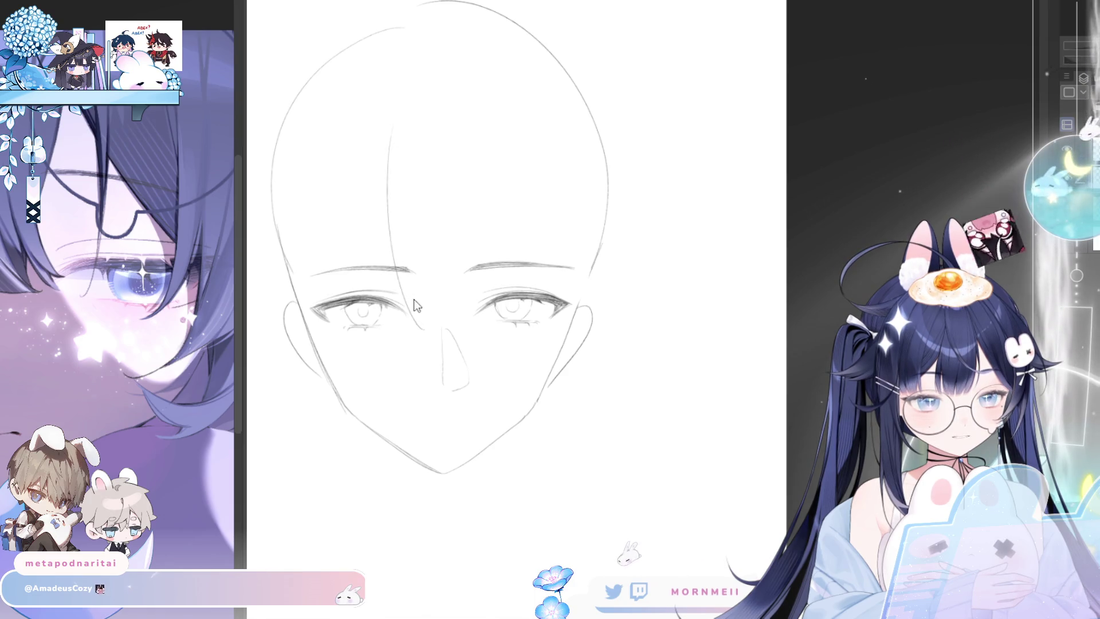
{"action": "mouse_move", "coordinate": [407, 250]}
{"action": "left_mouse_down"}
{"action": "mouse_move", "coordinate": [424, 330]}
{"action": "mouse_move", "coordinate": [478, 324]}
{"action": "left_mouse_up"}
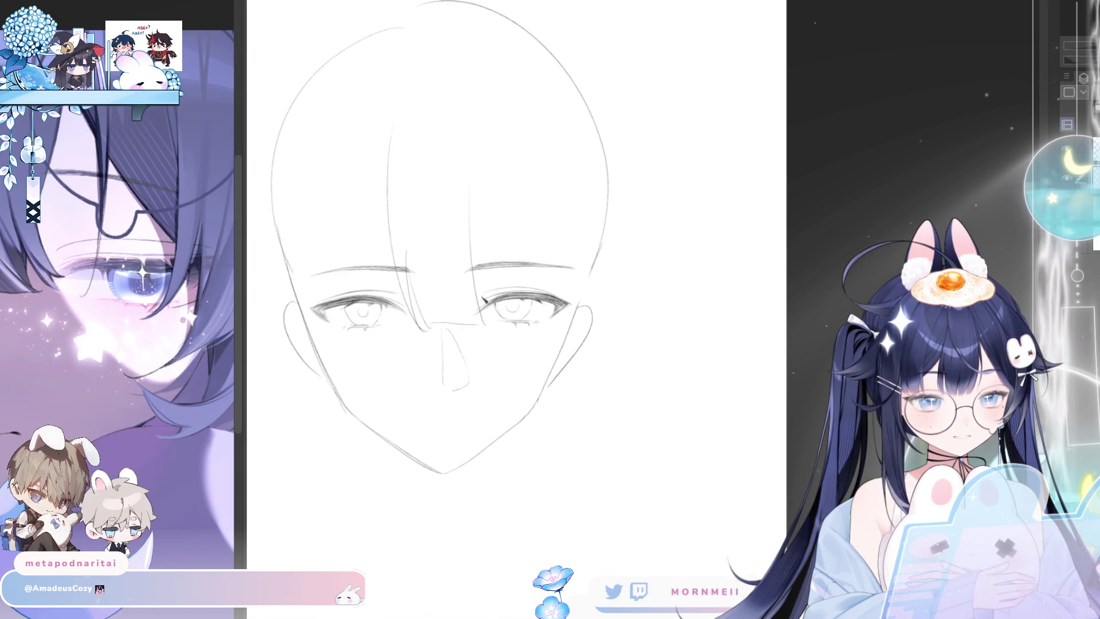
{"action": "left_click_drag", "start_coordinate": [473, 180], "coordinate": [486, 330]}
{"action": "key", "text": "ctrl+z"}
{"action": "key", "text": "ctrl+z"}
{"action": "key", "text": "ctrl+z"}
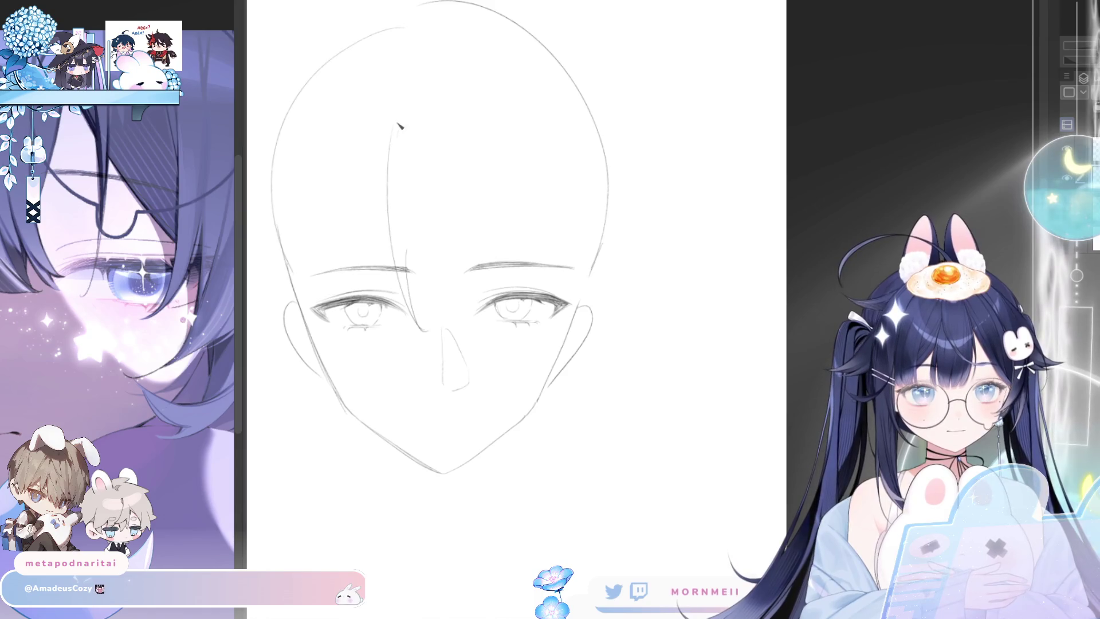
{"action": "left_click_drag", "start_coordinate": [488, 148], "coordinate": [464, 299]}
{"action": "key", "text": "ctrl+z"}
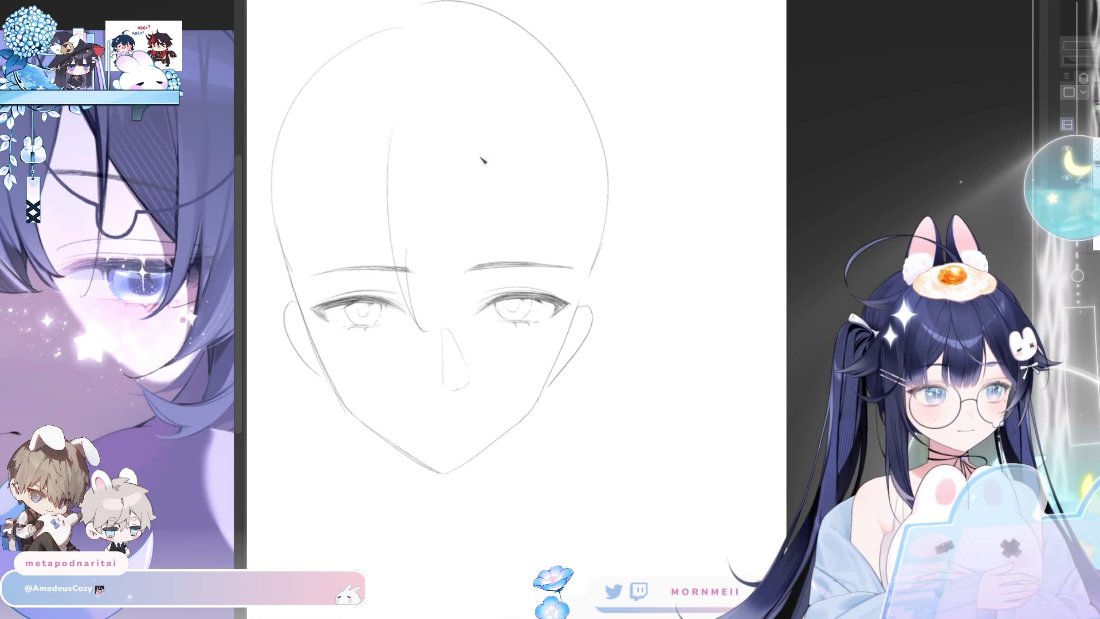
{"action": "key", "text": "ctrl+z"}
{"action": "mouse_move", "coordinate": [487, 132]}
{"action": "left_mouse_down"}
{"action": "mouse_move", "coordinate": [481, 279]}
{"action": "mouse_move", "coordinate": [457, 327]}
{"action": "left_mouse_up"}
{"action": "key", "text": "ctrl+z"}
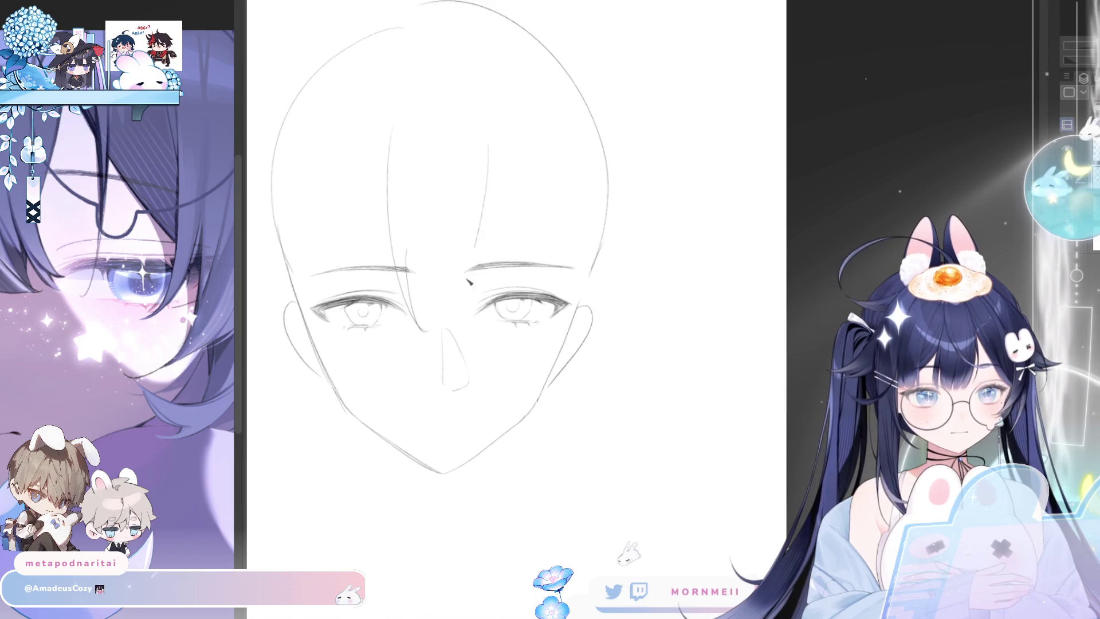
{"action": "left_click_drag", "start_coordinate": [490, 150], "coordinate": [466, 307]}
{"action": "left_click_drag", "start_coordinate": [474, 213], "coordinate": [456, 320]}
{"action": "key", "text": "ctrl+z"}
{"action": "mouse_move", "coordinate": [465, 231]}
{"action": "left_mouse_down"}
{"action": "mouse_move", "coordinate": [443, 329]}
{"action": "mouse_move", "coordinate": [392, 221]}
{"action": "mouse_move", "coordinate": [386, 139]}
{"action": "mouse_move", "coordinate": [403, 312]}
{"action": "left_mouse_up"}
{"action": "key", "text": "ctrl+z"}
- Redraw vertical bang strands down the forehead, adding strands along the bangs' left edge
{"action": "key", "text": "e"}
{"action": "key", "text": "p"}
{"action": "key", "text": "ctrl+z"}
{"action": "left_click_drag", "start_coordinate": [413, 187], "coordinate": [405, 304]}
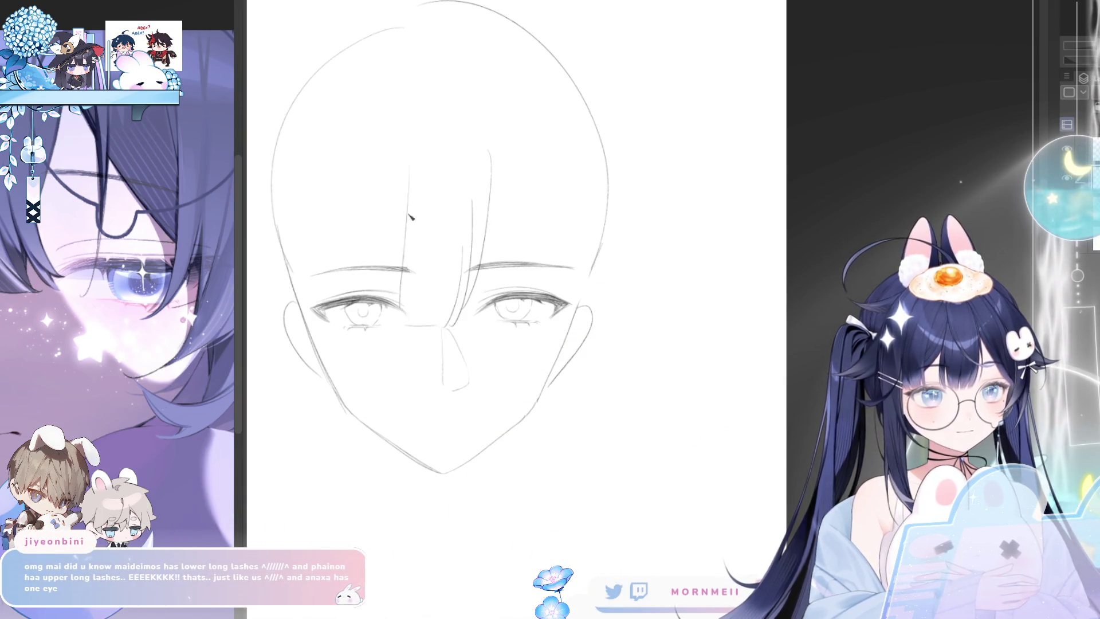
{"action": "key", "text": "ctrl+z"}
{"action": "left_click_drag", "start_coordinate": [418, 179], "coordinate": [408, 325]}
{"action": "key", "text": "ctrl+z"}
{"action": "key", "text": "ctrl+z"}
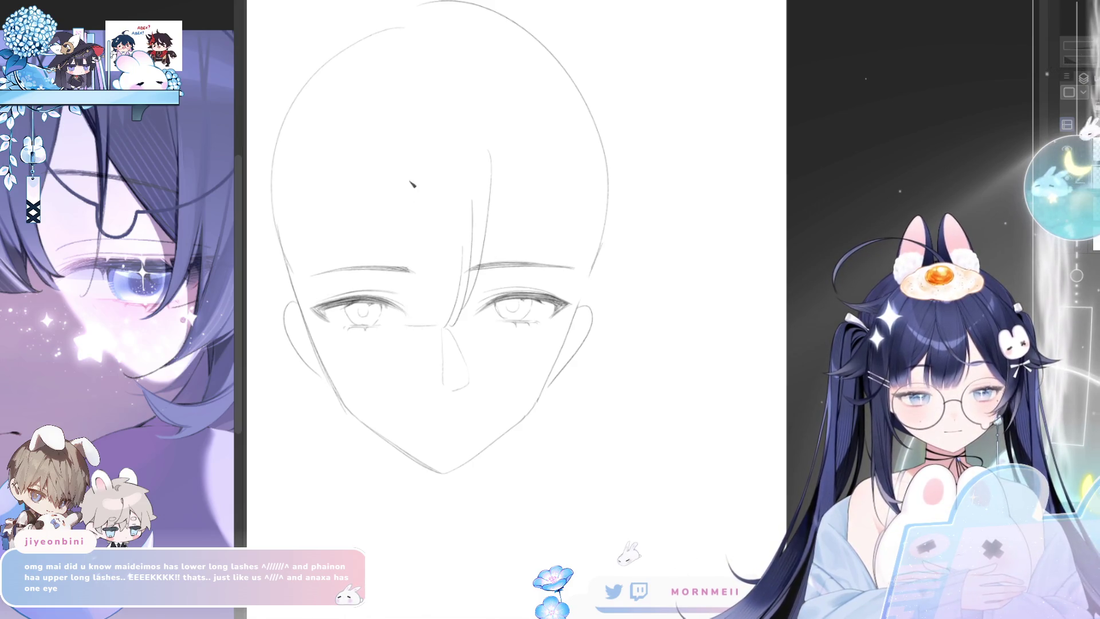
{"action": "left_click_drag", "start_coordinate": [412, 182], "coordinate": [404, 331]}
{"action": "key", "text": "ctrl+z"}
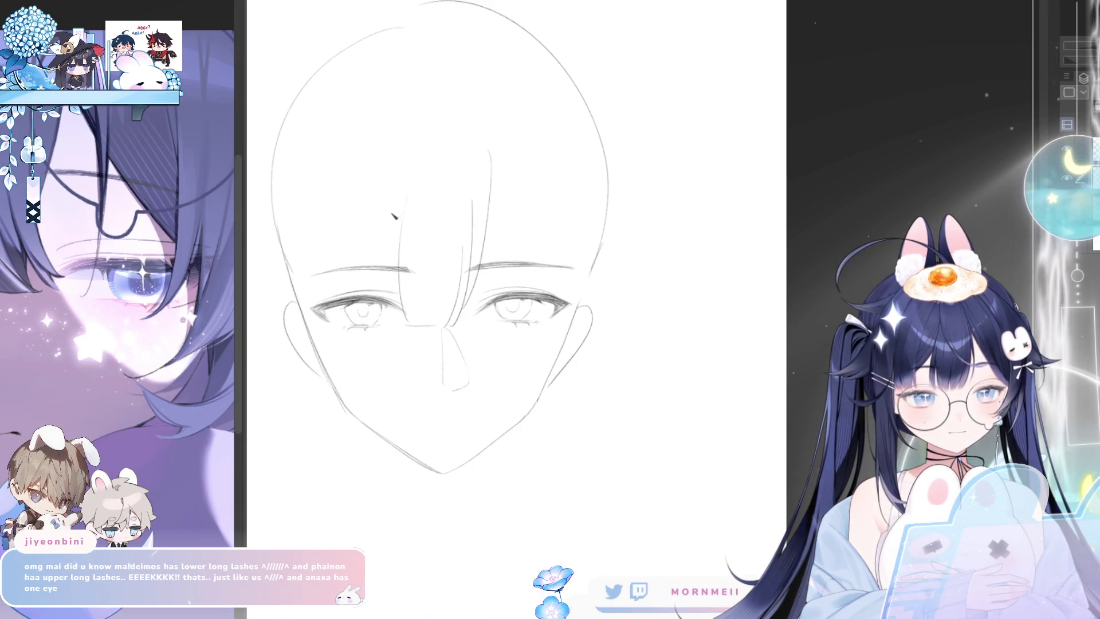
{"action": "mouse_move", "coordinate": [408, 194]}
{"action": "left_mouse_down"}
{"action": "mouse_move", "coordinate": [404, 324]}
{"action": "mouse_move", "coordinate": [390, 318]}
{"action": "left_mouse_up"}
{"action": "left_click_drag", "start_coordinate": [399, 251], "coordinate": [402, 320]}
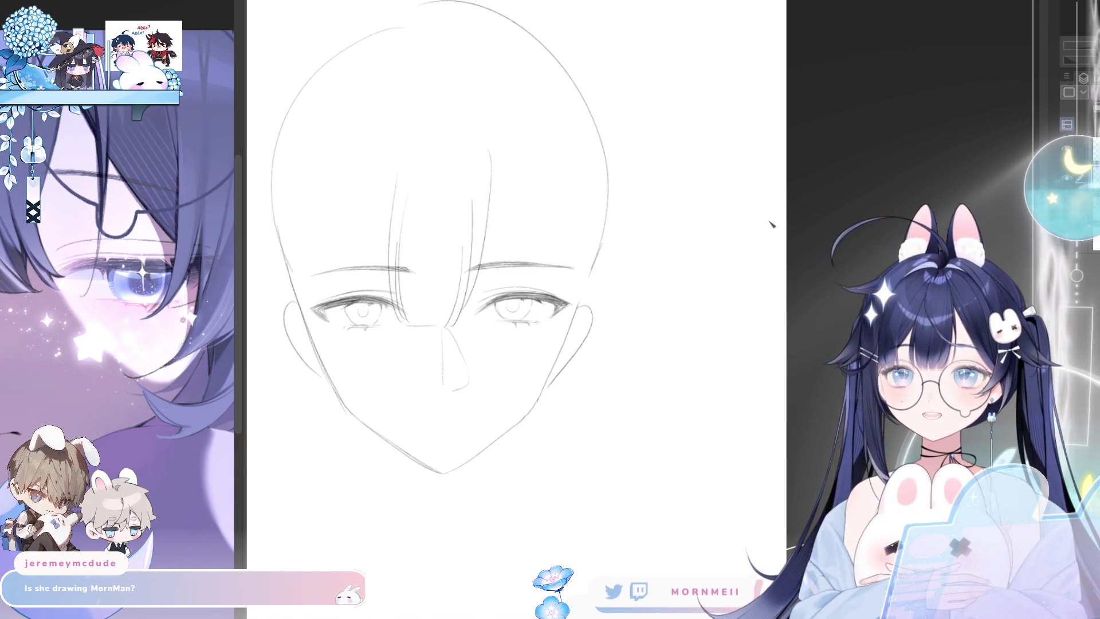
- Erase the straight vertical bangs and try long curved strands across the forehead
{"action": "left_click_drag", "start_coordinate": [433, 458], "coordinate": [461, 437]}
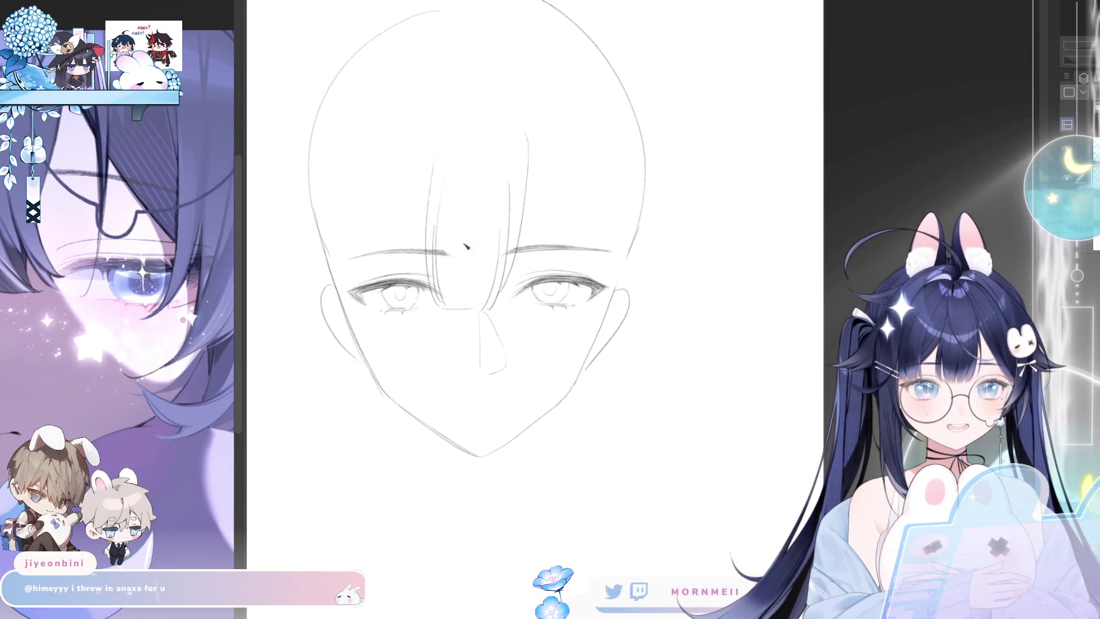
{"action": "mouse_move", "coordinate": [461, 248]}
{"action": "left_mouse_down"}
{"action": "mouse_move", "coordinate": [447, 275]}
{"action": "mouse_move", "coordinate": [466, 366]}
{"action": "left_mouse_up"}
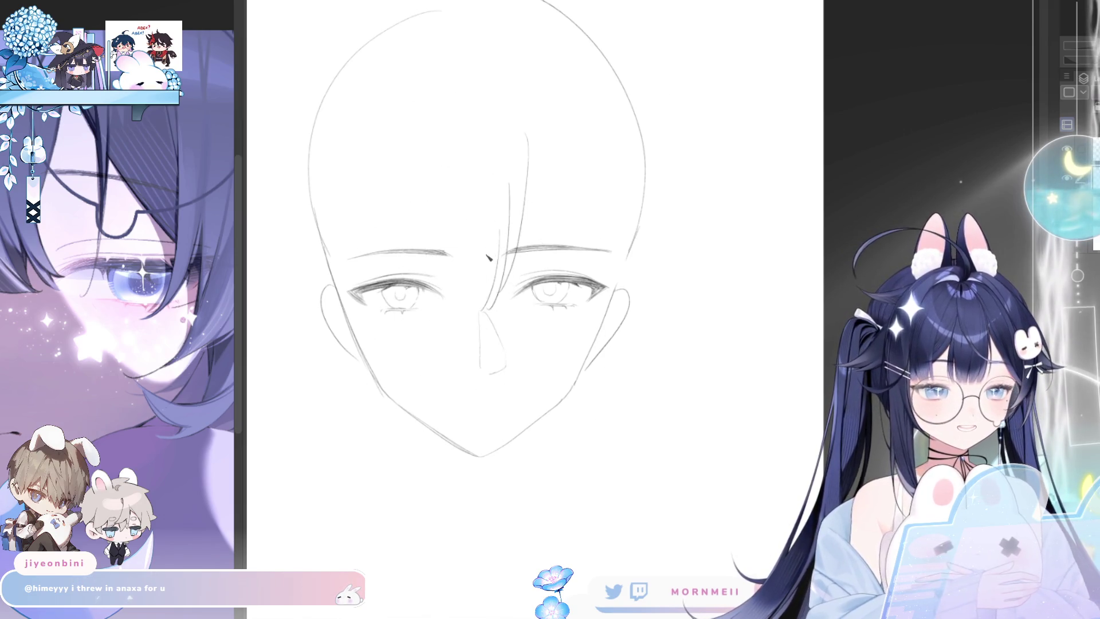
{"action": "left_click_drag", "start_coordinate": [497, 241], "coordinate": [455, 313]}
{"action": "left_click_drag", "start_coordinate": [477, 201], "coordinate": [444, 316]}
{"action": "left_click_drag", "start_coordinate": [474, 174], "coordinate": [438, 317]}
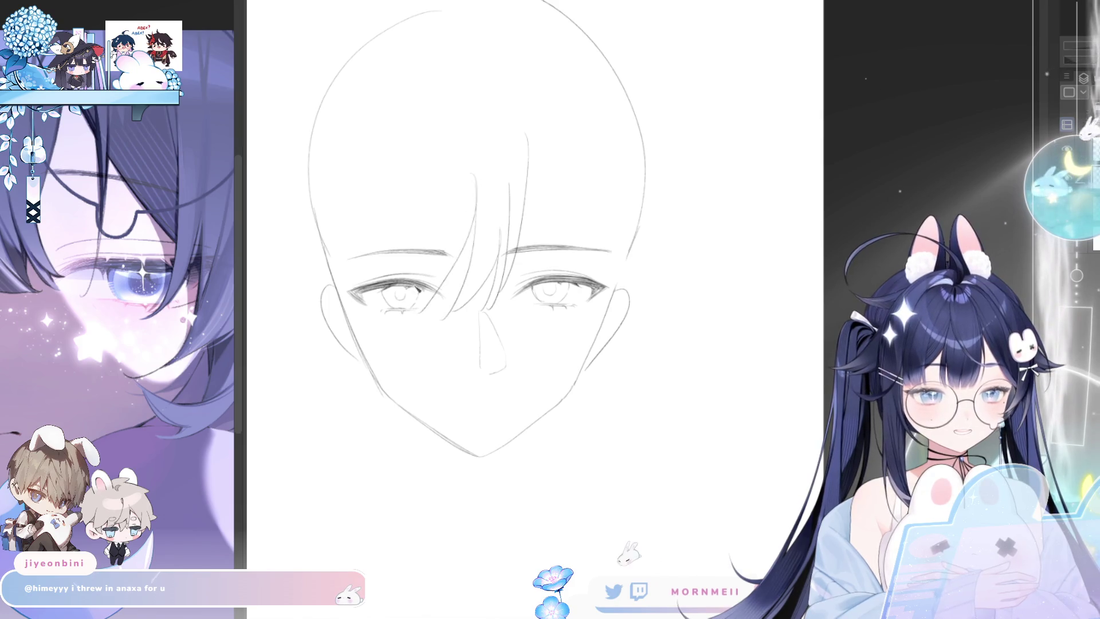
{"action": "key", "text": "ctrl+z"}
{"action": "left_click_drag", "start_coordinate": [442, 143], "coordinate": [422, 312]}
{"action": "key", "text": "ctrl+z"}
{"action": "left_click_drag", "start_coordinate": [442, 142], "coordinate": [422, 309]}
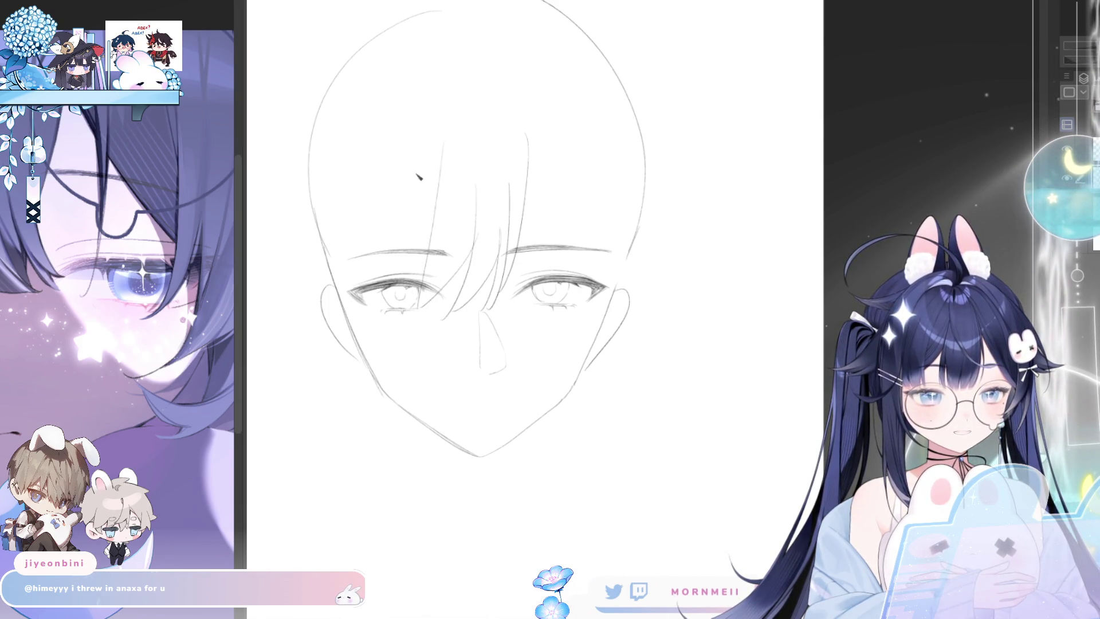
{"action": "key", "text": "ctrl+z"}
- Draw bang strands sweeping over the left eye and left forehead
{"action": "left_click_drag", "start_coordinate": [443, 118], "coordinate": [364, 315]}
{"action": "key", "text": "ctrl+z"}
{"action": "key", "text": "ctrl+z"}
{"action": "mouse_move", "coordinate": [438, 152]}
{"action": "left_mouse_down"}
{"action": "mouse_move", "coordinate": [366, 301]}
{"action": "mouse_move", "coordinate": [379, 312]}
{"action": "left_mouse_up"}
{"action": "left_click_drag", "start_coordinate": [408, 117], "coordinate": [374, 241]}
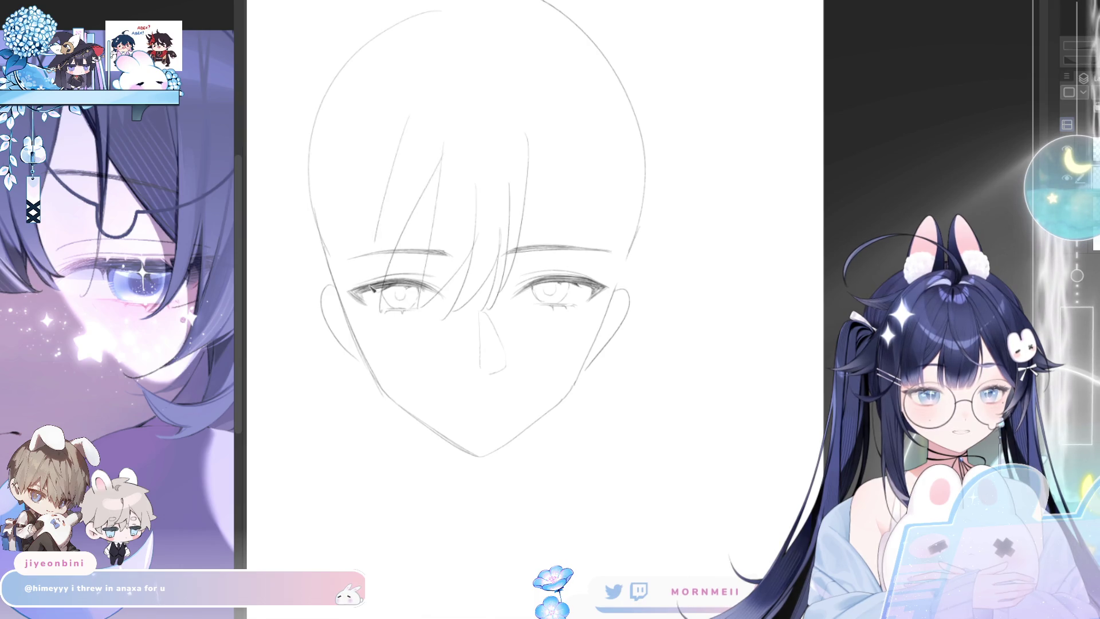
{"action": "key", "text": "ctrl+z"}
{"action": "left_click_drag", "start_coordinate": [389, 193], "coordinate": [375, 310]}
{"action": "left_click_drag", "start_coordinate": [378, 170], "coordinate": [364, 319]}
{"action": "key", "text": "ctrl+z"}
- Add side locks and a short strand beside the left cheek
{"action": "key", "text": "ctrl+z"}
{"action": "mouse_move", "coordinate": [326, 141]}
{"action": "left_mouse_down"}
{"action": "mouse_move", "coordinate": [312, 321]}
{"action": "mouse_move", "coordinate": [303, 314]}
{"action": "left_mouse_up"}
{"action": "key", "text": "ctrl+z"}
{"action": "left_click_drag", "start_coordinate": [312, 255], "coordinate": [314, 315]}
{"action": "left_click_drag", "start_coordinate": [320, 266], "coordinate": [362, 295]}
{"action": "key", "text": "ctrl+z"}
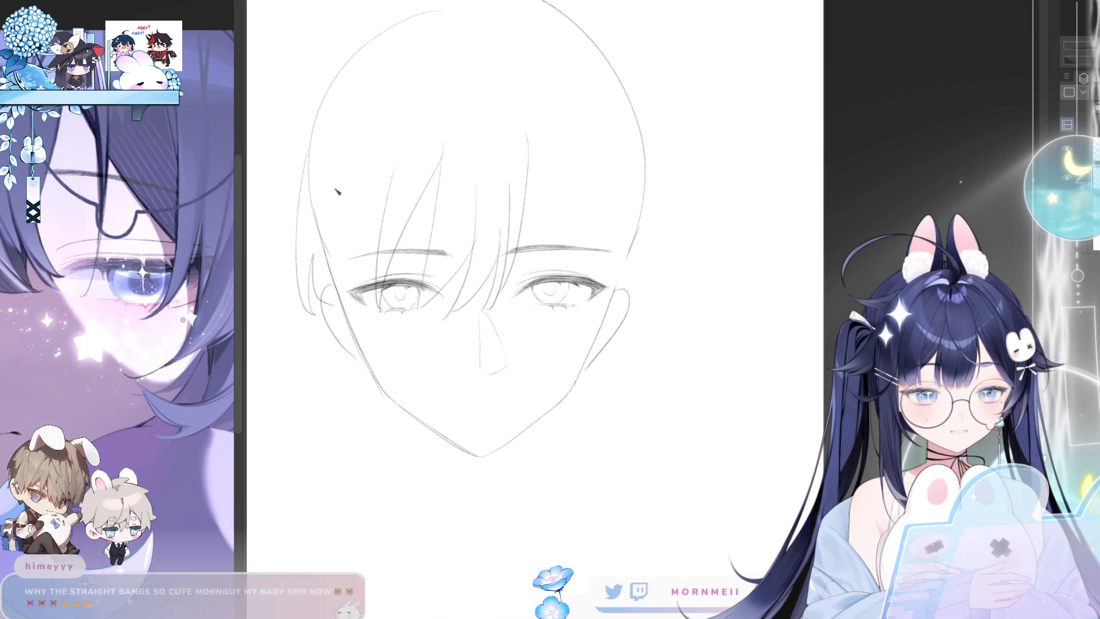
{"action": "left_click_drag", "start_coordinate": [338, 227], "coordinate": [350, 309]}
{"action": "key", "text": "Tab"}
{"action": "key", "text": "Tab"}
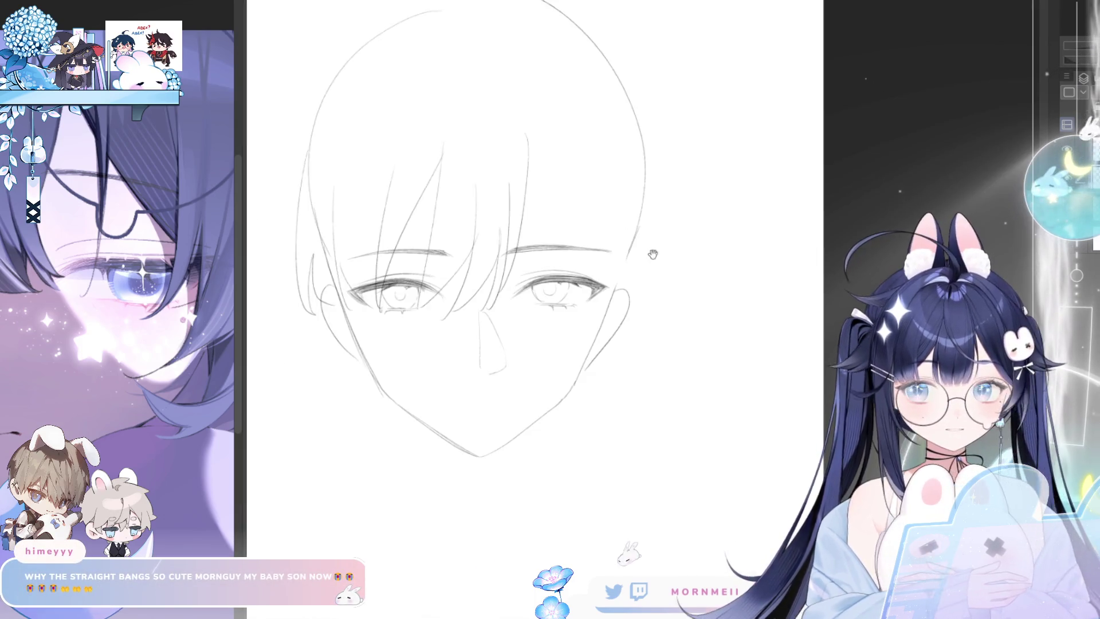
{"action": "left_click_drag", "start_coordinate": [653, 254], "coordinate": [584, 264]}
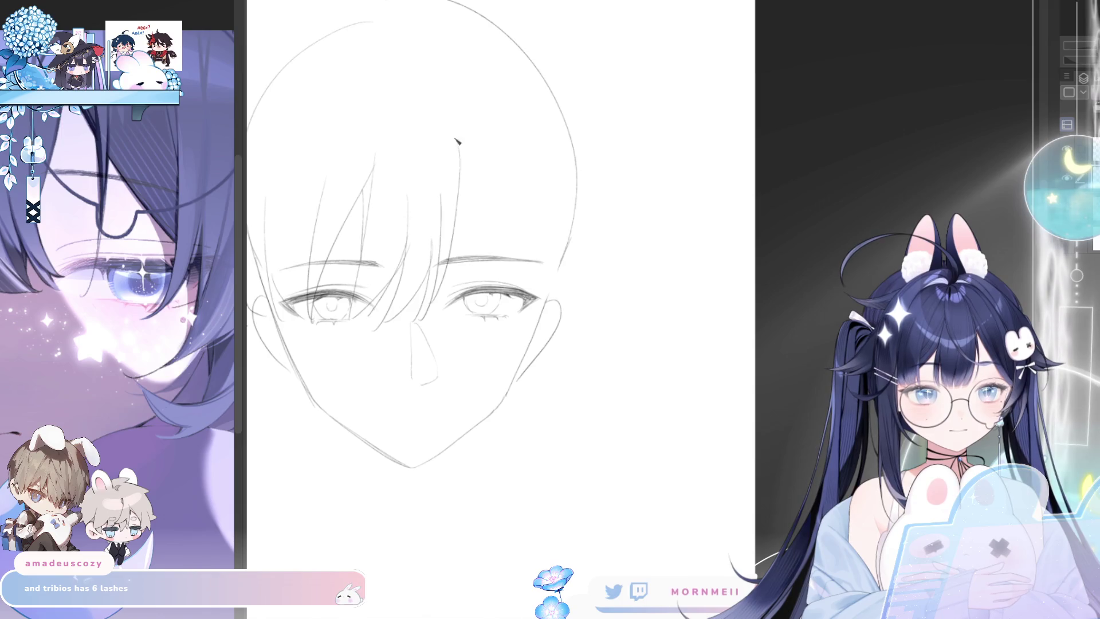
{"action": "left_click_drag", "start_coordinate": [489, 189], "coordinate": [491, 251]}
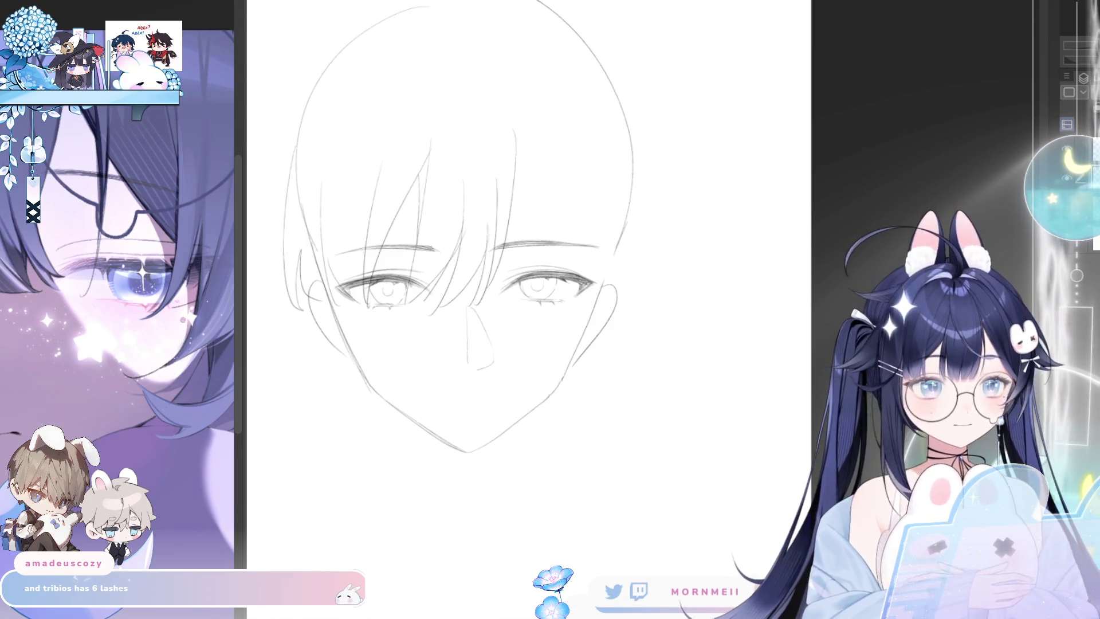
{"action": "left_click_drag", "start_coordinate": [565, 305], "coordinate": [627, 339]}
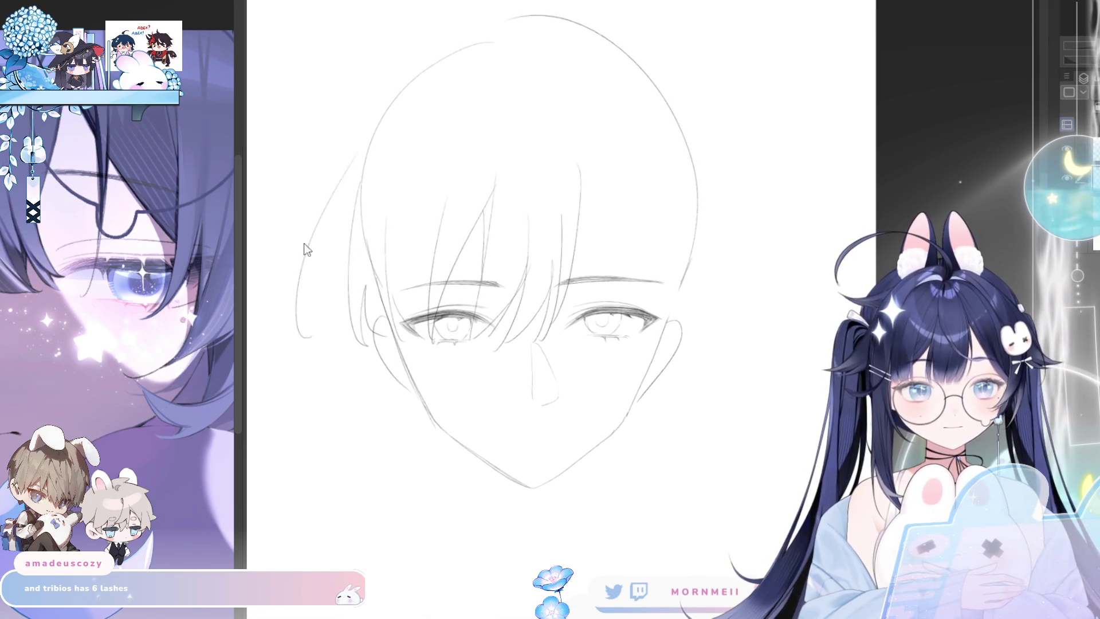
- Draw hair volume curving outside the left side of the head
{"action": "left_click_drag", "start_coordinate": [345, 162], "coordinate": [281, 312]}
{"action": "left_click_drag", "start_coordinate": [324, 230], "coordinate": [291, 245]}
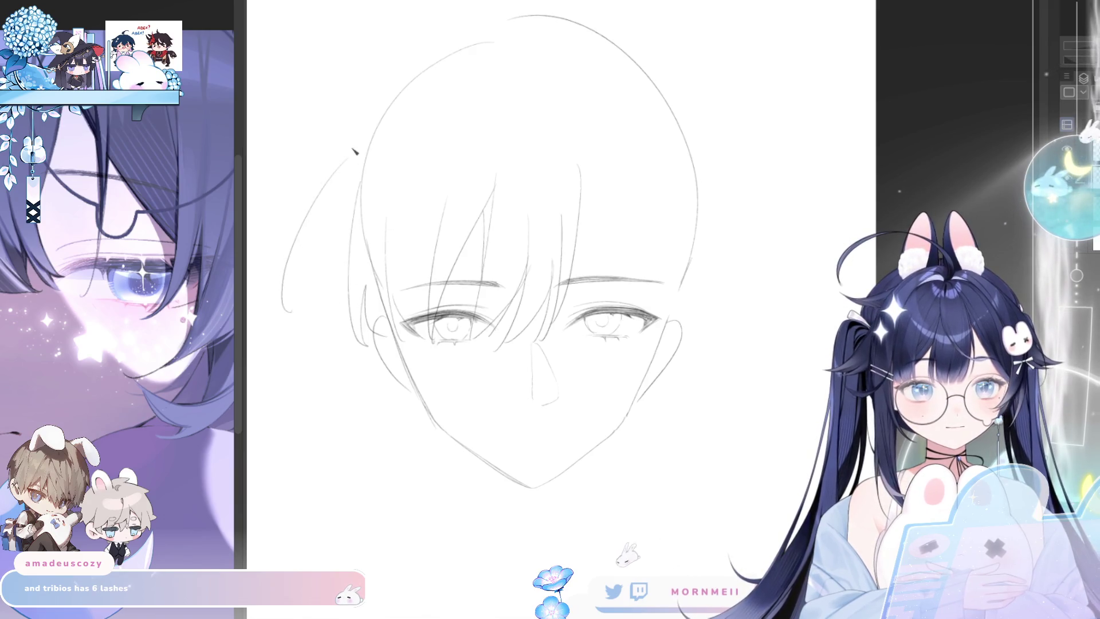
{"action": "left_click_drag", "start_coordinate": [348, 153], "coordinate": [289, 299]}
{"action": "key", "text": "ctrl+z"}
{"action": "left_click_drag", "start_coordinate": [313, 225], "coordinate": [302, 293]}
{"action": "key", "text": "ctrl+z"}
{"action": "mouse_move", "coordinate": [337, 211]}
{"action": "left_mouse_down"}
{"action": "mouse_move", "coordinate": [298, 235]}
{"action": "mouse_move", "coordinate": [315, 318]}
{"action": "left_mouse_up"}
{"action": "key", "text": "ctrl+z"}
- Add a long strand sweeping from the crown across the forehead, then check it mirrored
{"action": "key", "text": "ctrl+z"}
{"action": "key", "text": "ctrl+z"}
{"action": "left_click_drag", "start_coordinate": [350, 137], "coordinate": [315, 324]}
{"action": "mouse_move", "coordinate": [335, 212]}
{"action": "left_mouse_down"}
{"action": "mouse_move", "coordinate": [295, 249]}
{"action": "mouse_move", "coordinate": [315, 326]}
{"action": "mouse_move", "coordinate": [362, 338]}
{"action": "left_mouse_up"}
{"action": "left_click_drag", "start_coordinate": [483, 108], "coordinate": [456, 224]}
{"action": "key", "text": "ctrl+z"}
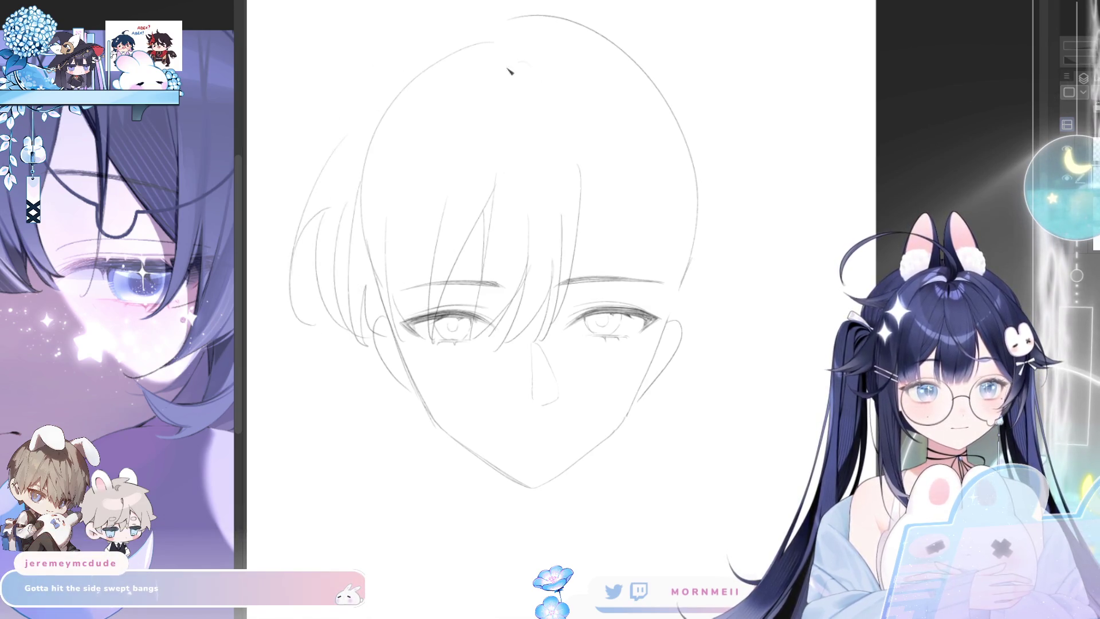
{"action": "left_click_drag", "start_coordinate": [502, 72], "coordinate": [445, 257]}
{"action": "key", "text": "ctrl+z"}
{"action": "key", "text": "ctrl+z"}
{"action": "mouse_move", "coordinate": [534, 54]}
{"action": "left_mouse_down"}
{"action": "mouse_move", "coordinate": [444, 235]}
{"action": "mouse_move", "coordinate": [462, 234]}
{"action": "mouse_move", "coordinate": [452, 196]}
{"action": "mouse_move", "coordinate": [444, 249]}
{"action": "left_mouse_up"}
{"action": "key", "text": "ctrl+z"}
{"action": "key", "text": "ctrl+z"}
{"action": "left_click_drag", "start_coordinate": [481, 119], "coordinate": [558, 56]}
{"action": "key", "text": "ctrl+z"}
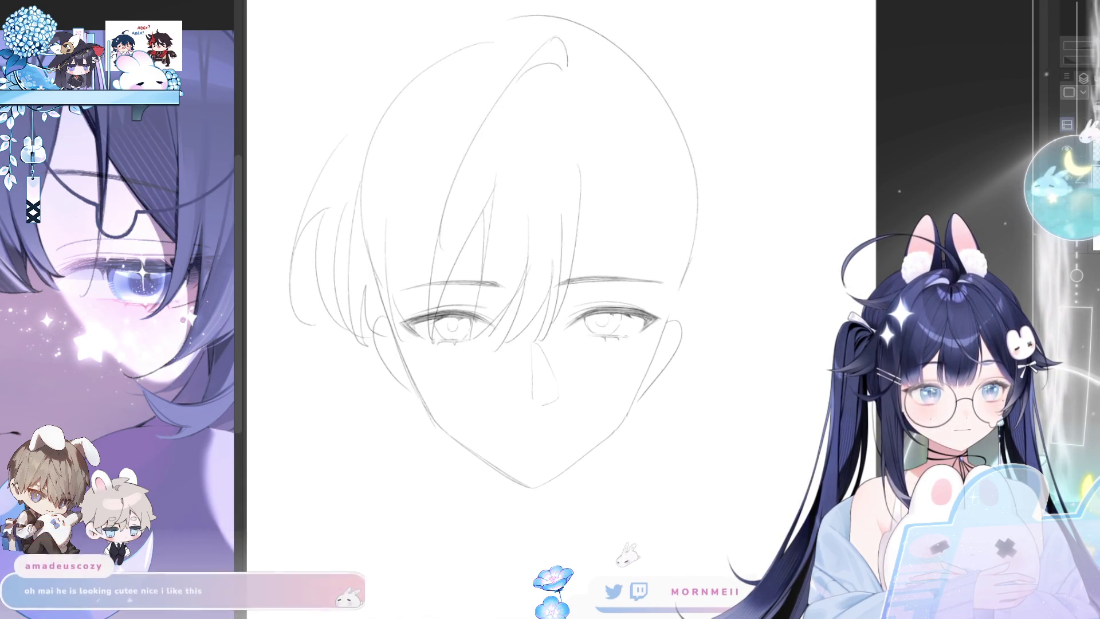
{"action": "key", "text": "h"}
{"action": "key", "text": "h"}
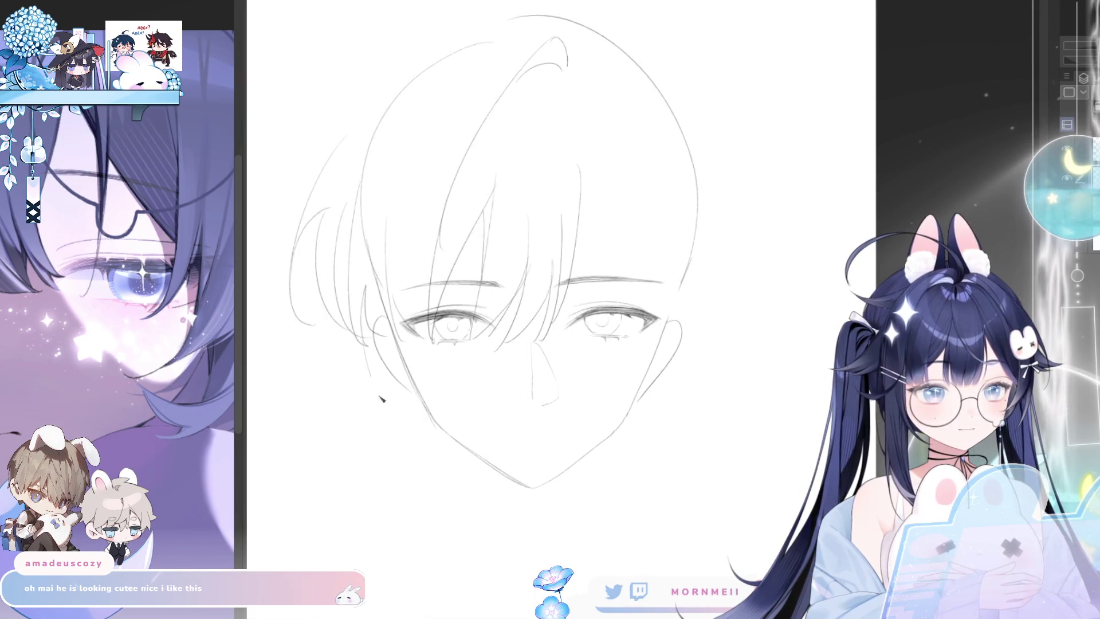
{"action": "key", "text": "ctrl+z"}
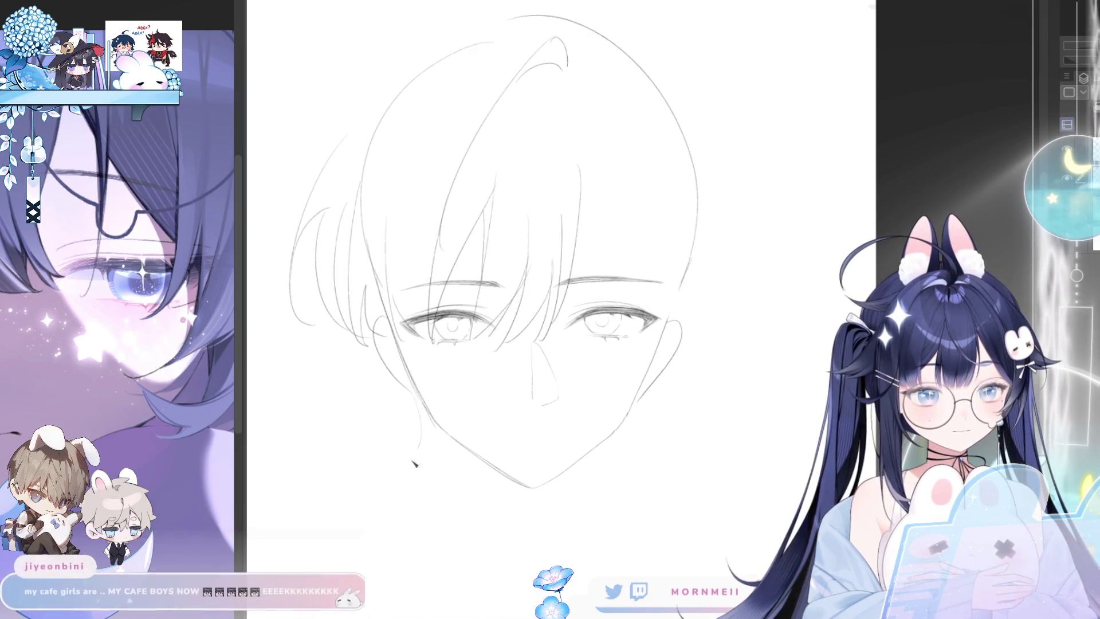
{"action": "key", "text": "ctrl+z"}
- Sketch hair strands beside the left jaw, undoing the attempts that don't fit
{"action": "left_click_drag", "start_coordinate": [427, 421], "coordinate": [444, 487]}
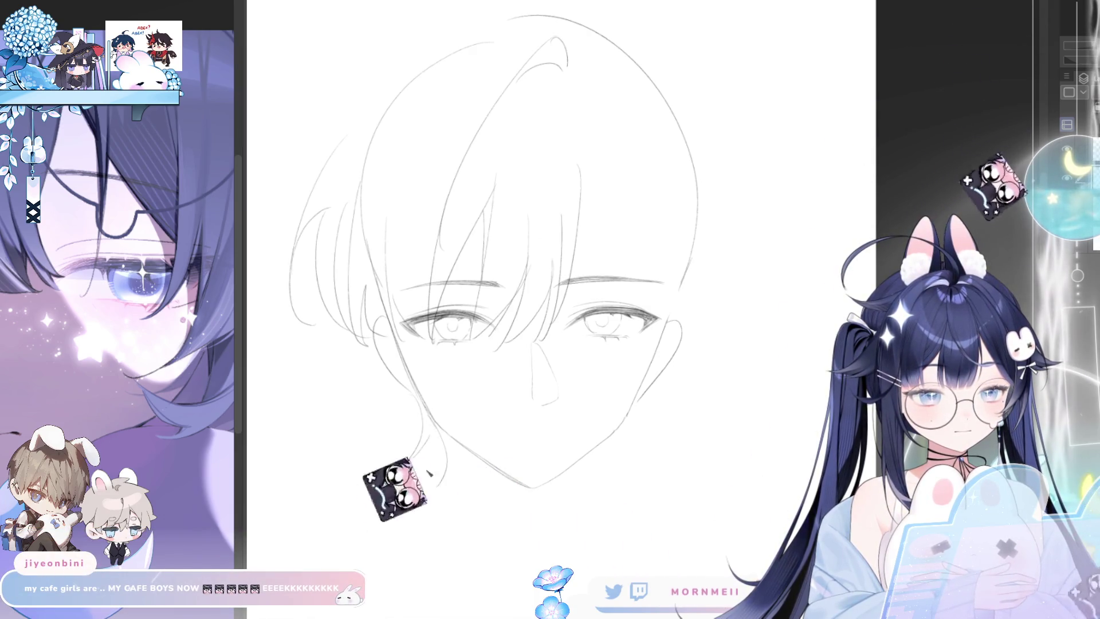
{"action": "left_click_drag", "start_coordinate": [367, 339], "coordinate": [395, 419]}
{"action": "key", "text": "ctrl+z"}
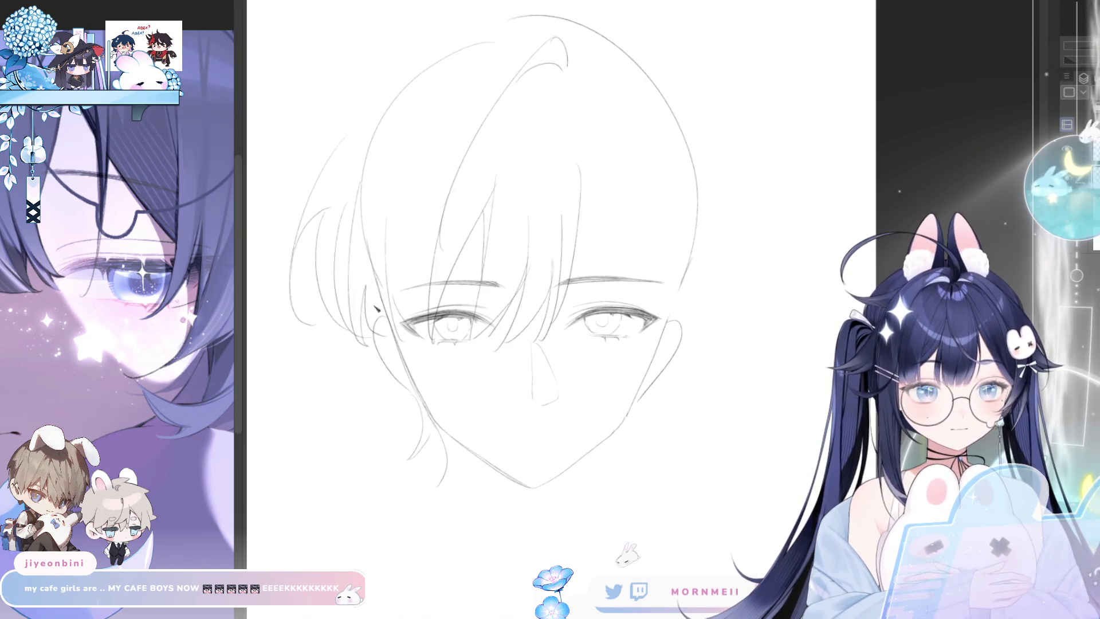
{"action": "left_click_drag", "start_coordinate": [370, 320], "coordinate": [410, 372]}
{"action": "key", "text": "ctrl+z"}
{"action": "left_click_drag", "start_coordinate": [365, 268], "coordinate": [404, 491]}
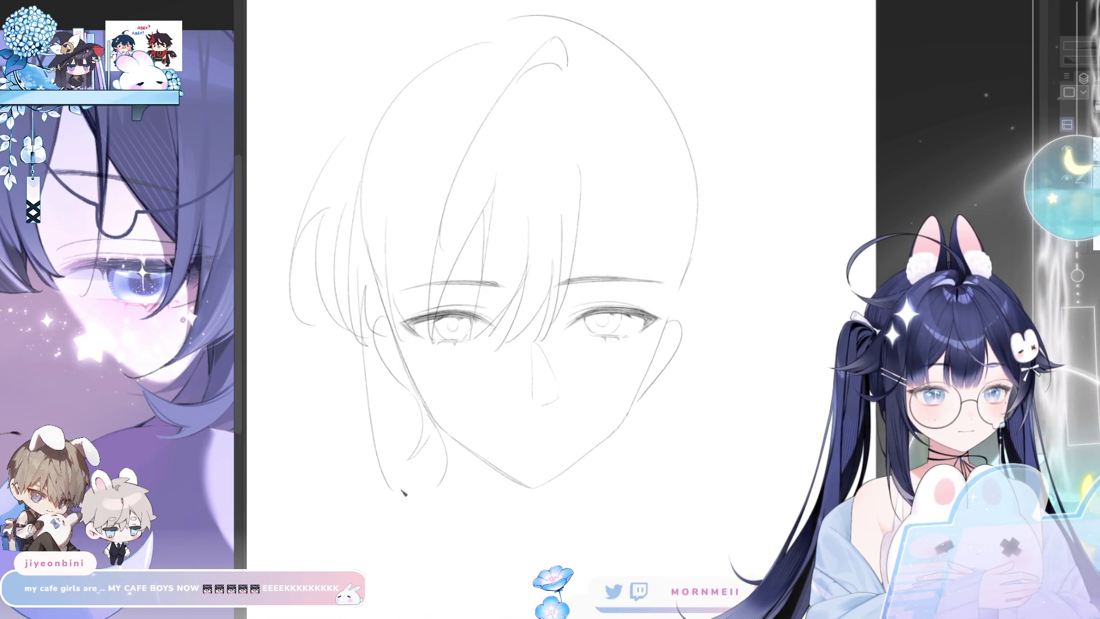
{"action": "key", "text": "ctrl+z"}
{"action": "left_click_drag", "start_coordinate": [385, 234], "coordinate": [446, 382]}
{"action": "key", "text": "ctrl+z"}
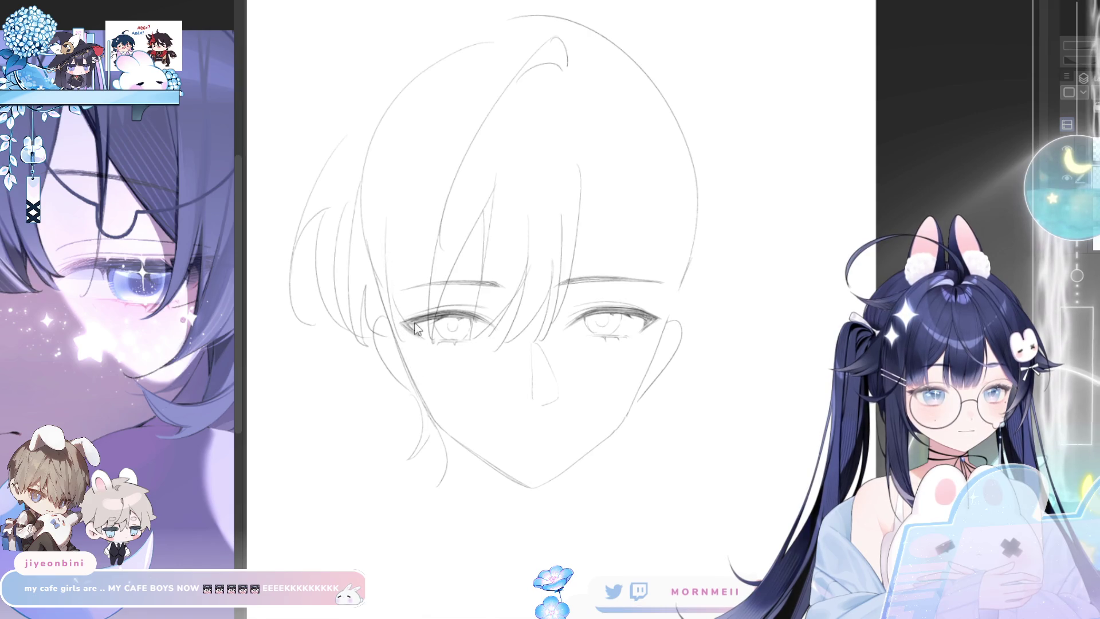
{"action": "left_click_drag", "start_coordinate": [395, 305], "coordinate": [420, 351]}
{"action": "key", "text": "ctrl+z"}
{"action": "left_click_drag", "start_coordinate": [370, 324], "coordinate": [404, 531]}
{"action": "key", "text": "ctrl+z"}
- Draw long side locks down the left of the jaw, ending lower toward the neck
{"action": "left_click_drag", "start_coordinate": [387, 356], "coordinate": [403, 531]}
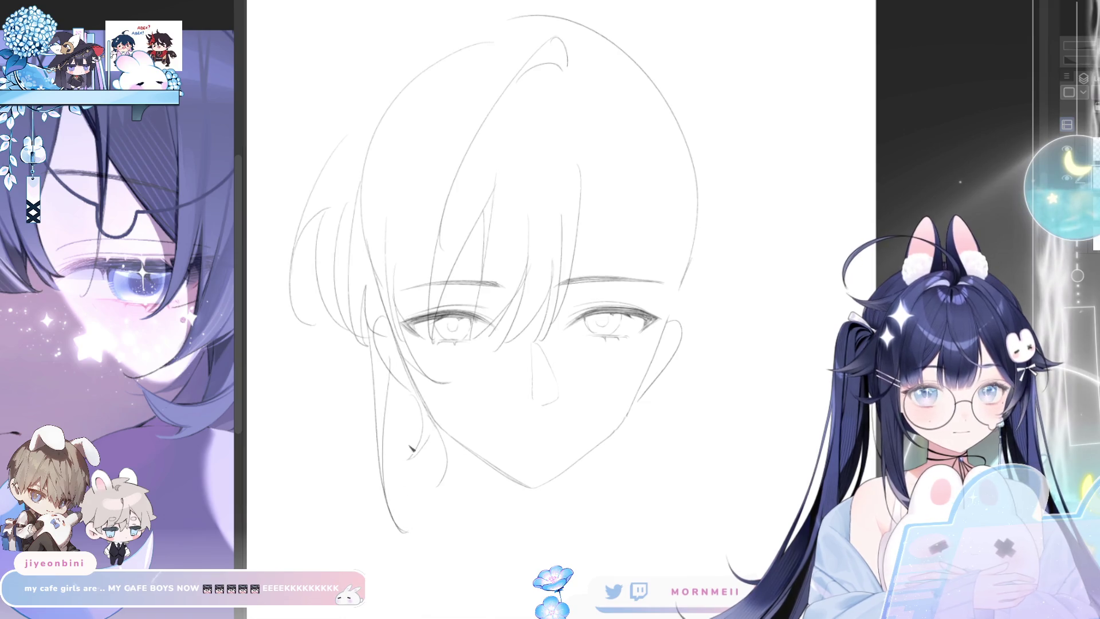
{"action": "left_click_drag", "start_coordinate": [412, 375], "coordinate": [423, 529]}
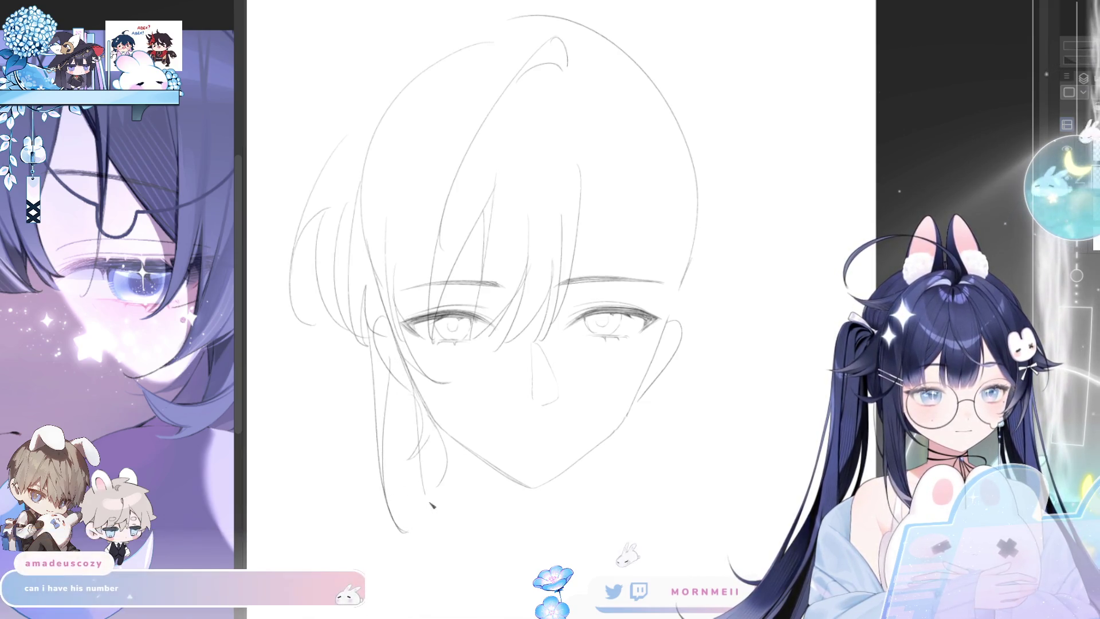
{"action": "key", "text": "ctrl+z"}
{"action": "left_click_drag", "start_coordinate": [408, 358], "coordinate": [432, 529]}
{"action": "key", "text": "ctrl+z"}
{"action": "left_click_drag", "start_coordinate": [409, 378], "coordinate": [447, 550]}
{"action": "key", "text": "ctrl+z"}
{"action": "left_click_drag", "start_coordinate": [399, 436], "coordinate": [446, 573]}
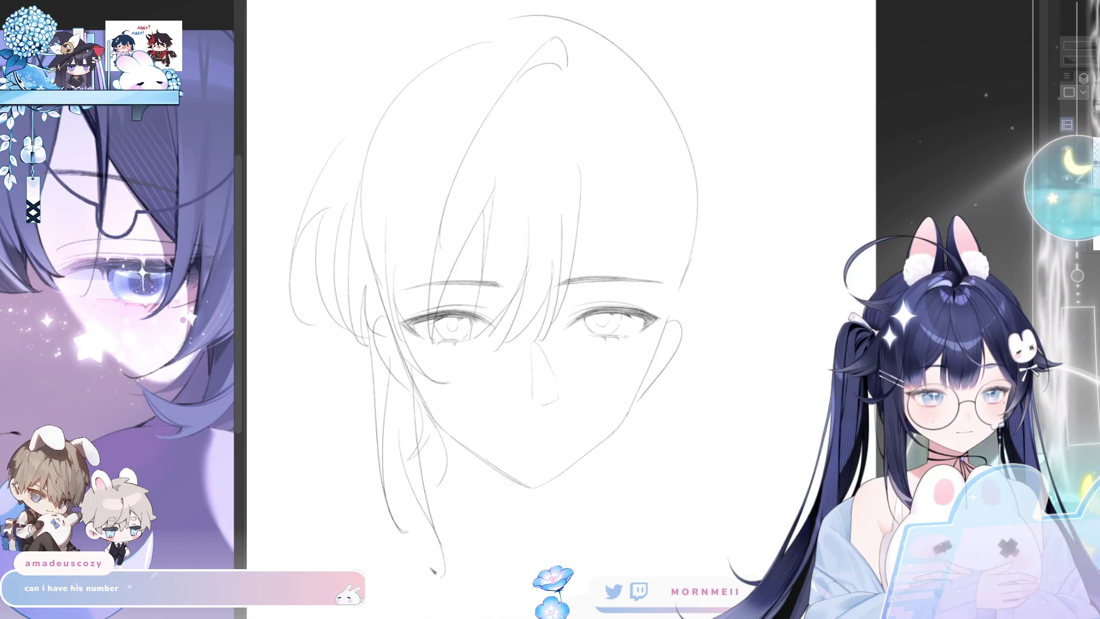
{"action": "key", "text": "ctrl+z"}
{"action": "left_click_drag", "start_coordinate": [415, 487], "coordinate": [445, 548]}
{"action": "key", "text": "ctrl+z"}
{"action": "left_click_drag", "start_coordinate": [400, 466], "coordinate": [425, 574]}
{"action": "left_click_drag", "start_coordinate": [421, 488], "coordinate": [436, 577]}
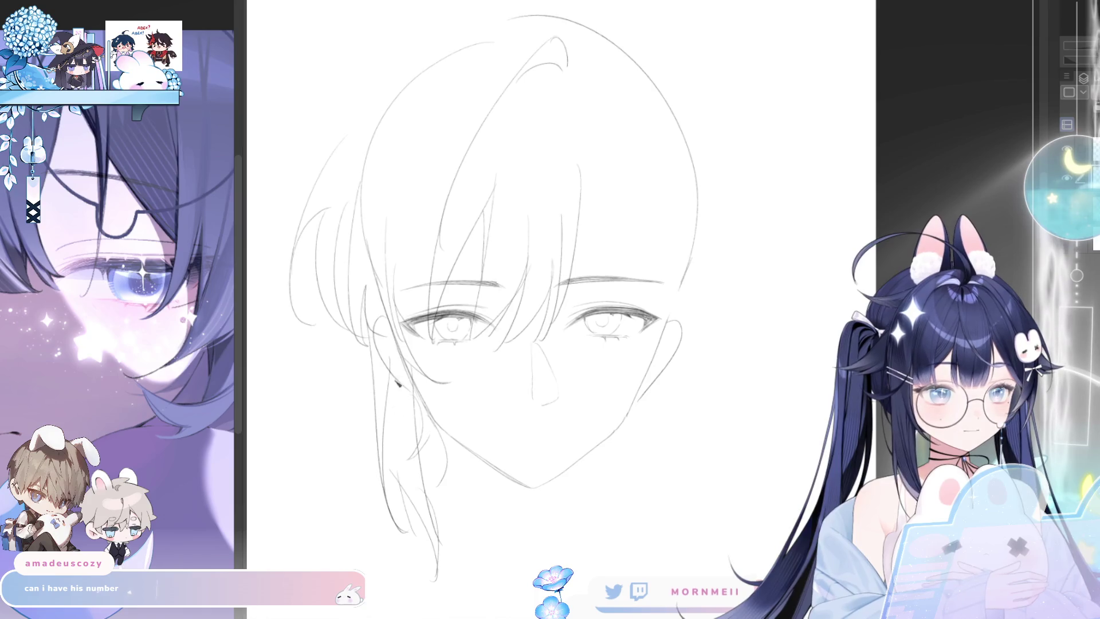
- Try a short strand beside the face, then add a wisp at the head's top-left
{"action": "left_click_drag", "start_coordinate": [366, 341], "coordinate": [369, 461]}
{"action": "key", "text": "ctrl+z"}
{"action": "left_click_drag", "start_coordinate": [375, 387], "coordinate": [374, 458]}
{"action": "key", "text": "ctrl+z"}
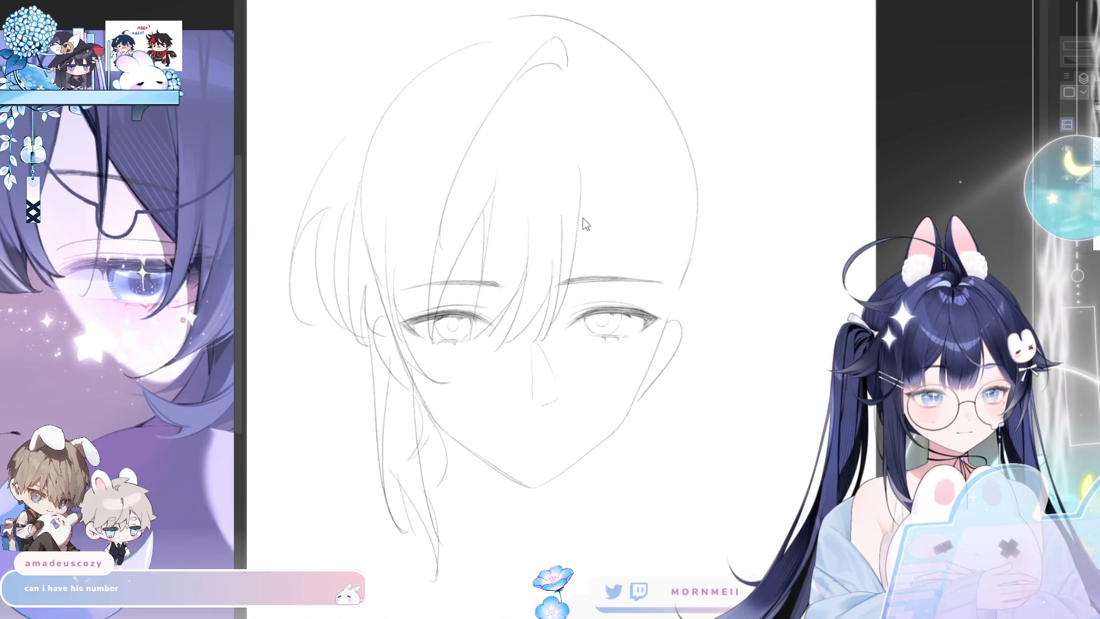
{"action": "mouse_move", "coordinate": [401, 20]}
{"action": "left_mouse_down"}
{"action": "mouse_move", "coordinate": [285, 97]}
{"action": "mouse_move", "coordinate": [344, 118]}
{"action": "left_mouse_up"}
- Redraw the top-left hair outline longer and a strand at the upper right of the head
{"action": "key", "text": "ctrl+z"}
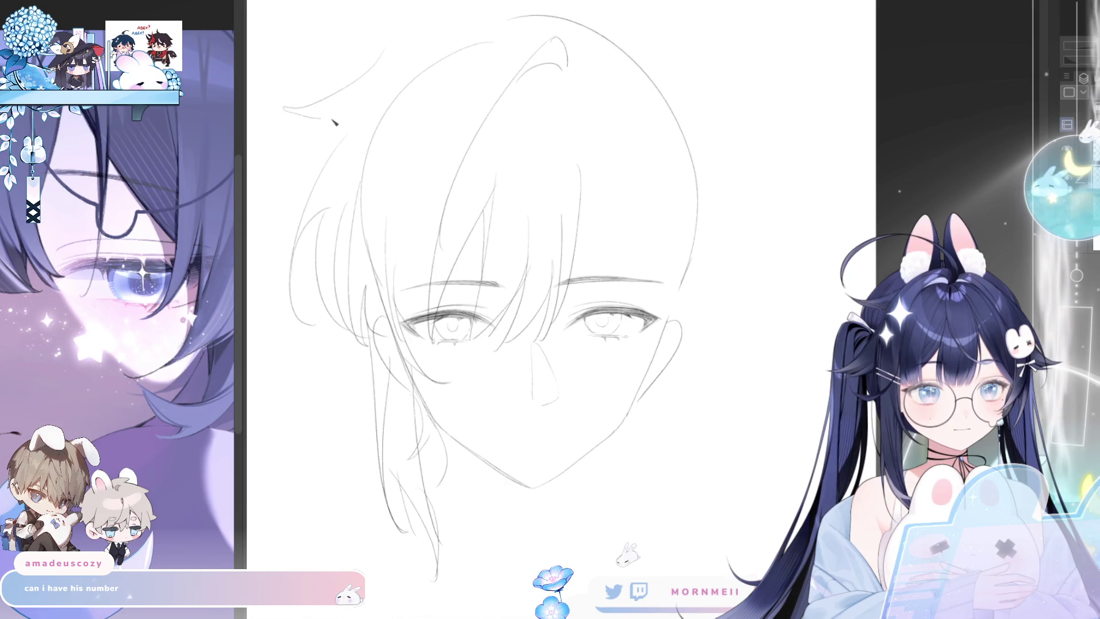
{"action": "left_click_drag", "start_coordinate": [389, 57], "coordinate": [479, 1]}
{"action": "key", "text": "ctrl+z"}
{"action": "key", "text": "ctrl+z"}
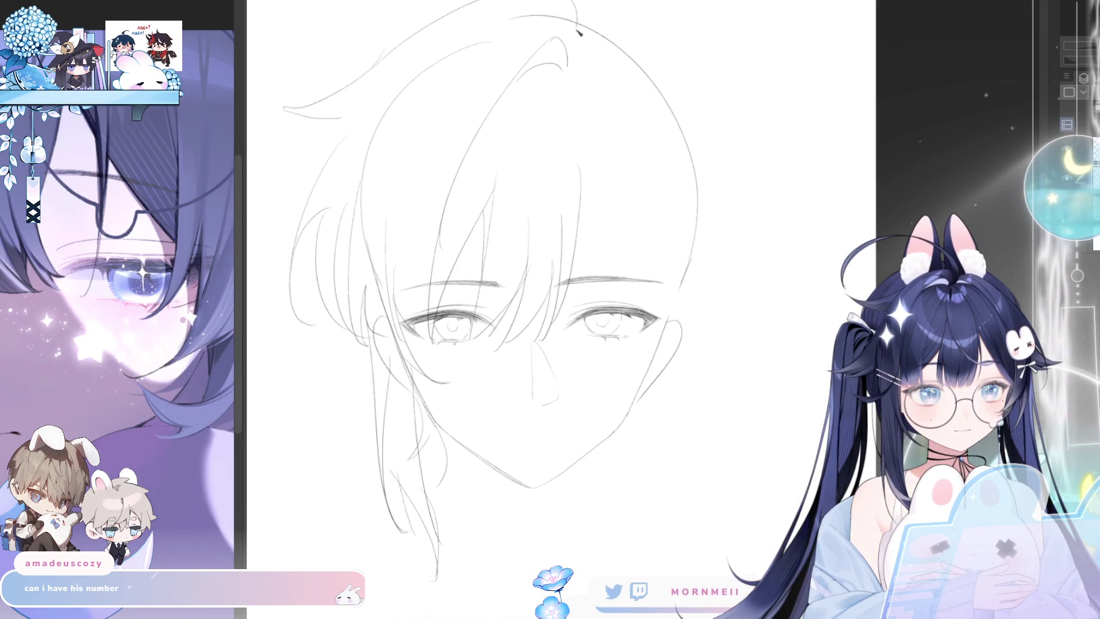
{"action": "key", "text": "ctrl+z"}
{"action": "key", "text": "ctrl+z"}
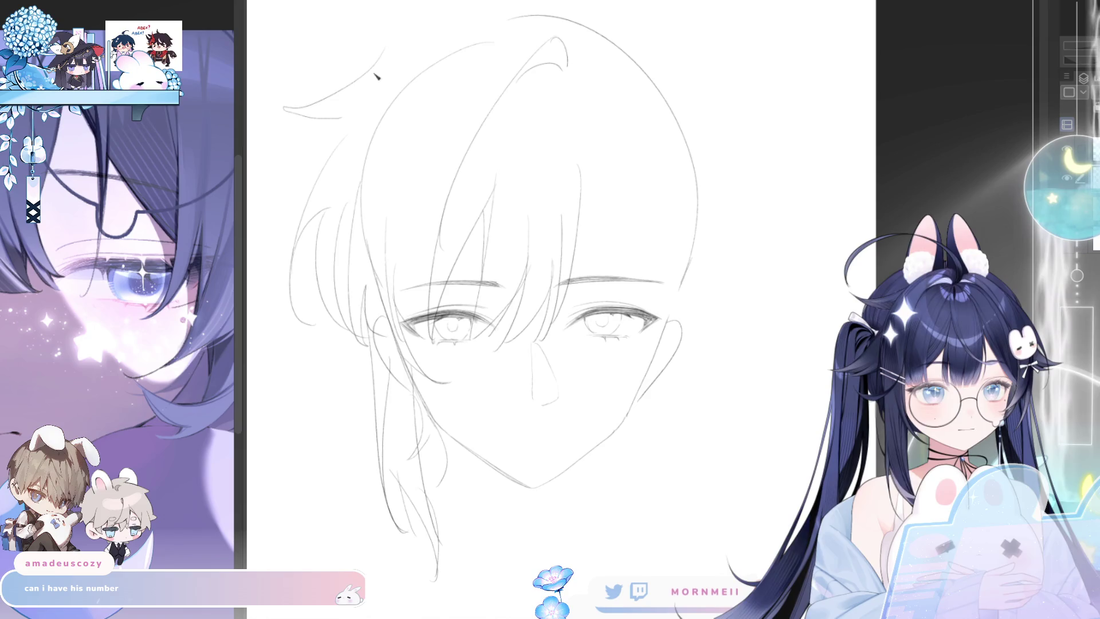
{"action": "left_click_drag", "start_coordinate": [374, 74], "coordinate": [527, 0]}
{"action": "left_click_drag", "start_coordinate": [574, 7], "coordinate": [593, 62]}
{"action": "key", "text": "ctrl+0"}
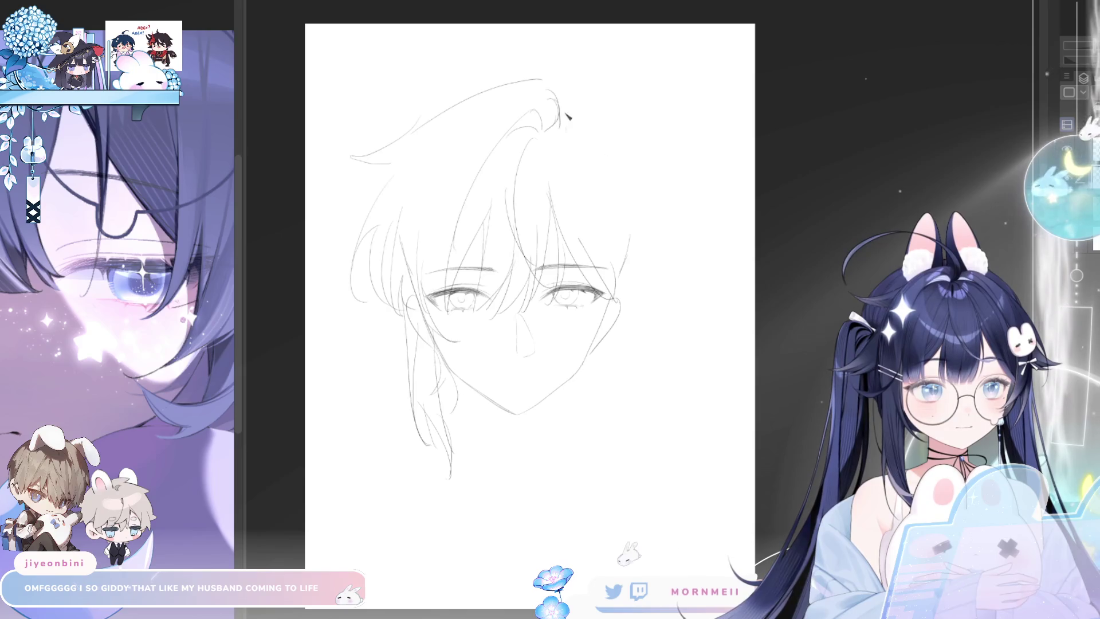
- Draw hair falling down the right side of the face, then start the right jaw-neck line
{"action": "left_click_drag", "start_coordinate": [567, 103], "coordinate": [636, 245]}
{"action": "key", "text": "ctrl+z"}
{"action": "left_click_drag", "start_coordinate": [573, 123], "coordinate": [629, 246]}
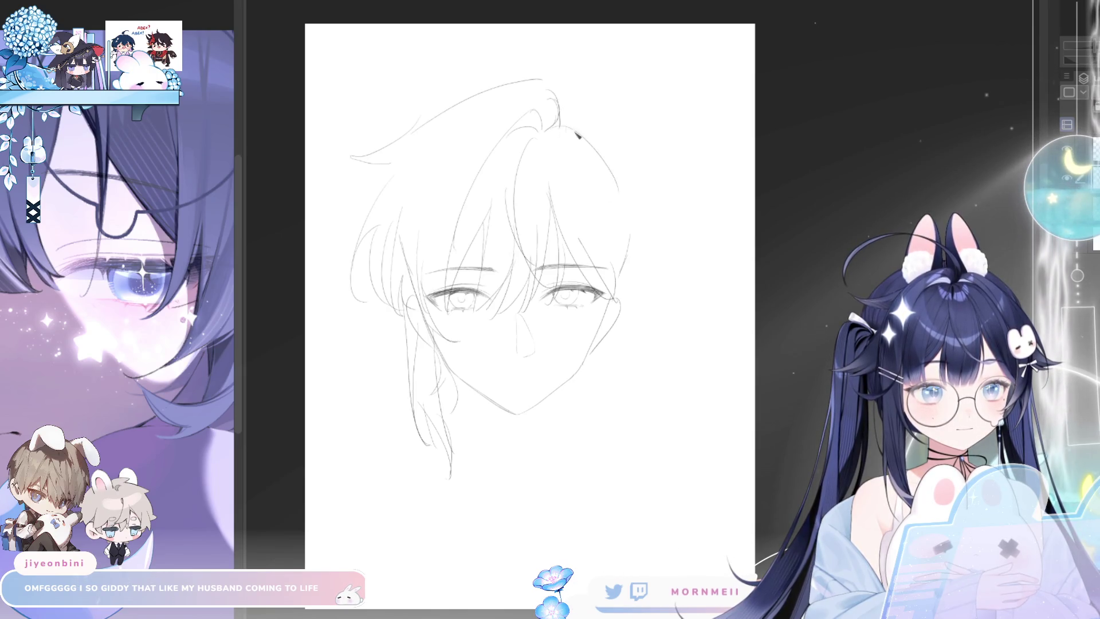
{"action": "left_click_drag", "start_coordinate": [573, 104], "coordinate": [643, 265]}
{"action": "key", "text": "ctrl+z"}
{"action": "left_click_drag", "start_coordinate": [584, 105], "coordinate": [659, 275]}
{"action": "key", "text": "ctrl+z"}
{"action": "left_click_drag", "start_coordinate": [596, 133], "coordinate": [638, 306]}
{"action": "left_click_drag", "start_coordinate": [656, 257], "coordinate": [634, 302]}
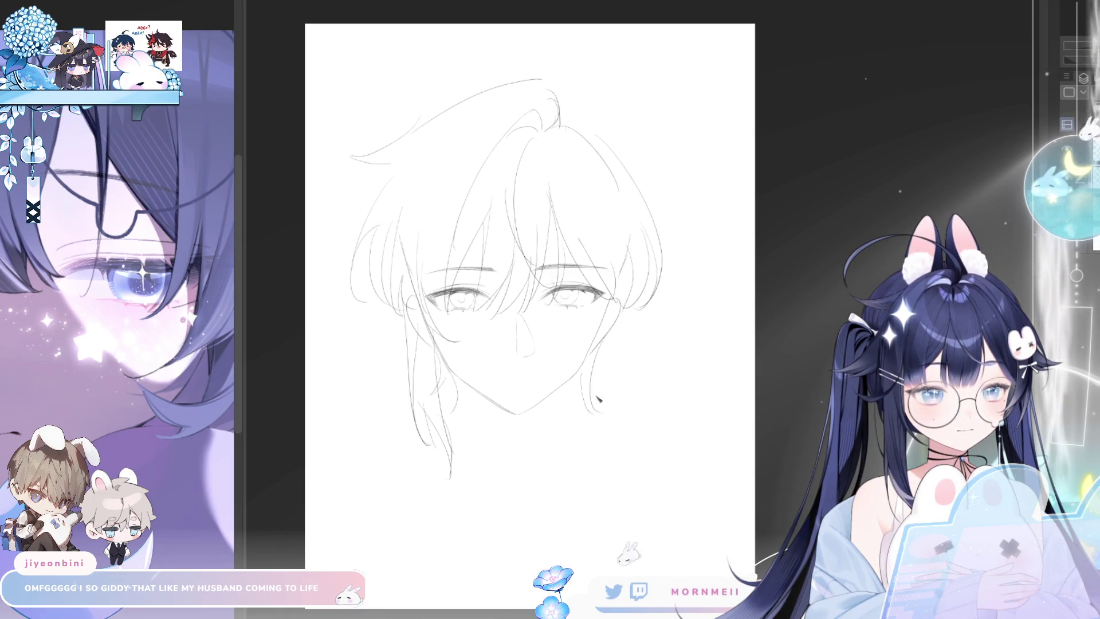
{"action": "mouse_move", "coordinate": [595, 346]}
{"action": "left_mouse_down"}
{"action": "mouse_move", "coordinate": [573, 424]}
{"action": "mouse_move", "coordinate": [567, 371]}
{"action": "left_mouse_up"}
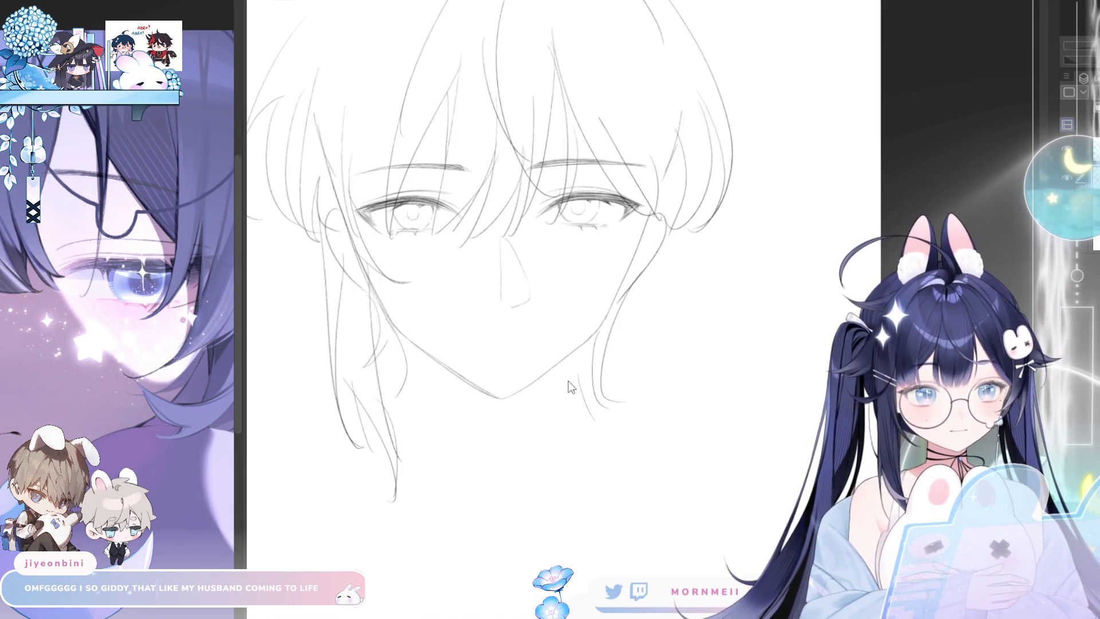
- Pencil in the left and right neck lines, redrawing them until clean
{"action": "left_click_drag", "start_coordinate": [574, 352], "coordinate": [567, 435]}
{"action": "left_click_drag", "start_coordinate": [425, 357], "coordinate": [431, 442]}
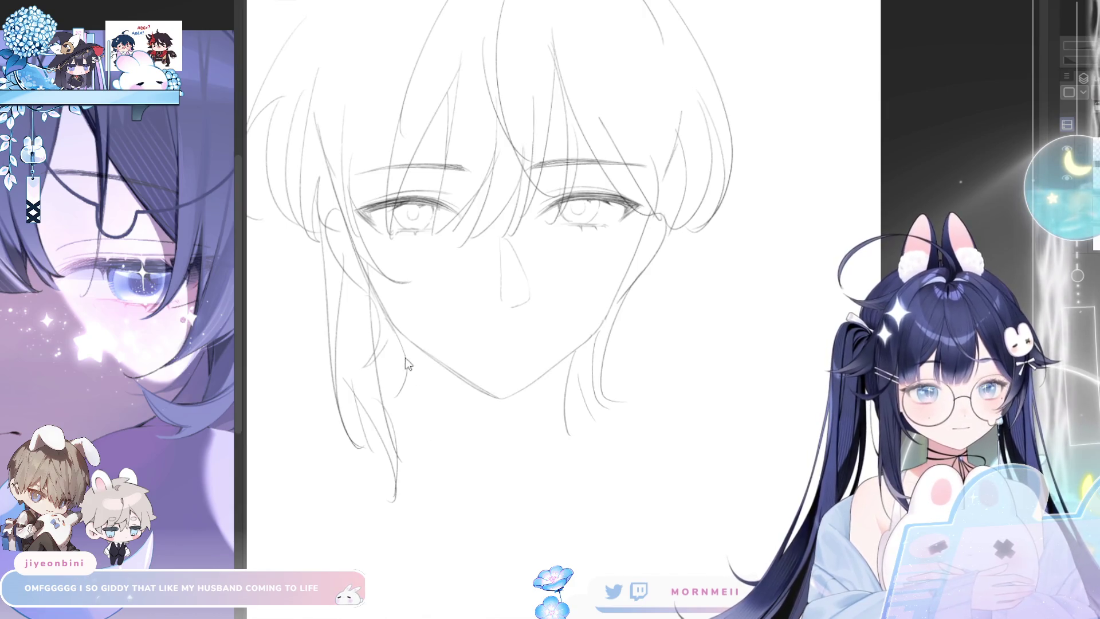
{"action": "key", "text": "ctrl+z"}
{"action": "key", "text": "ctrl+z"}
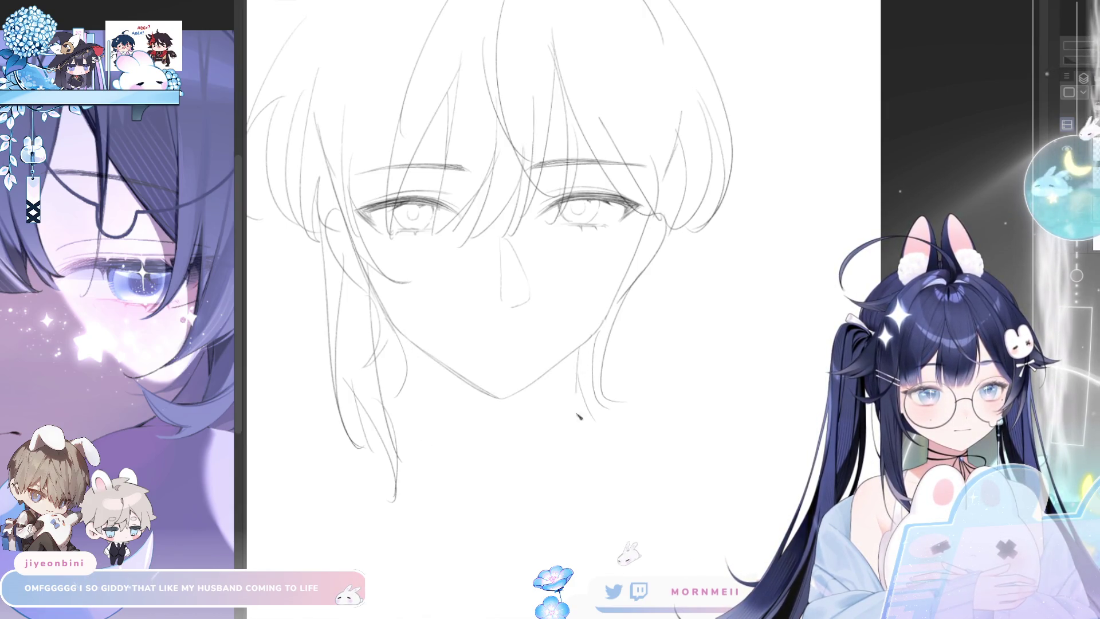
{"action": "left_click_drag", "start_coordinate": [576, 346], "coordinate": [591, 433]}
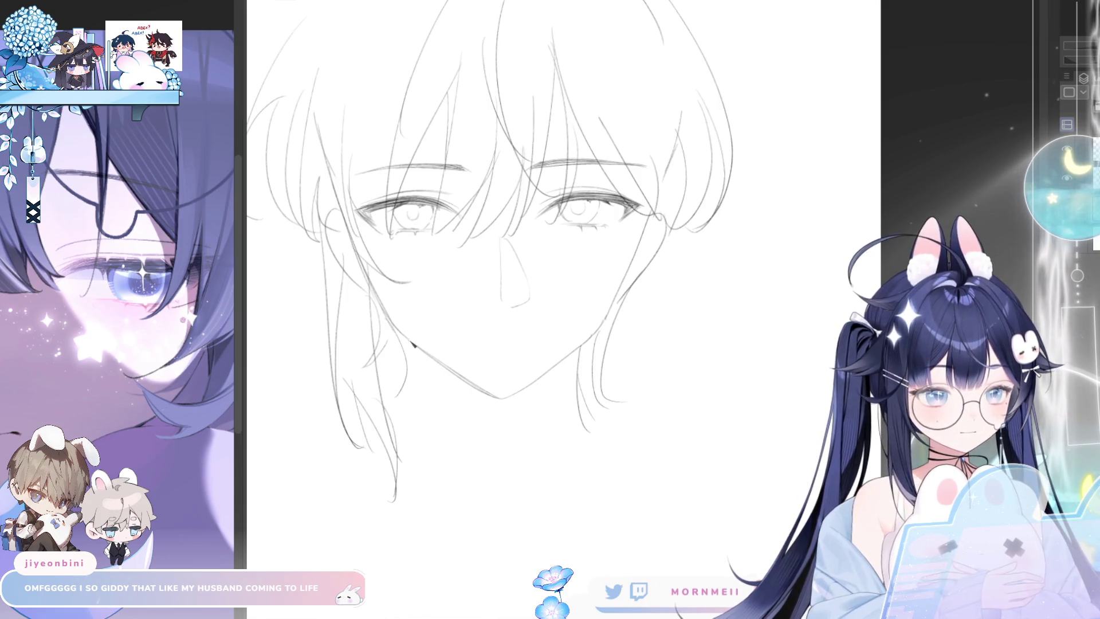
{"action": "left_click_drag", "start_coordinate": [426, 355], "coordinate": [428, 441]}
{"action": "key", "text": "ctrl+z"}
{"action": "left_click_drag", "start_coordinate": [423, 354], "coordinate": [432, 439]}
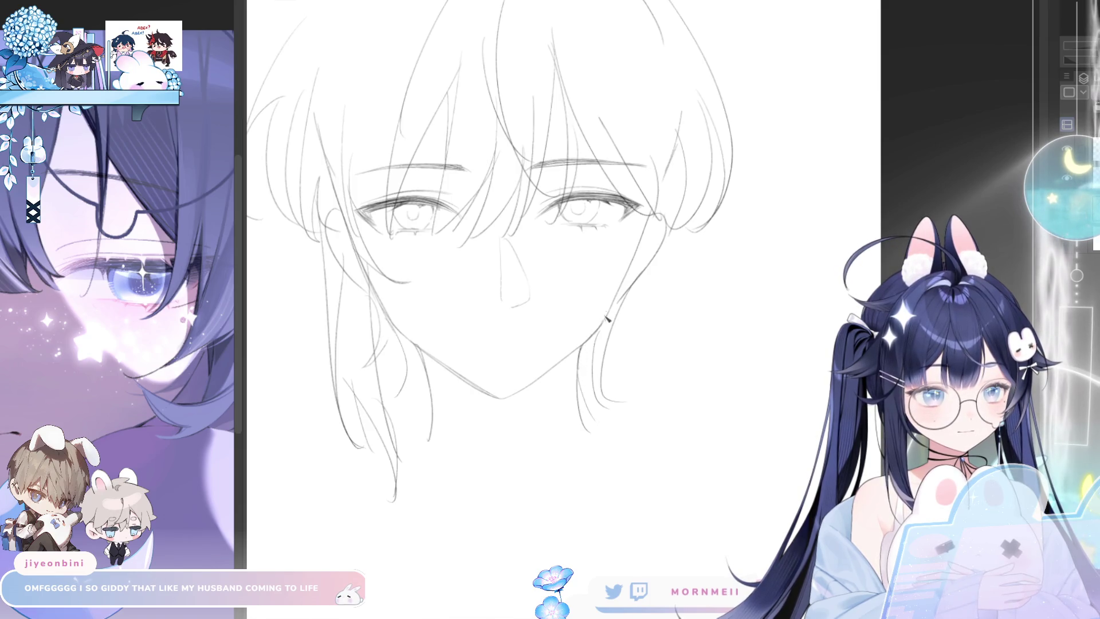
{"action": "left_click_drag", "start_coordinate": [665, 231], "coordinate": [617, 312]}
{"action": "key", "text": "ctrl+z"}
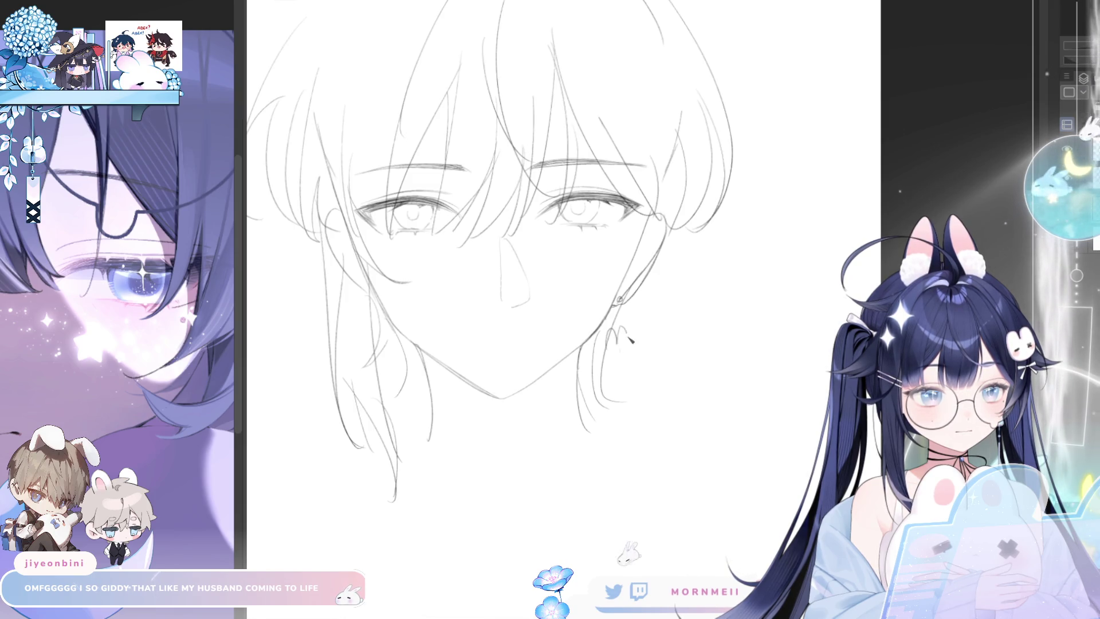
- Sketch an earring below the right ear with a long drop of parallel lines
{"action": "left_click_drag", "start_coordinate": [608, 339], "coordinate": [613, 366]}
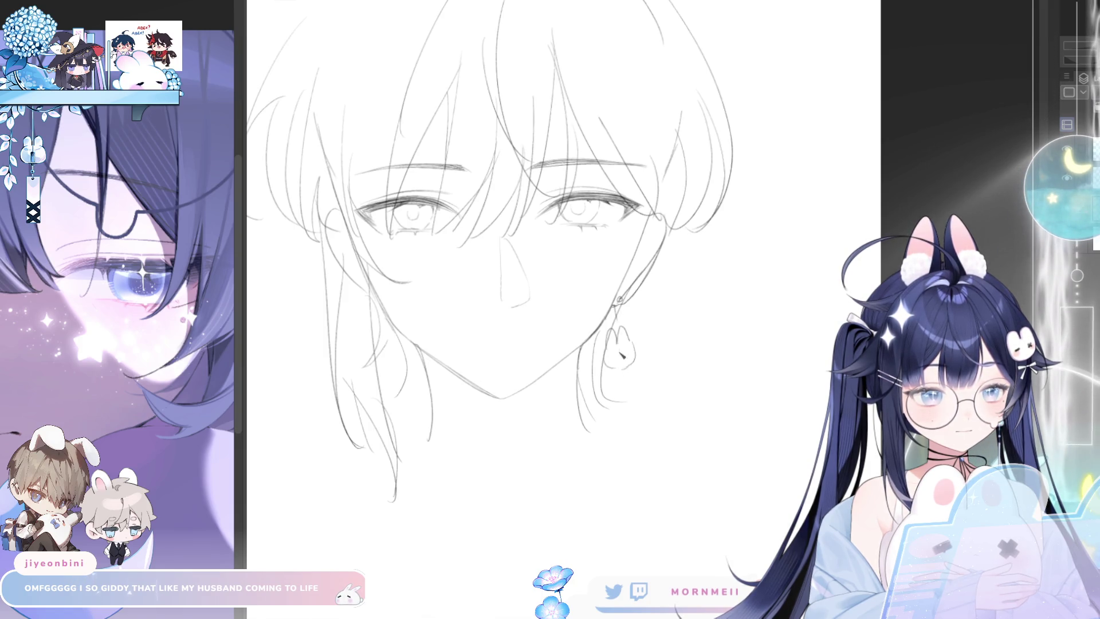
{"action": "left_click_drag", "start_coordinate": [623, 372], "coordinate": [649, 444]}
{"action": "key", "text": "ctrl+z"}
{"action": "left_click_drag", "start_coordinate": [623, 378], "coordinate": [667, 497]}
{"action": "key", "text": "ctrl+z"}
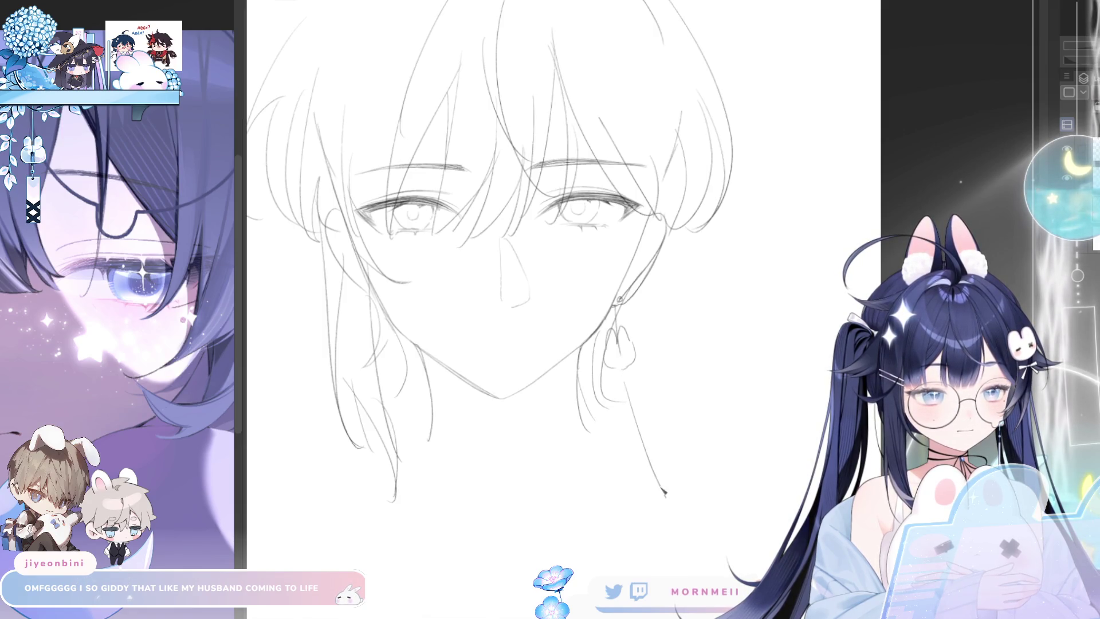
{"action": "left_click_drag", "start_coordinate": [629, 384], "coordinate": [670, 493]}
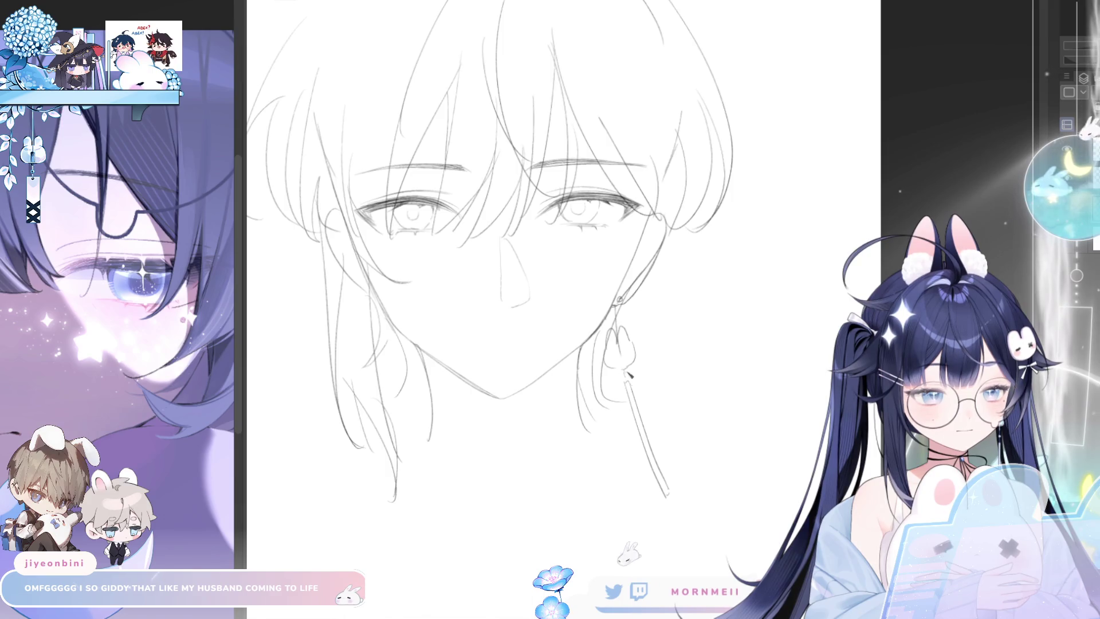
{"action": "scroll", "coordinate": [642, 431], "scroll_direction": "down", "scroll_amount": 2}
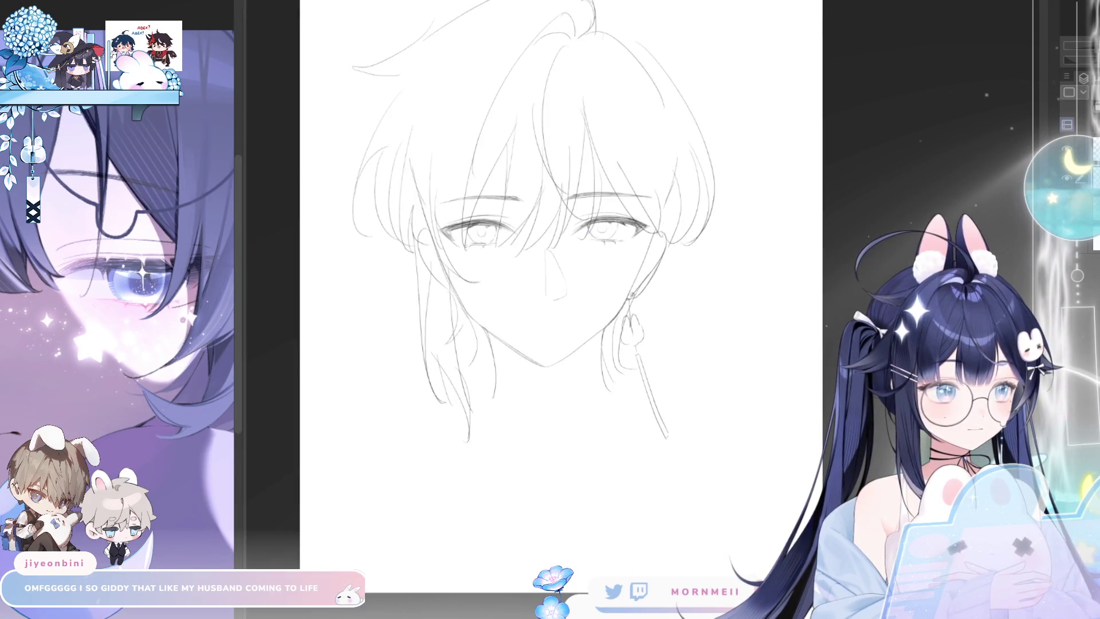
- Try a strand beside the earring, then flip the canvas horizontally to check the sketch
{"action": "left_click_drag", "start_coordinate": [666, 247], "coordinate": [647, 335]}
{"action": "key", "text": "ctrl+z"}
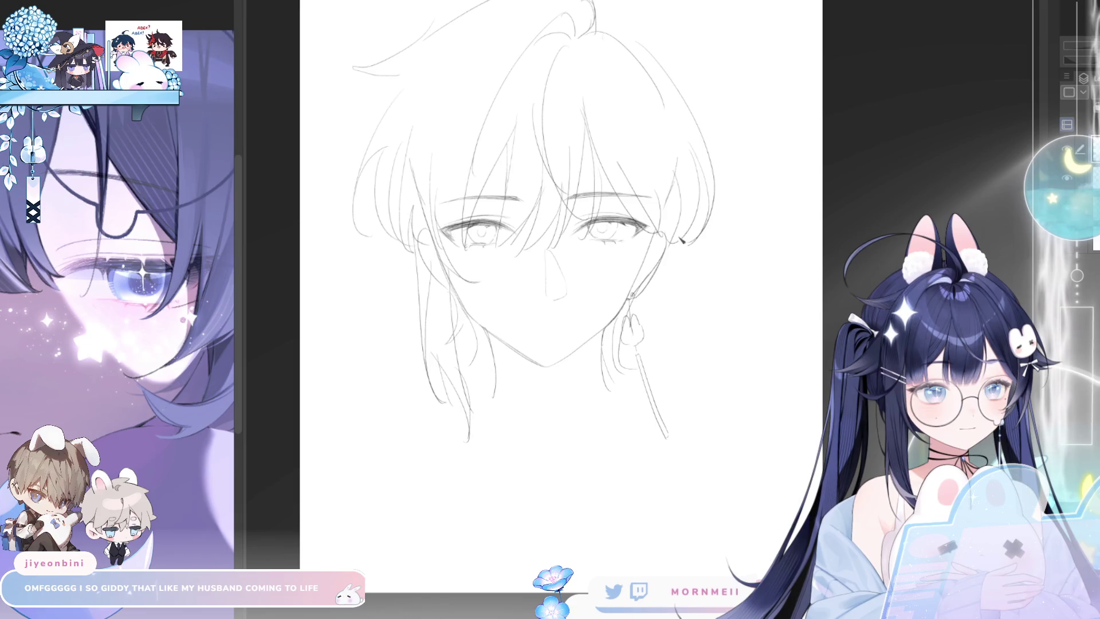
{"action": "key", "text": "h"}
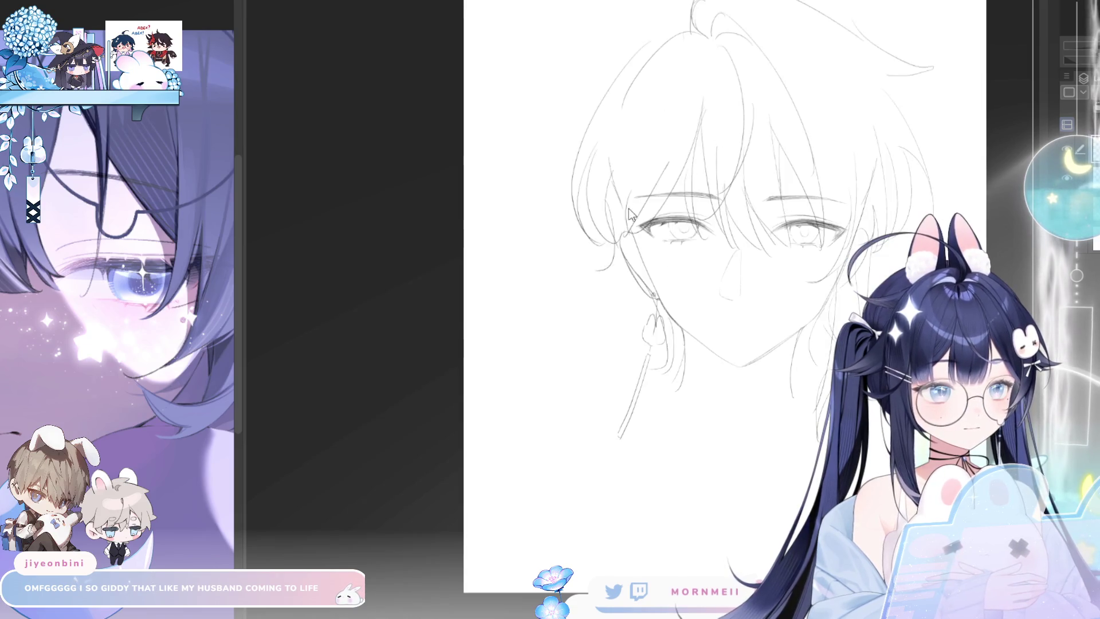
{"action": "key", "text": "h"}
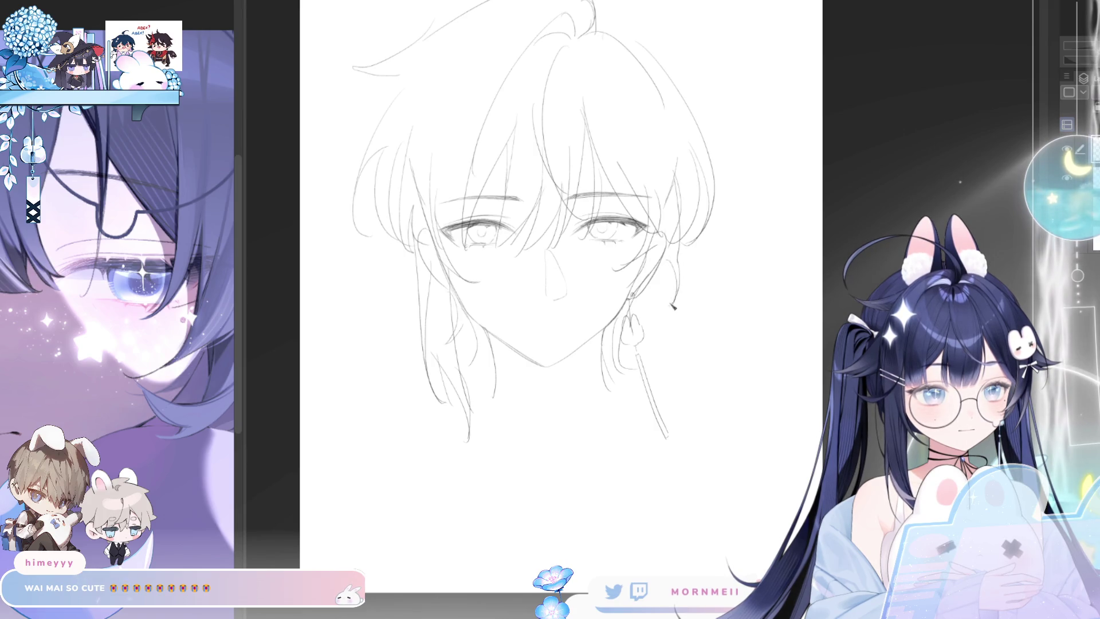
{"action": "key", "text": "h"}
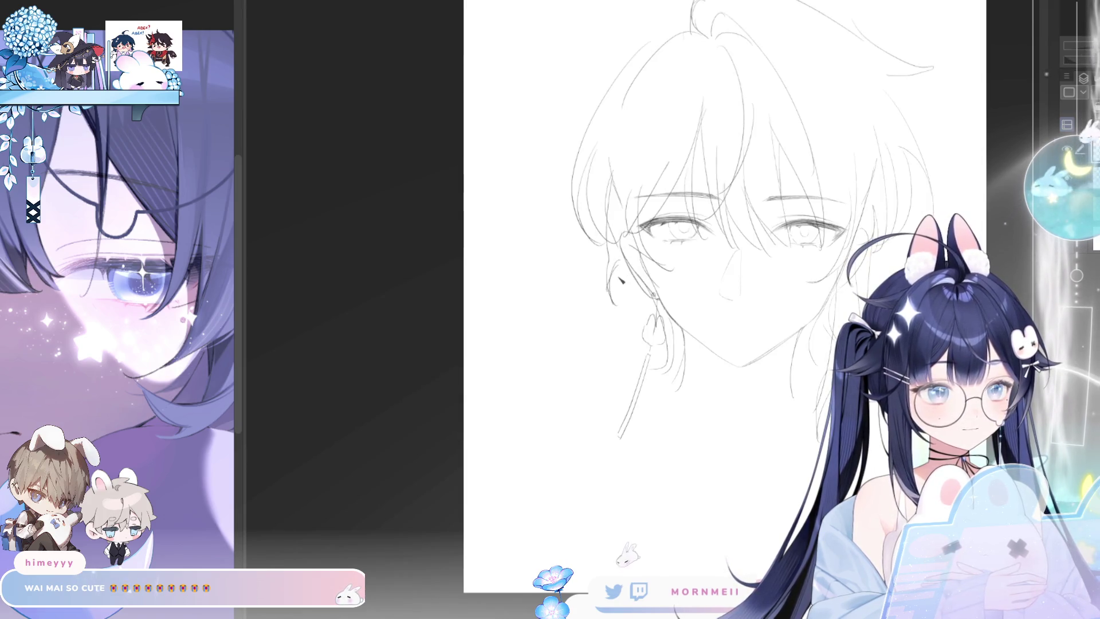
{"action": "key", "text": "h"}
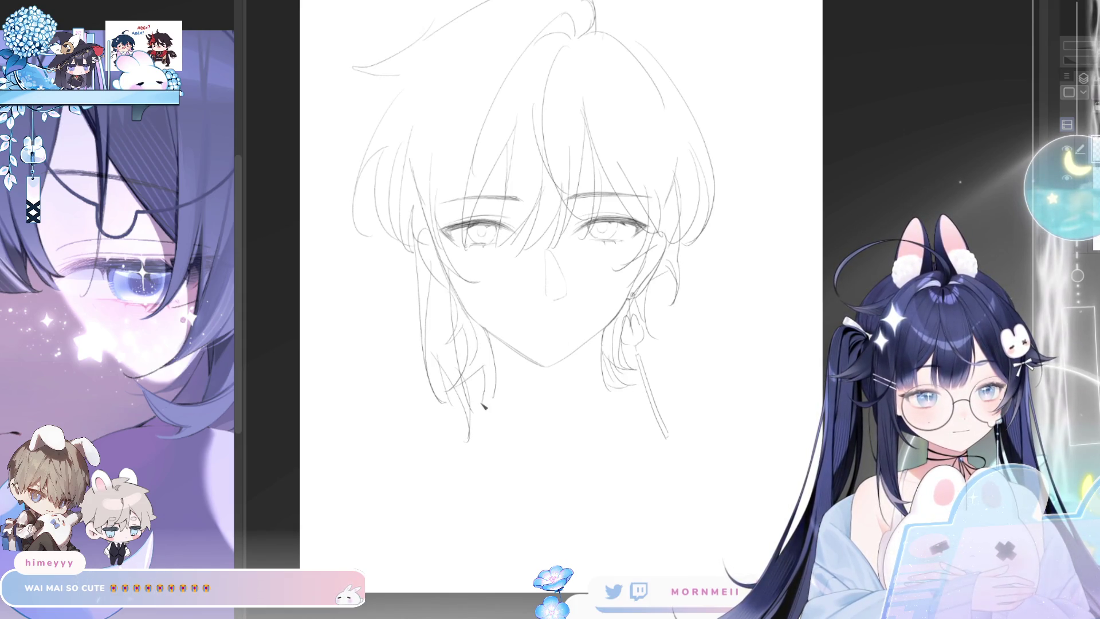
- Add short strands to the lower hair and try the top-left outline, comparing in mirrored view
{"action": "left_click_drag", "start_coordinate": [491, 367], "coordinate": [471, 390]}
{"action": "key", "text": "h"}
{"action": "key", "text": "h"}
{"action": "key", "text": "h"}
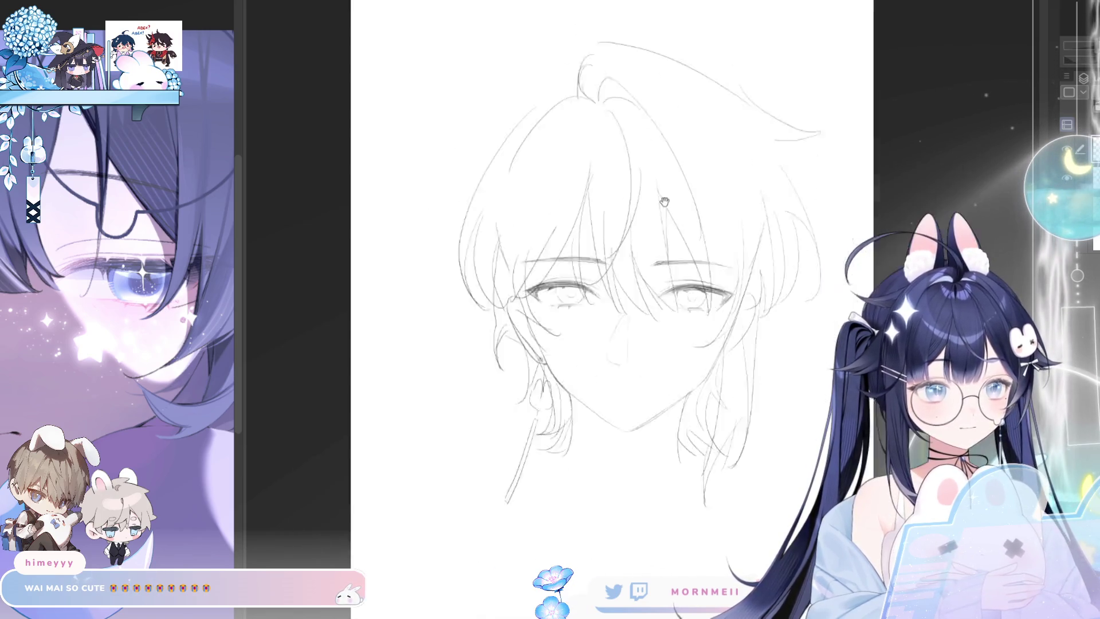
{"action": "mouse_move", "coordinate": [547, 98]}
{"action": "left_mouse_down"}
{"action": "mouse_move", "coordinate": [471, 163]}
{"action": "mouse_move", "coordinate": [477, 136]}
{"action": "left_mouse_up"}
{"action": "key", "text": "ctrl+z"}
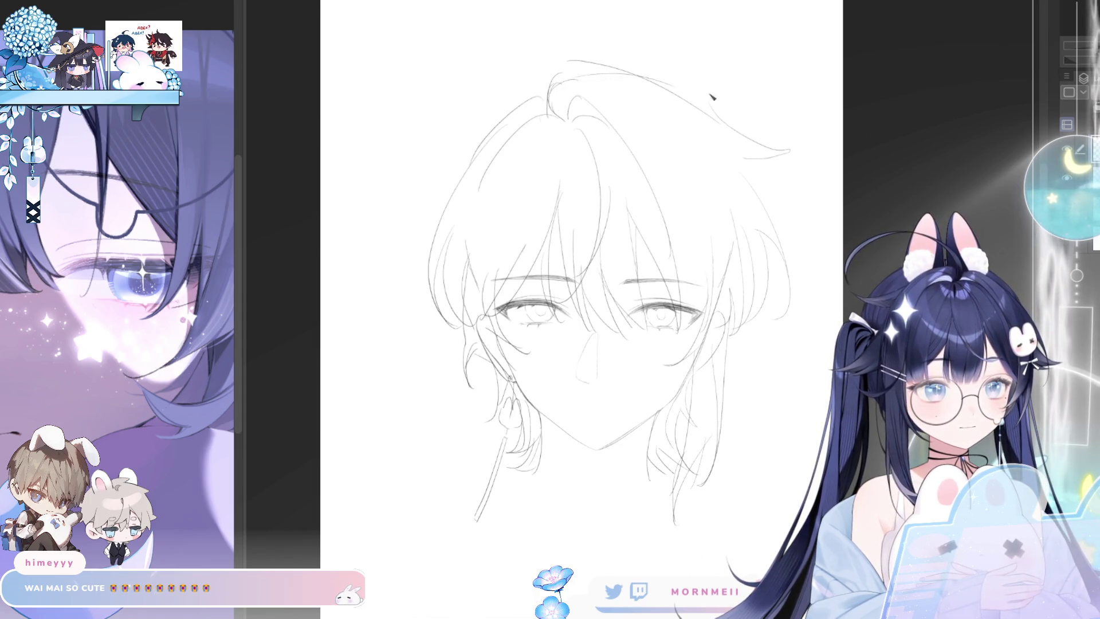
{"action": "key", "text": "h"}
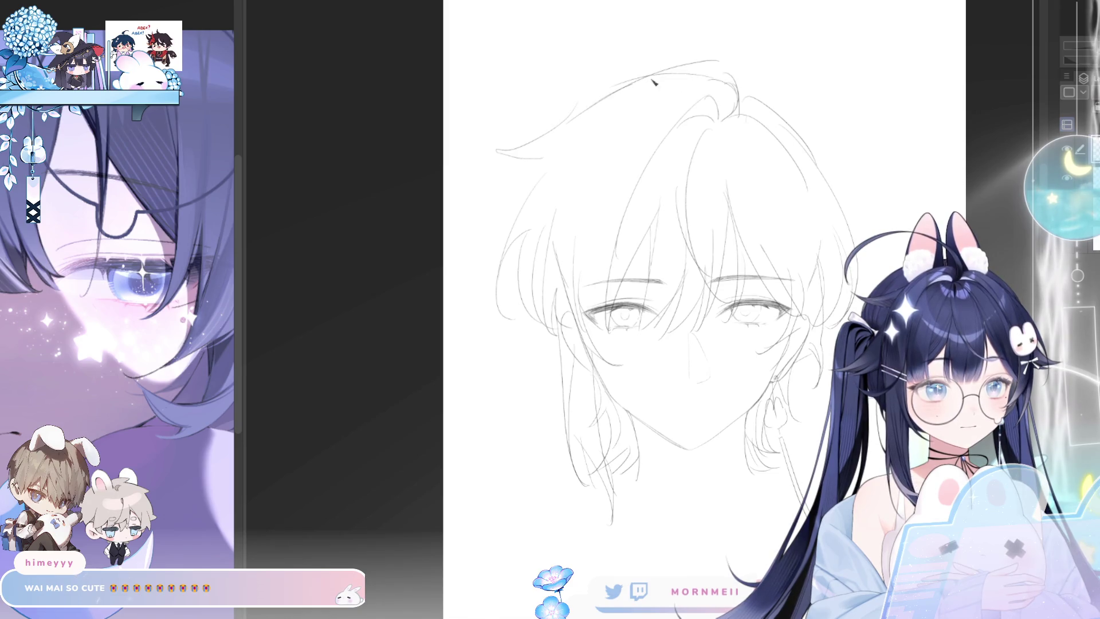
{"action": "key", "text": "h"}
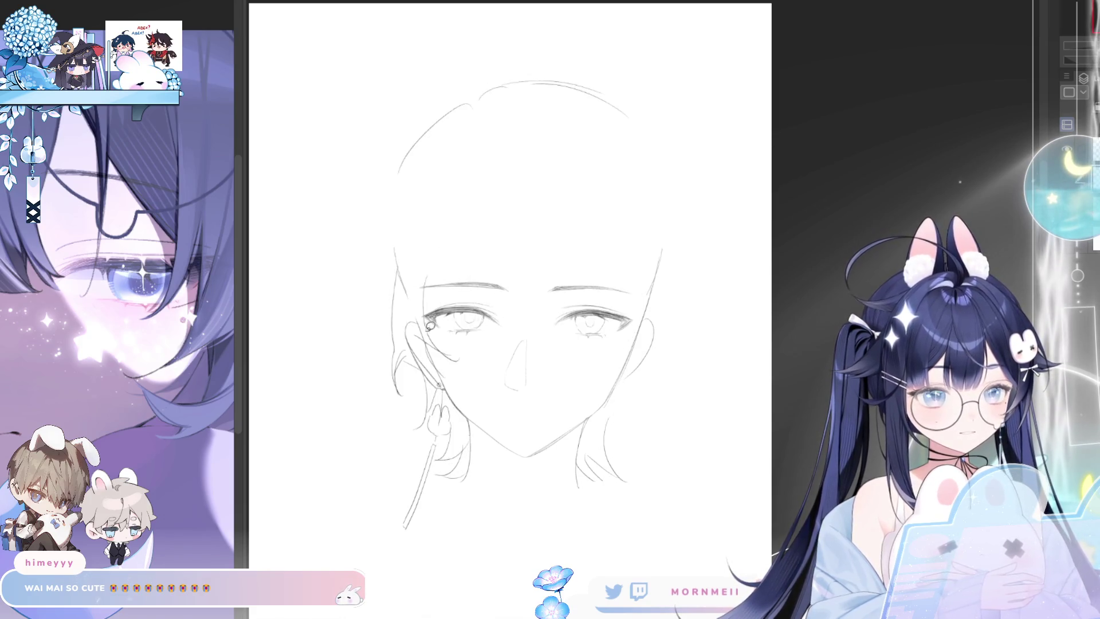
- Darken the face edge beside the ear, then trial-erase lassoed hair areas and restore them
{"action": "mouse_move", "coordinate": [434, 320]}
{"action": "left_mouse_down"}
{"action": "mouse_move", "coordinate": [425, 286]}
{"action": "mouse_move", "coordinate": [436, 275]}
{"action": "mouse_move", "coordinate": [344, 321]}
{"action": "mouse_move", "coordinate": [478, 355]}
{"action": "mouse_move", "coordinate": [443, 325]}
{"action": "left_mouse_up"}
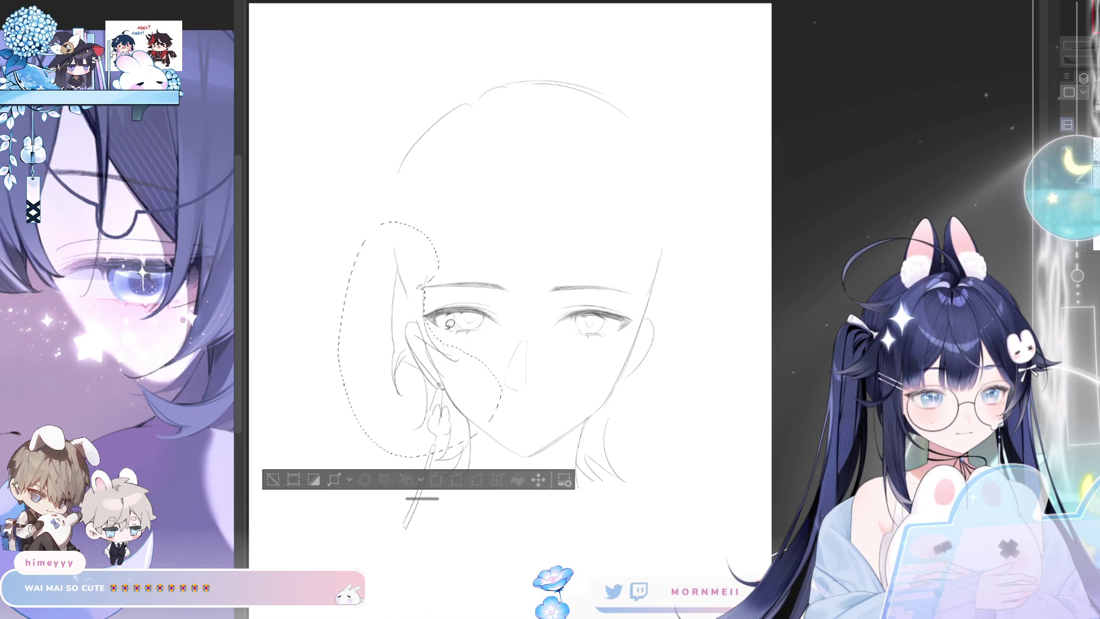
{"action": "mouse_move", "coordinate": [463, 395]}
{"action": "left_mouse_down"}
{"action": "mouse_move", "coordinate": [449, 420]}
{"action": "mouse_move", "coordinate": [502, 455]}
{"action": "left_mouse_up"}
{"action": "mouse_move", "coordinate": [610, 396]}
{"action": "left_mouse_down"}
{"action": "mouse_move", "coordinate": [587, 432]}
{"action": "mouse_move", "coordinate": [630, 393]}
{"action": "left_mouse_up"}
{"action": "mouse_move", "coordinate": [431, 225]}
{"action": "left_mouse_down"}
{"action": "mouse_move", "coordinate": [710, 143]}
{"action": "mouse_move", "coordinate": [426, 197]}
{"action": "left_mouse_up"}
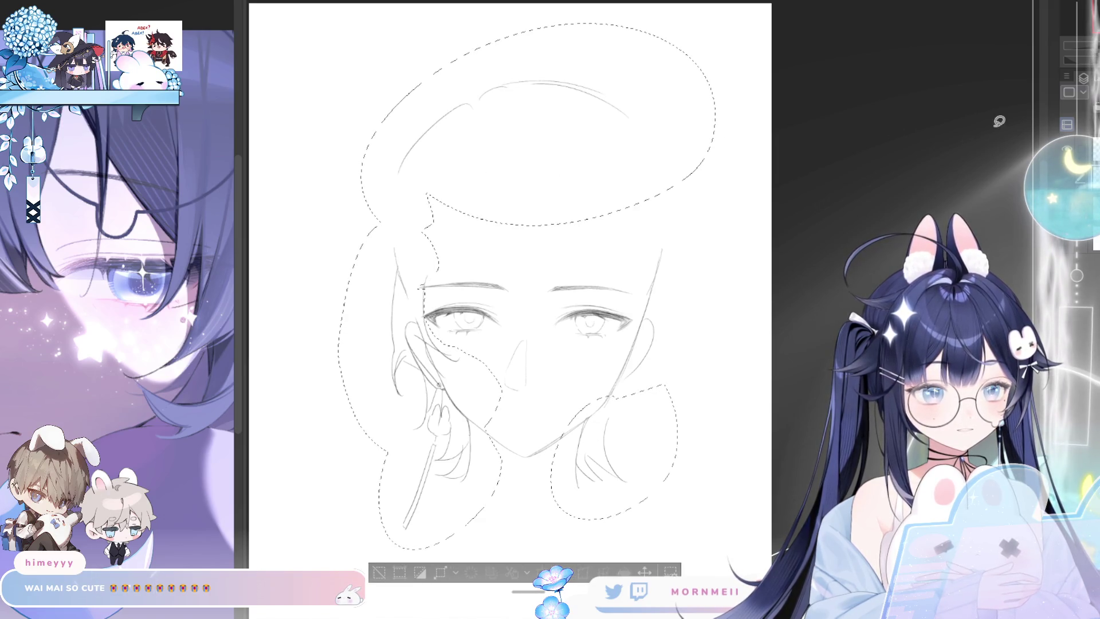
{"action": "key", "text": "Delete"}
{"action": "key", "text": "ctrl+d"}
{"action": "key", "text": "ctrl+z"}
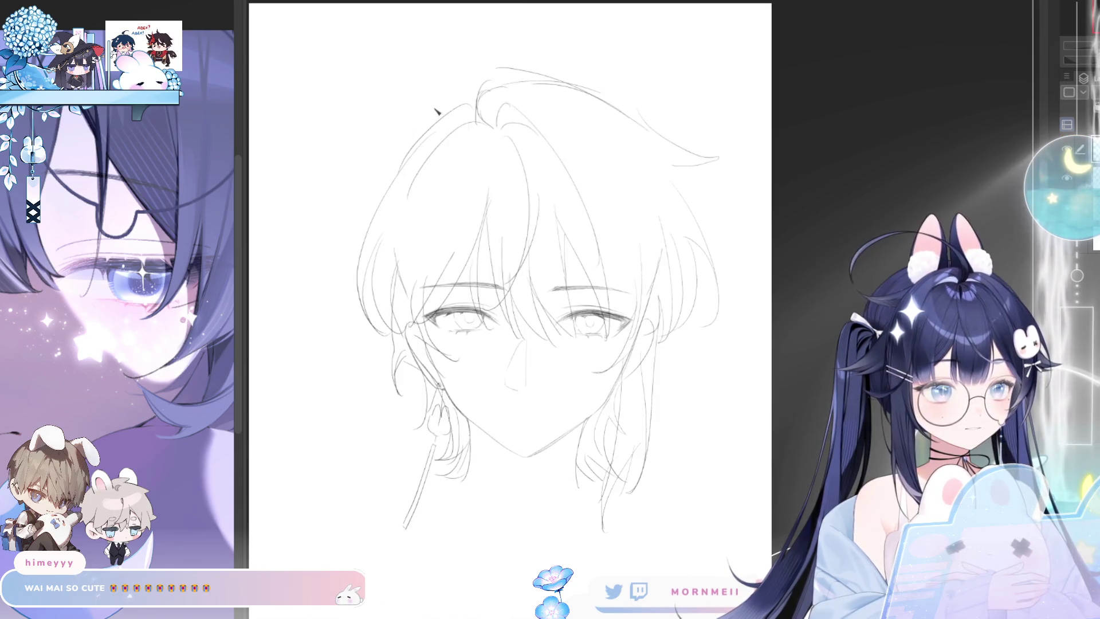
- Draw a hair strand across the top of the head and zoom out to the whole page
{"action": "left_click_drag", "start_coordinate": [474, 100], "coordinate": [358, 137]}
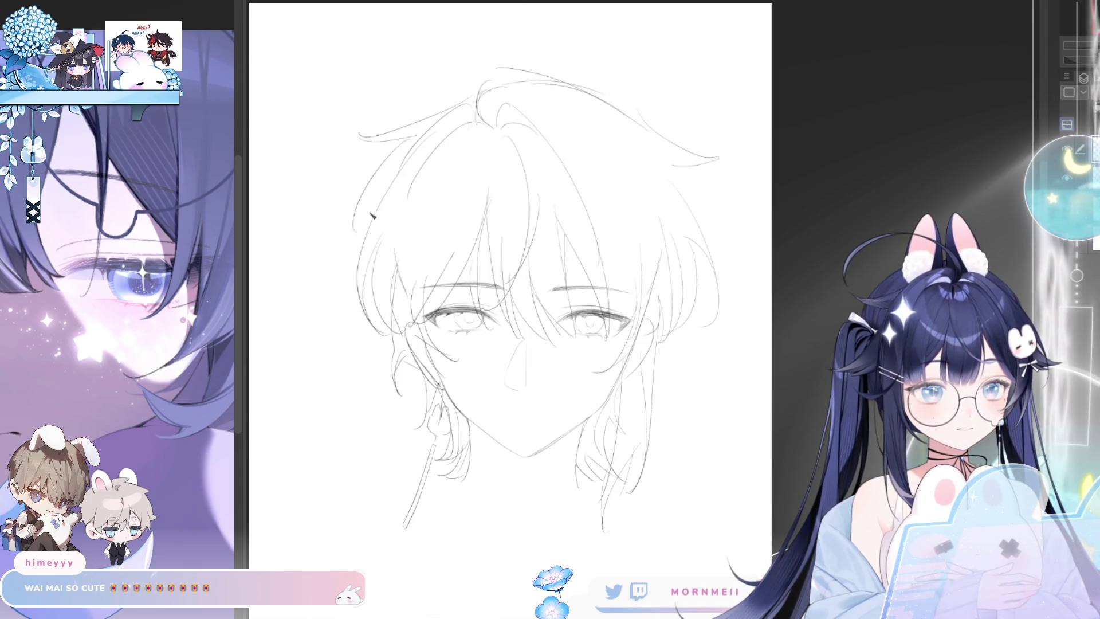
{"action": "scroll", "coordinate": [428, 169], "scroll_direction": "down", "scroll_amount": 3}
{"action": "left_click_drag", "start_coordinate": [429, 169], "coordinate": [743, 169]}
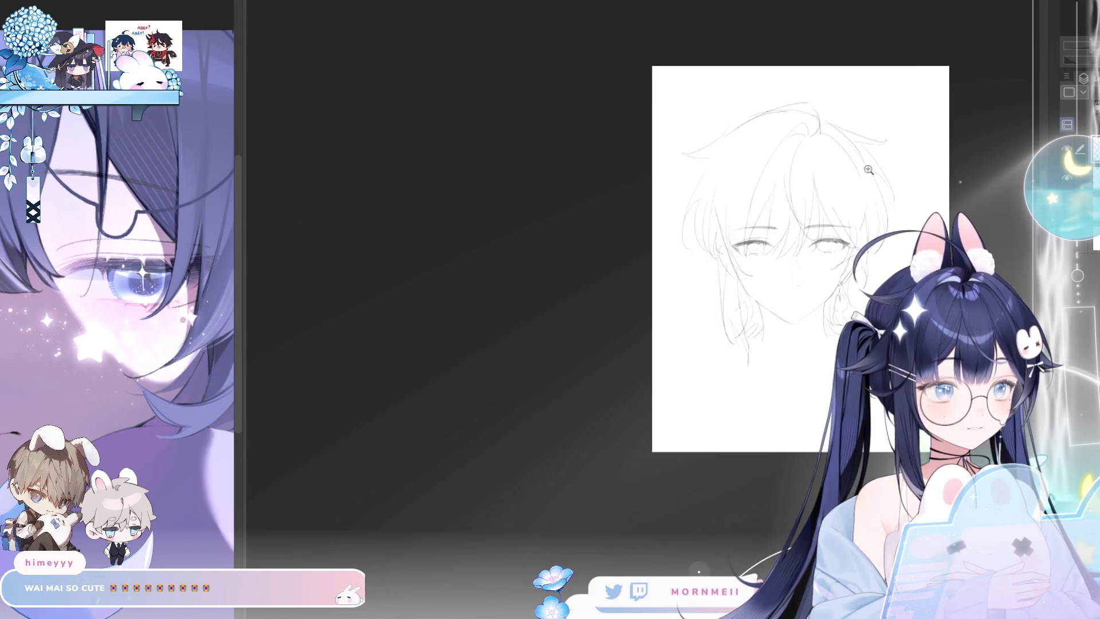
{"action": "mouse_move", "coordinate": [812, 88]}
{"action": "left_mouse_down"}
{"action": "mouse_move", "coordinate": [702, 118]}
{"action": "mouse_move", "coordinate": [603, 104]}
{"action": "mouse_move", "coordinate": [541, 152]}
{"action": "mouse_move", "coordinate": [648, 155]}
{"action": "left_mouse_up"}
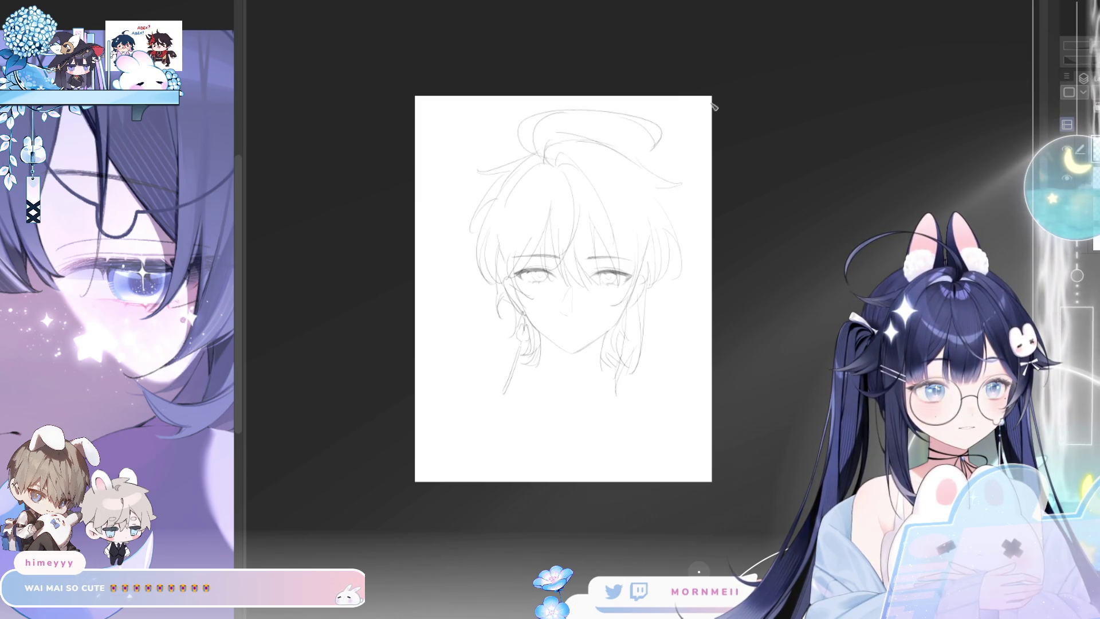
{"action": "scroll", "coordinate": [842, 238], "scroll_direction": "up", "scroll_amount": 5}
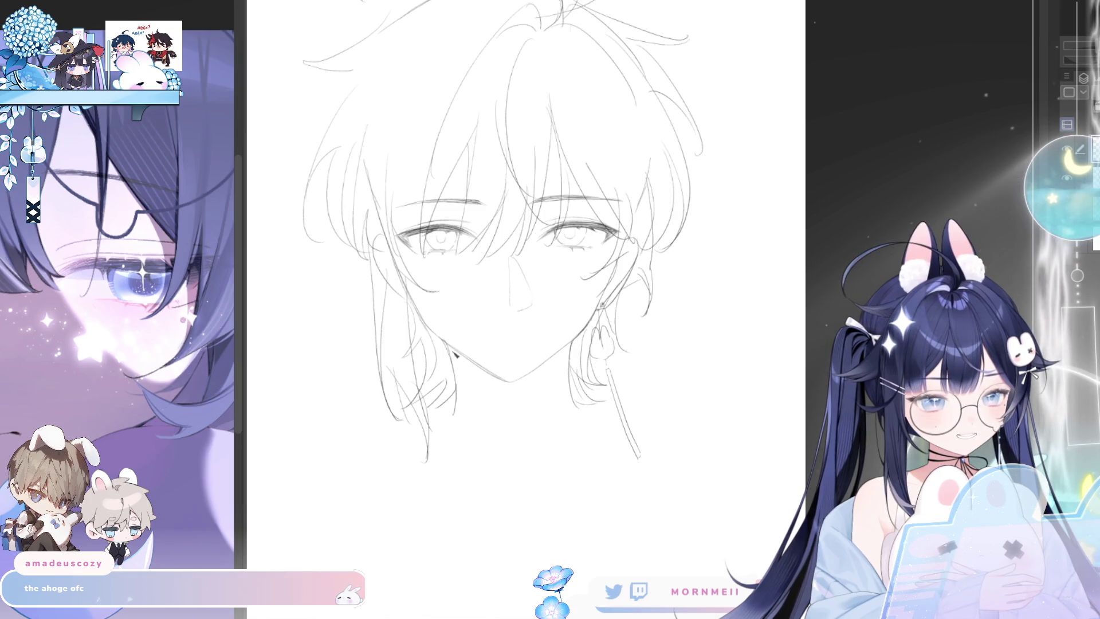
- Draw the neck lines below the chin, including the left side of the neck
{"action": "left_click_drag", "start_coordinate": [528, 471], "coordinate": [466, 431]}
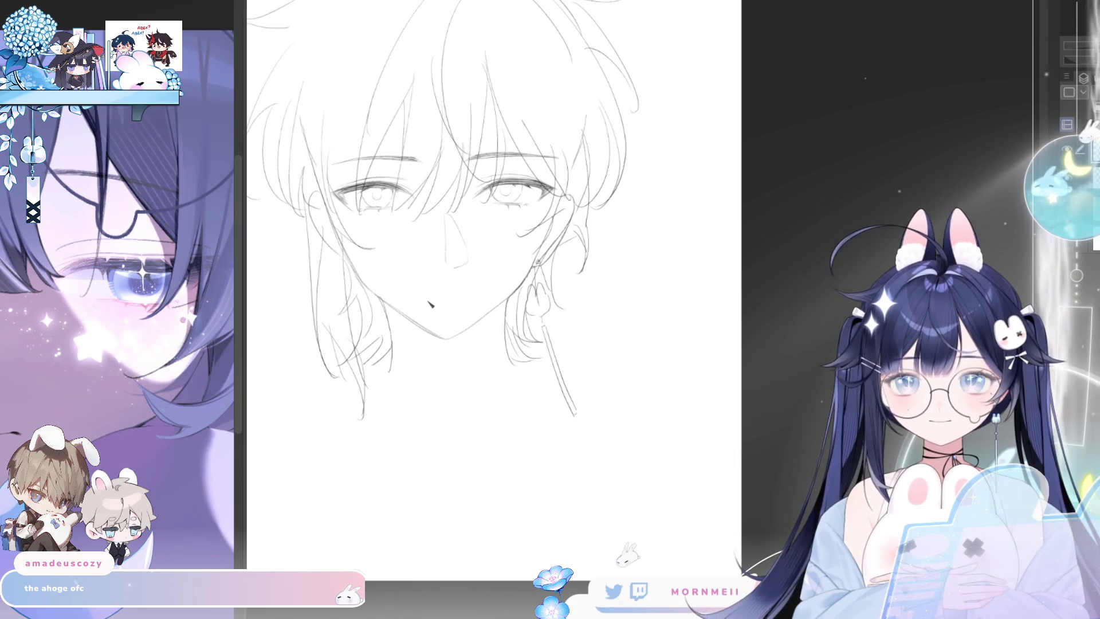
{"action": "left_click_drag", "start_coordinate": [459, 327], "coordinate": [502, 342]}
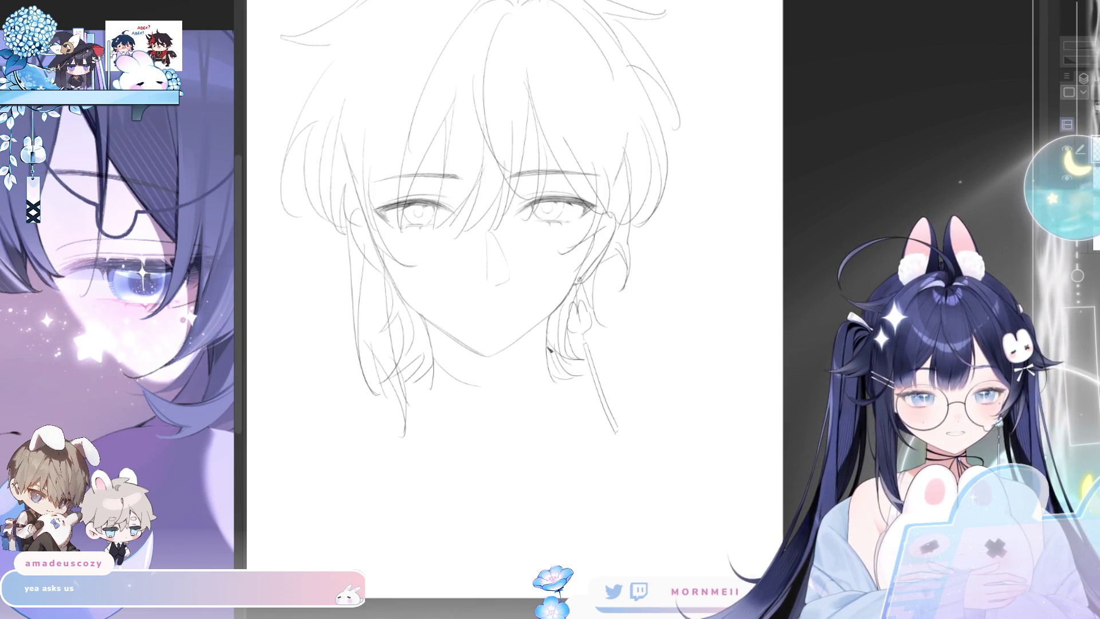
{"action": "mouse_move", "coordinate": [544, 355]}
{"action": "left_mouse_down"}
{"action": "mouse_move", "coordinate": [505, 380]}
{"action": "mouse_move", "coordinate": [497, 441]}
{"action": "left_mouse_up"}
{"action": "left_click_drag", "start_coordinate": [473, 395], "coordinate": [446, 458]}
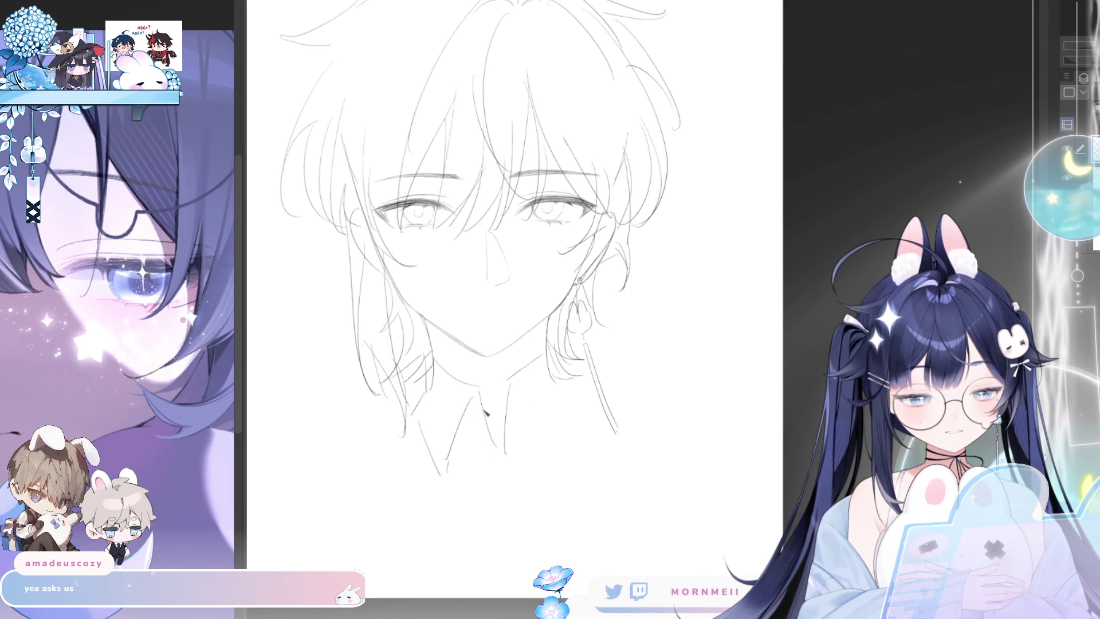
- Redraw the neck lines cleanly and extend the right side downward
{"action": "key", "text": "ctrl+z"}
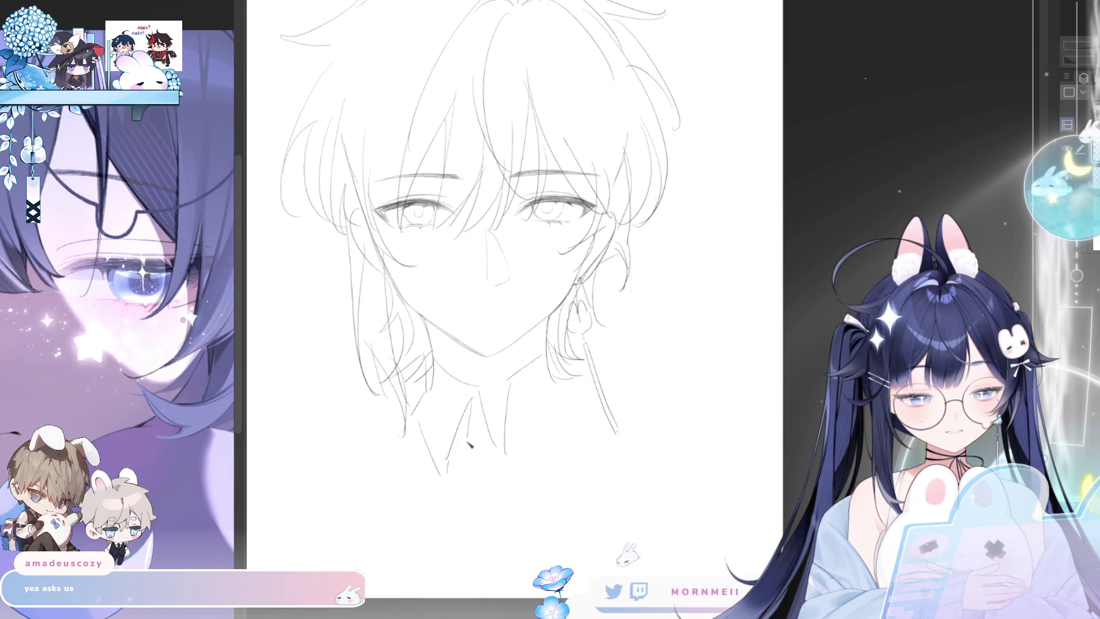
{"action": "left_click_drag", "start_coordinate": [484, 431], "coordinate": [498, 474]}
{"action": "left_click_drag", "start_coordinate": [510, 385], "coordinate": [514, 454]}
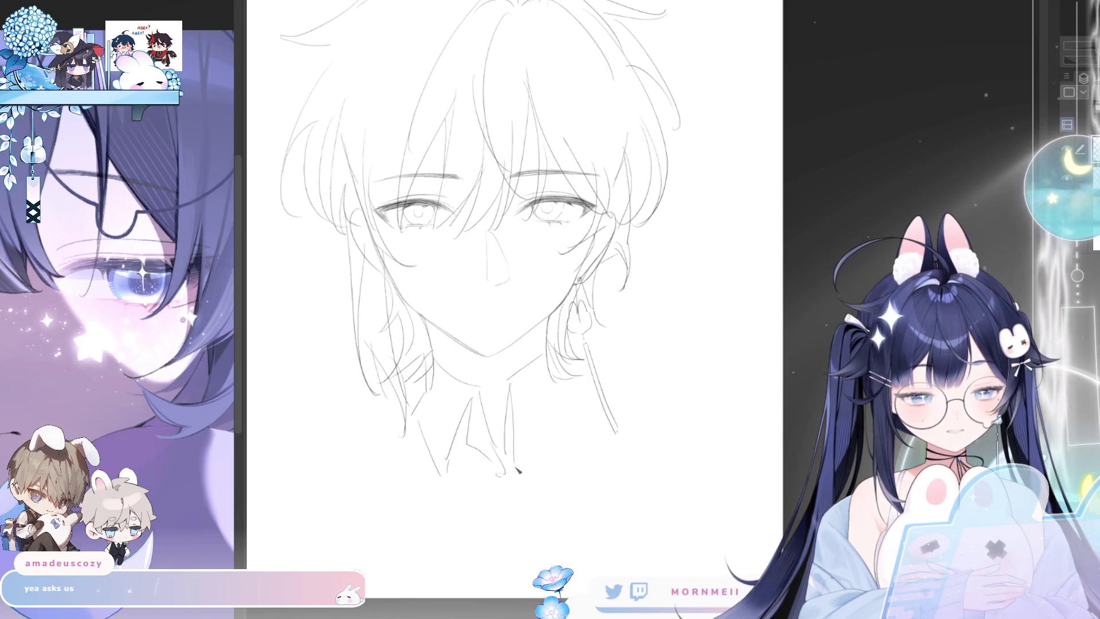
{"action": "left_click_drag", "start_coordinate": [510, 395], "coordinate": [509, 473]}
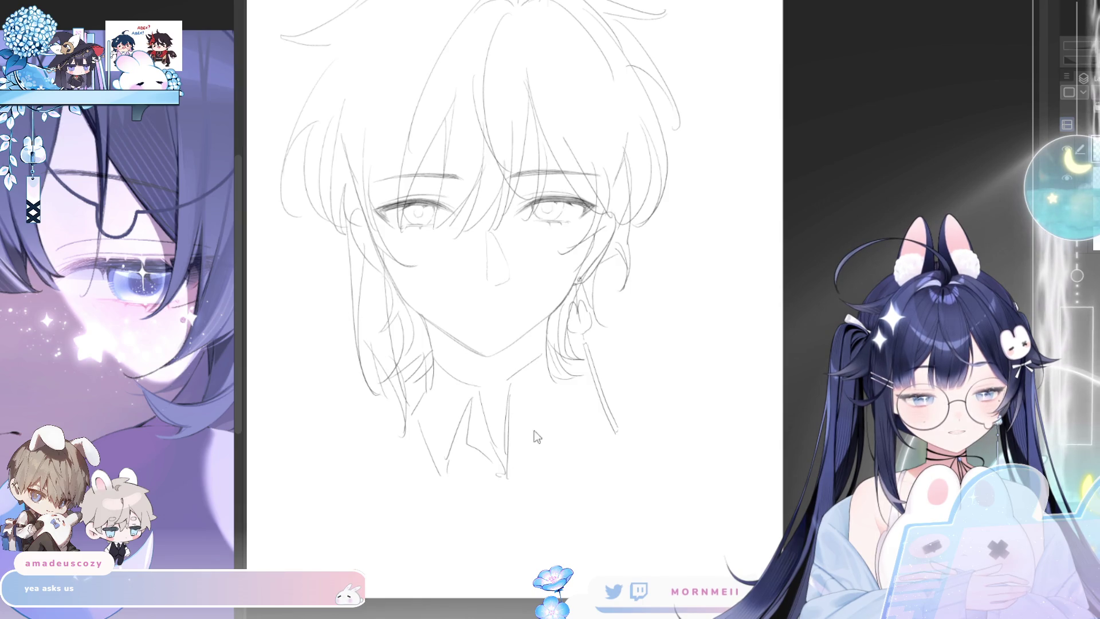
{"action": "key", "text": "e"}
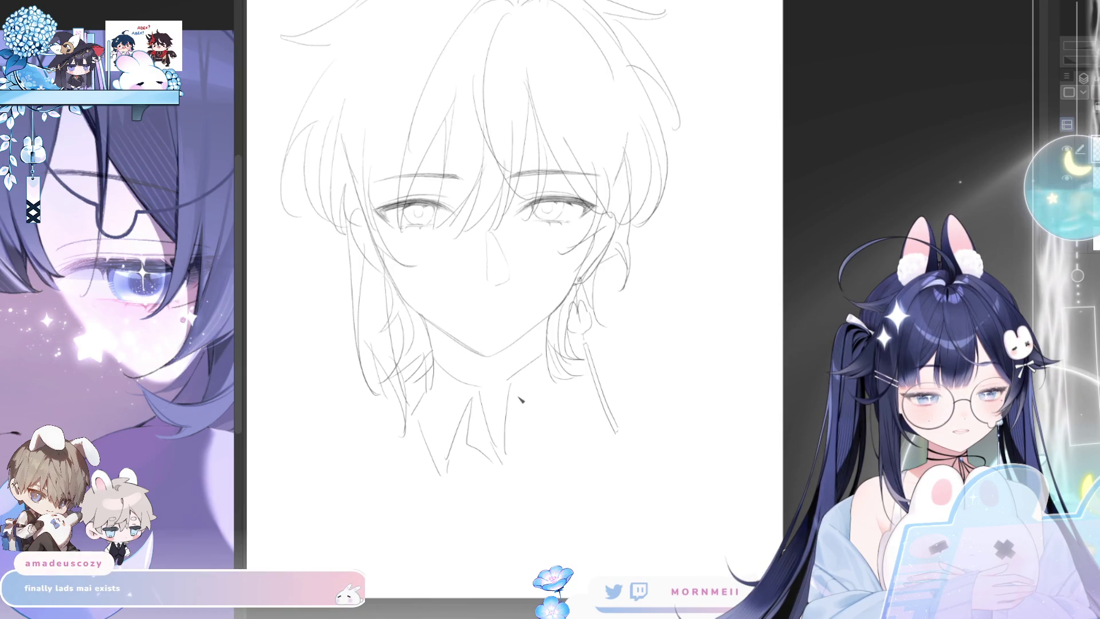
{"action": "left_click_drag", "start_coordinate": [508, 458], "coordinate": [511, 499]}
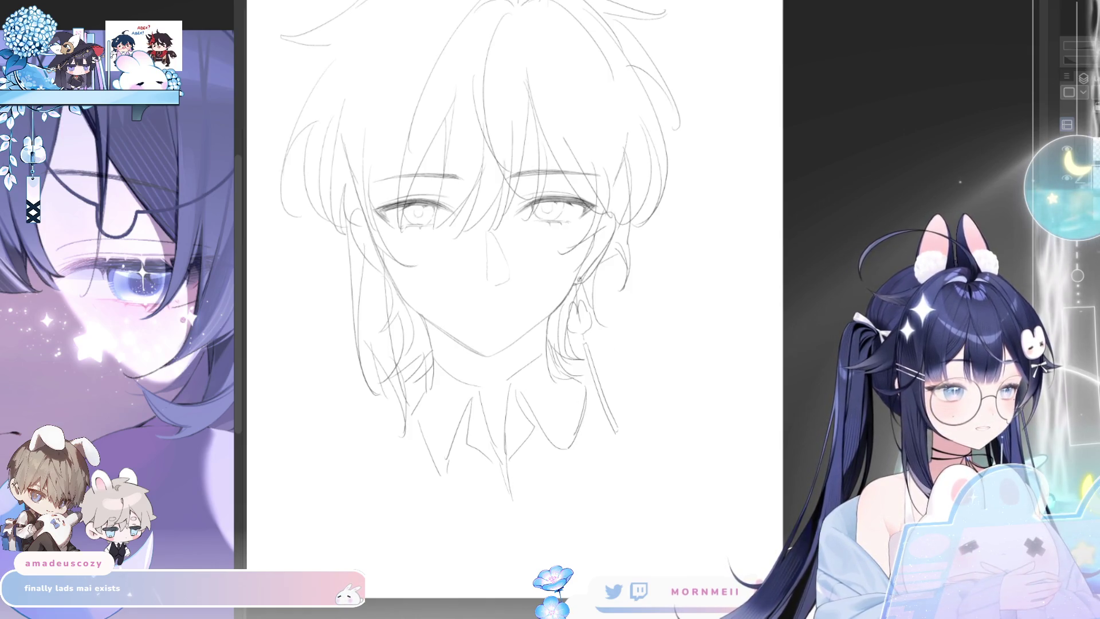
- Sketch the pointed shirt collar and its inner edge toward the neckline
{"action": "scroll", "coordinate": [573, 459], "scroll_direction": "down", "scroll_amount": 2}
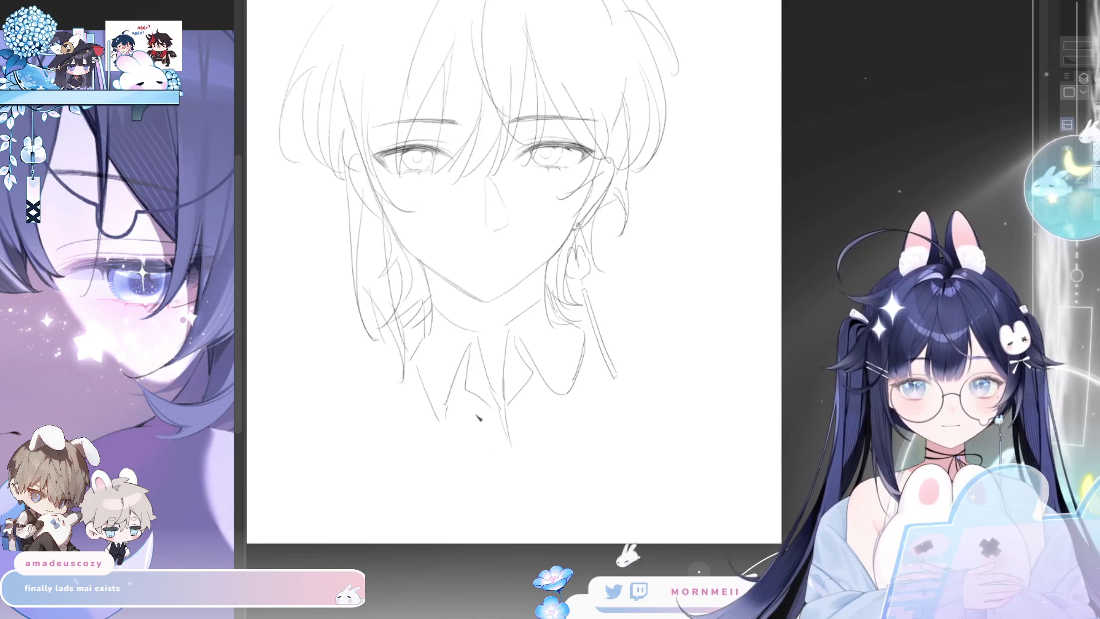
{"action": "left_click_drag", "start_coordinate": [471, 379], "coordinate": [510, 453]}
{"action": "left_click_drag", "start_coordinate": [532, 396], "coordinate": [513, 458]}
{"action": "key", "text": "ctrl+z"}
{"action": "left_click_drag", "start_coordinate": [558, 401], "coordinate": [512, 455]}
{"action": "key", "text": "ctrl+z"}
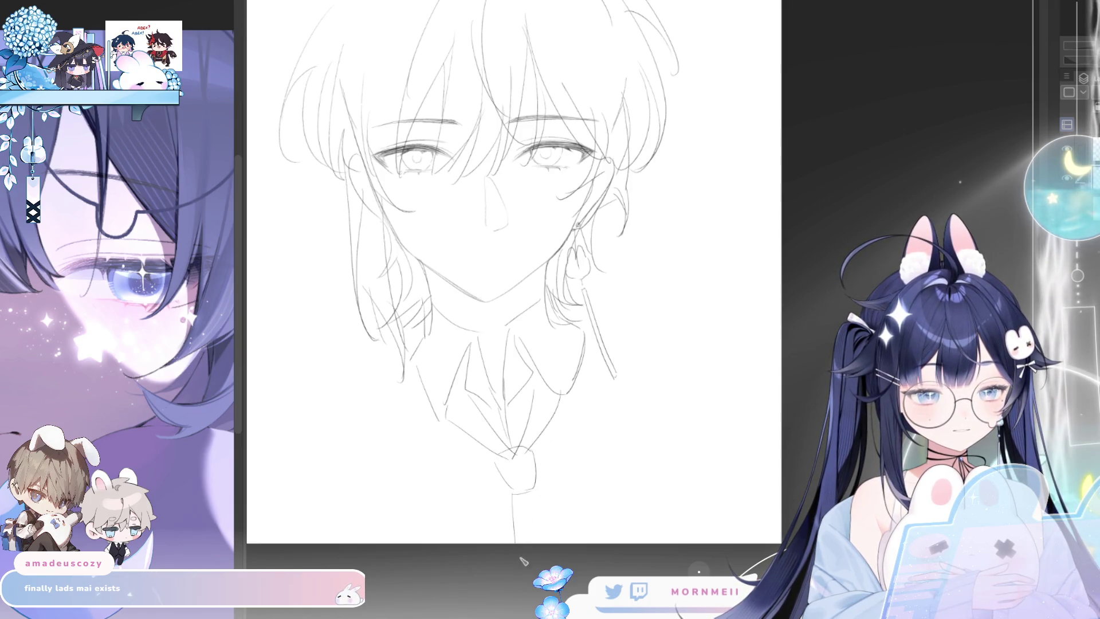
- Draw the tie line below the knot, a short left collar segment and a right shoulder stroke
{"action": "left_click_drag", "start_coordinate": [534, 488], "coordinate": [583, 543]}
{"action": "left_click_drag", "start_coordinate": [407, 378], "coordinate": [382, 418]}
{"action": "left_click_drag", "start_coordinate": [458, 411], "coordinate": [518, 411]}
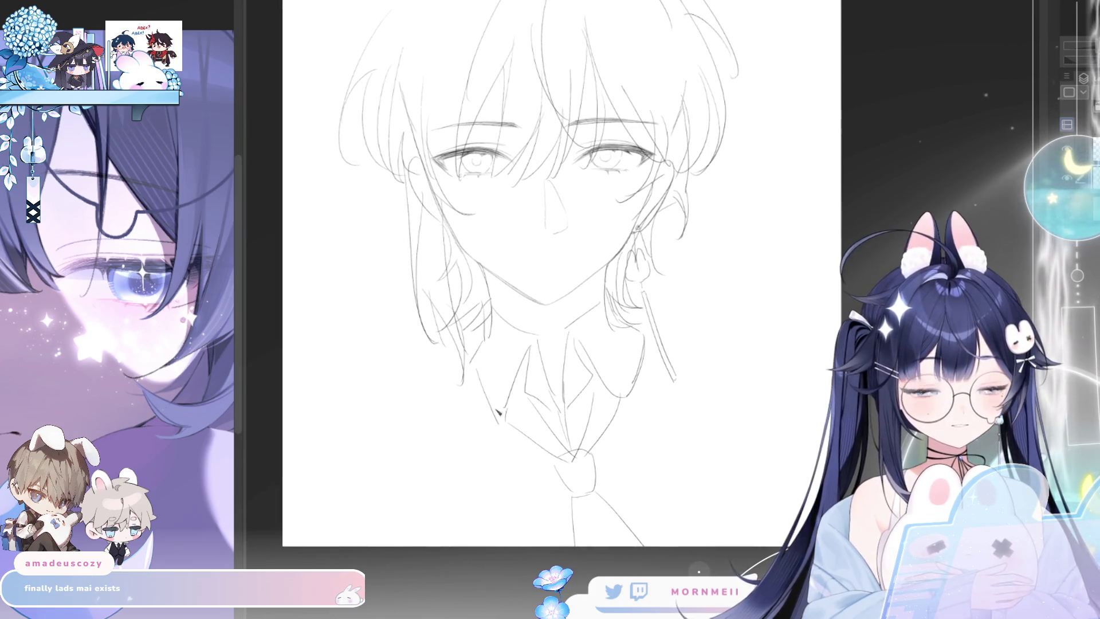
{"action": "key", "text": "ctrl+z"}
{"action": "left_click_drag", "start_coordinate": [463, 378], "coordinate": [442, 388]}
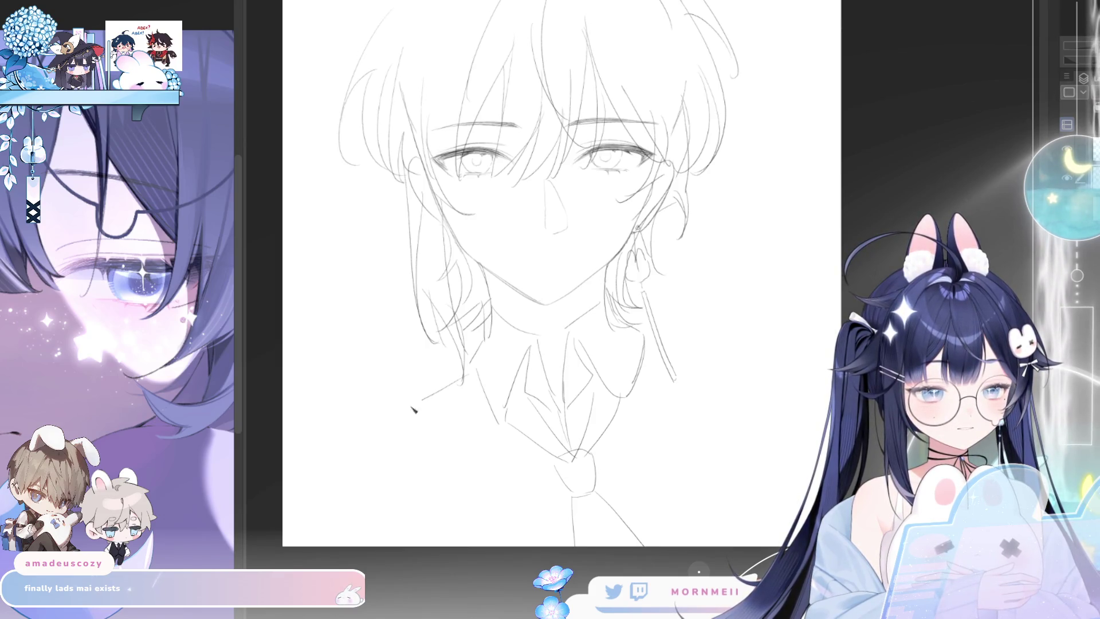
{"action": "key", "text": "ctrl+z"}
{"action": "left_click_drag", "start_coordinate": [651, 342], "coordinate": [634, 339]}
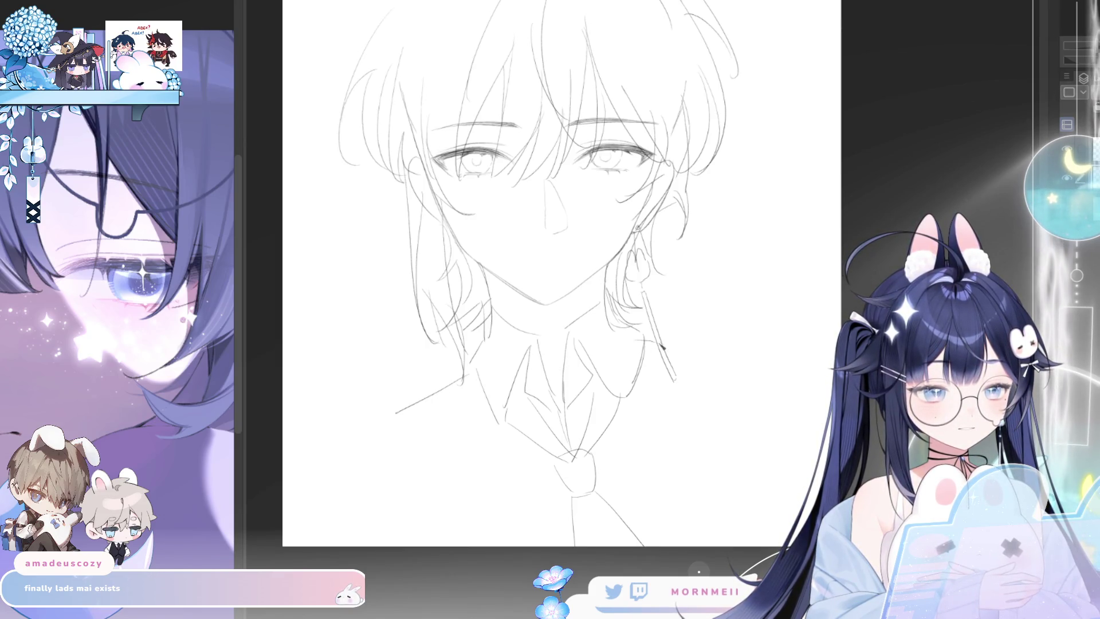
{"action": "key", "text": "ctrl+z"}
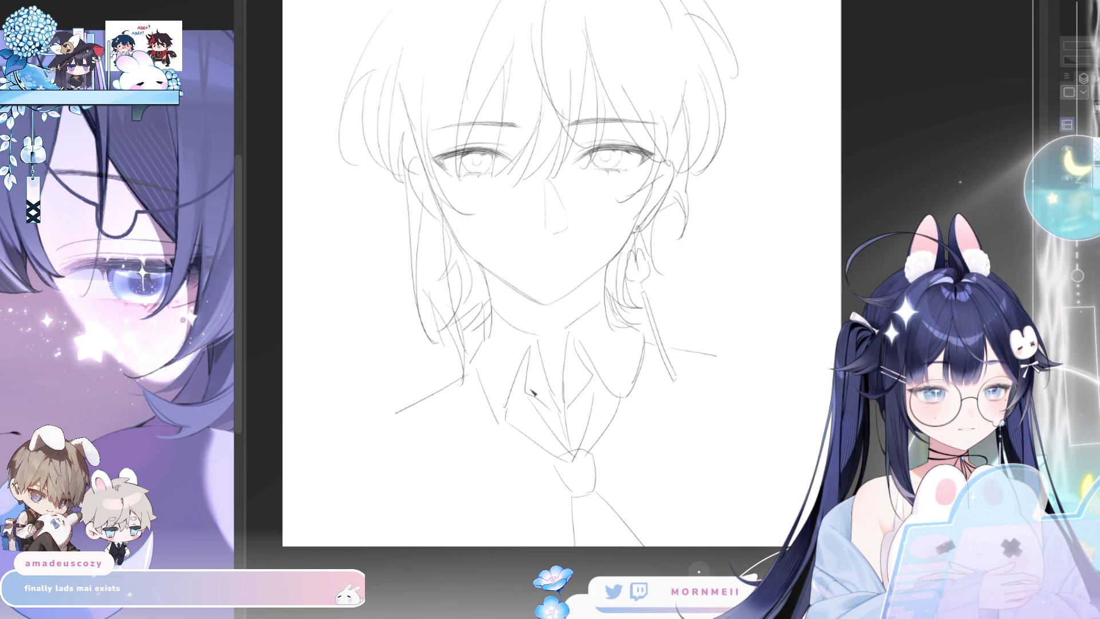
{"action": "key", "text": "ctrl+z"}
- Draw the jacket lapel lines and longer left and right shoulder lines
{"action": "left_click_drag", "start_coordinate": [339, 404], "coordinate": [428, 531]}
{"action": "mouse_move", "coordinate": [655, 340]}
{"action": "left_mouse_down"}
{"action": "mouse_move", "coordinate": [594, 515]}
{"action": "mouse_move", "coordinate": [603, 518]}
{"action": "left_mouse_up"}
{"action": "key", "text": "ctrl+z"}
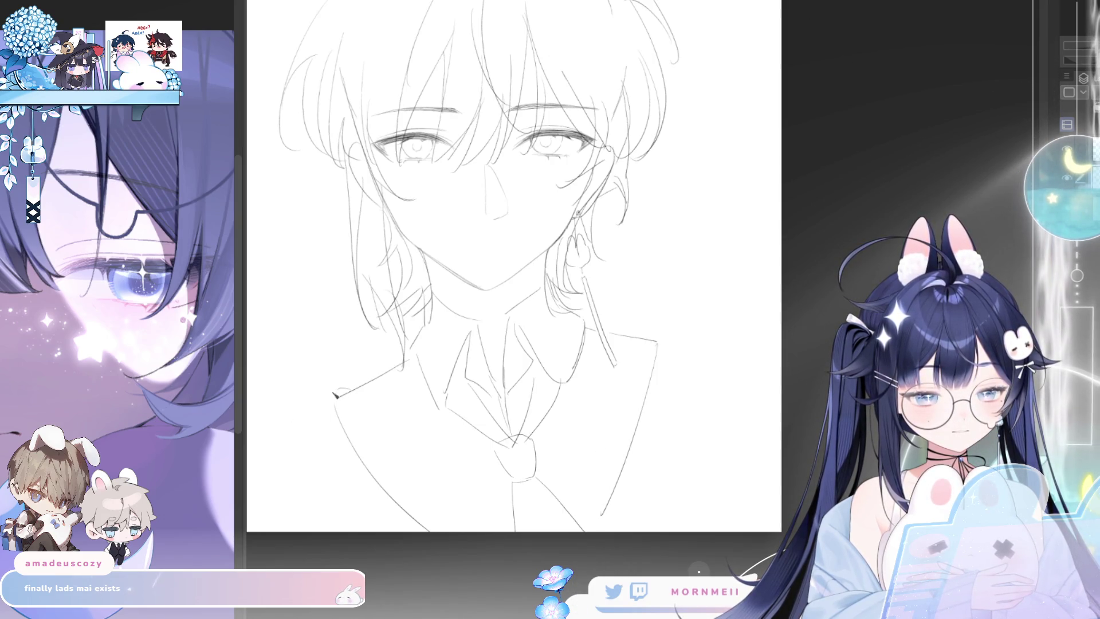
{"action": "key", "text": "ctrl+z"}
{"action": "key", "text": "ctrl+z"}
{"action": "left_click_drag", "start_coordinate": [343, 386], "coordinate": [261, 443]}
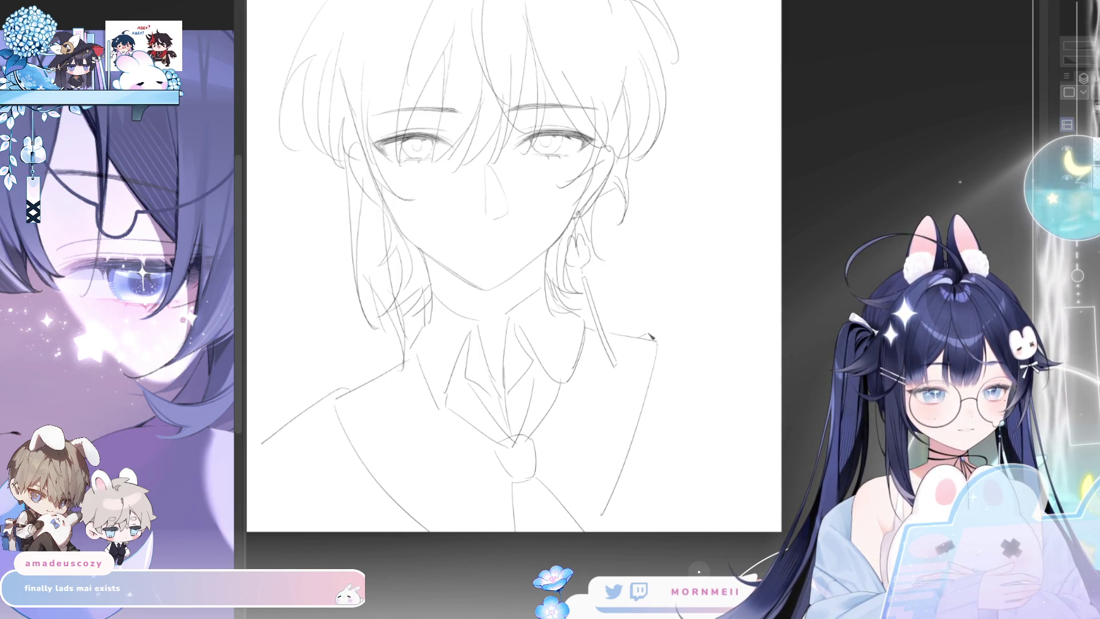
{"action": "key", "text": "ctrl+z"}
{"action": "left_click_drag", "start_coordinate": [643, 334], "coordinate": [770, 362]}
- Draw the right and left arms down from the shoulders, then zoom out to the whole bust
{"action": "mouse_move", "coordinate": [263, 453]}
{"action": "left_mouse_down"}
{"action": "mouse_move", "coordinate": [320, 452]}
{"action": "mouse_move", "coordinate": [293, 513]}
{"action": "left_mouse_up"}
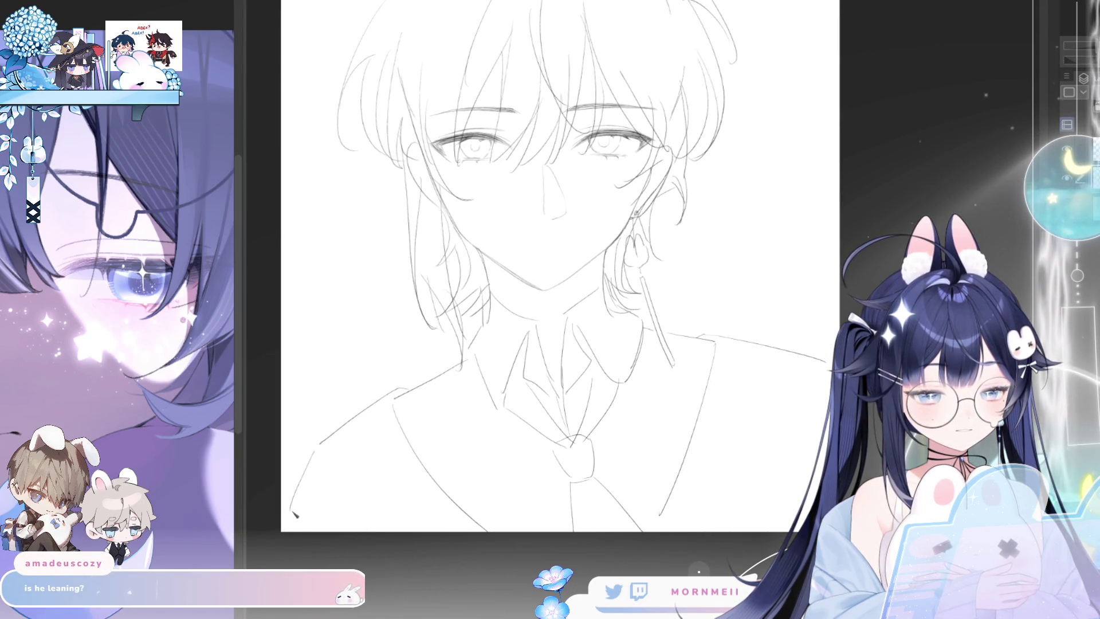
{"action": "left_click_drag", "start_coordinate": [765, 339], "coordinate": [752, 495]}
{"action": "key", "text": "ctrl+z"}
{"action": "left_click_drag", "start_coordinate": [796, 359], "coordinate": [752, 528]}
{"action": "left_click_drag", "start_coordinate": [322, 457], "coordinate": [361, 529]}
{"action": "left_click_drag", "start_coordinate": [698, 421], "coordinate": [662, 443]}
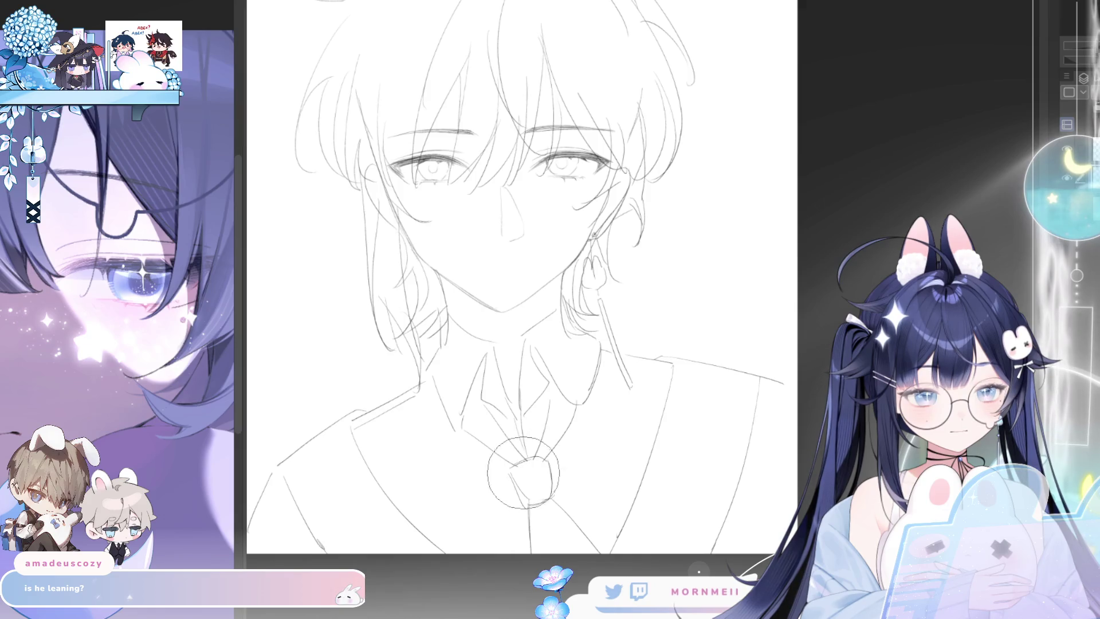
{"action": "left_click_drag", "start_coordinate": [592, 473], "coordinate": [530, 537]}
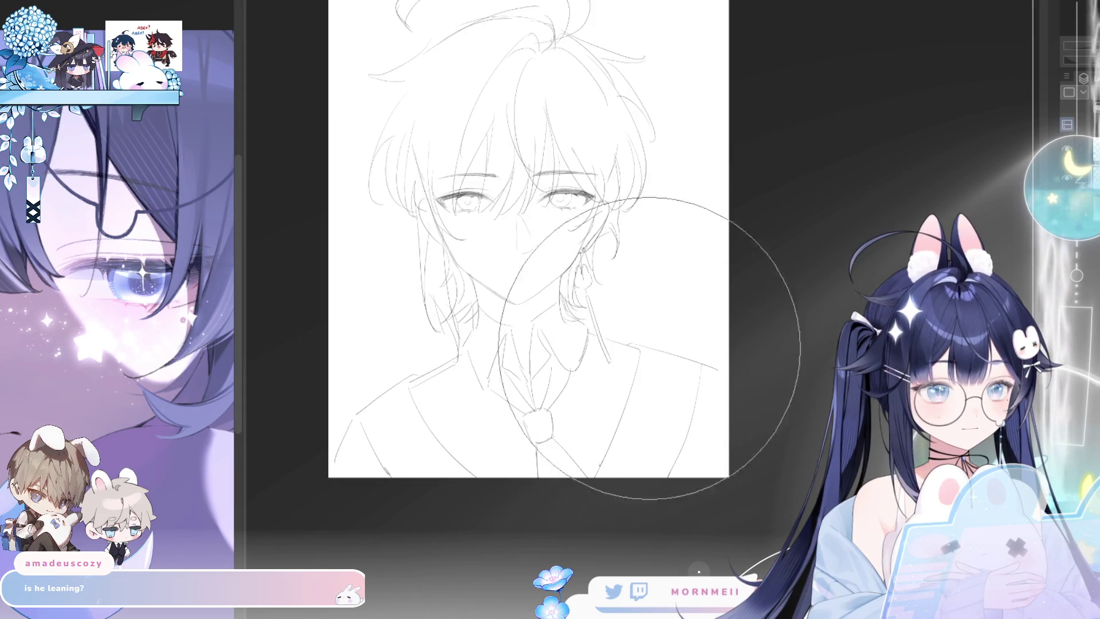
- Zoom into the jaw, redraw its line, check it mirrored, then zoom back out to the full sketch
{"action": "mouse_move", "coordinate": [649, 448]}
{"action": "left_mouse_down"}
{"action": "mouse_move", "coordinate": [875, 452]}
{"action": "mouse_move", "coordinate": [735, 479]}
{"action": "left_mouse_up"}
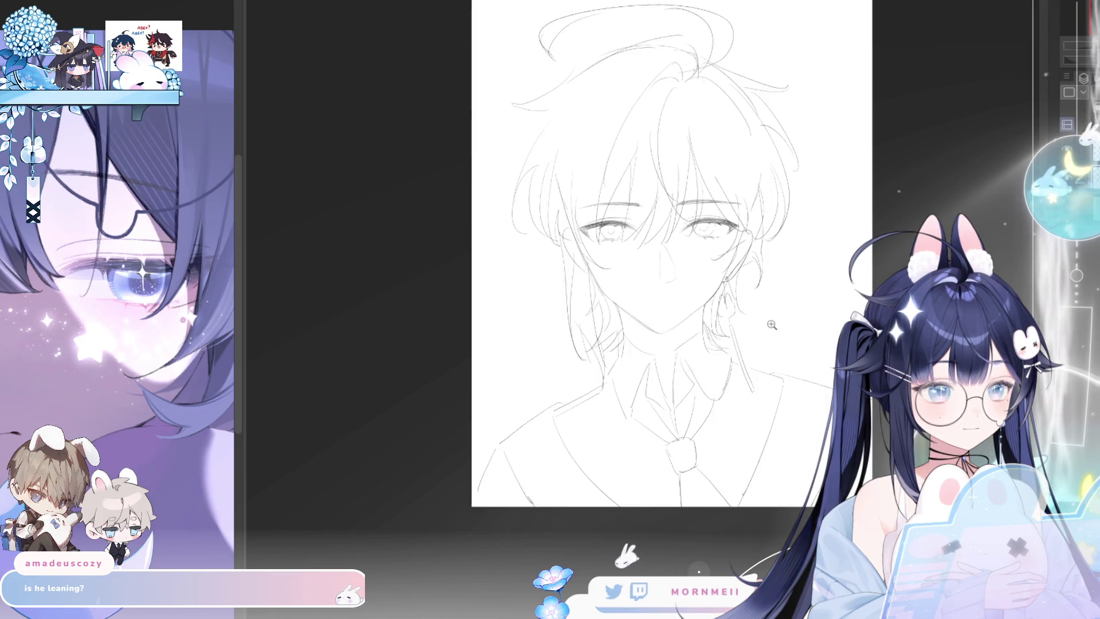
{"action": "scroll", "coordinate": [700, 414], "scroll_direction": "up", "scroll_amount": 3}
{"action": "scroll", "coordinate": [542, 321], "scroll_direction": "up", "scroll_amount": 2}
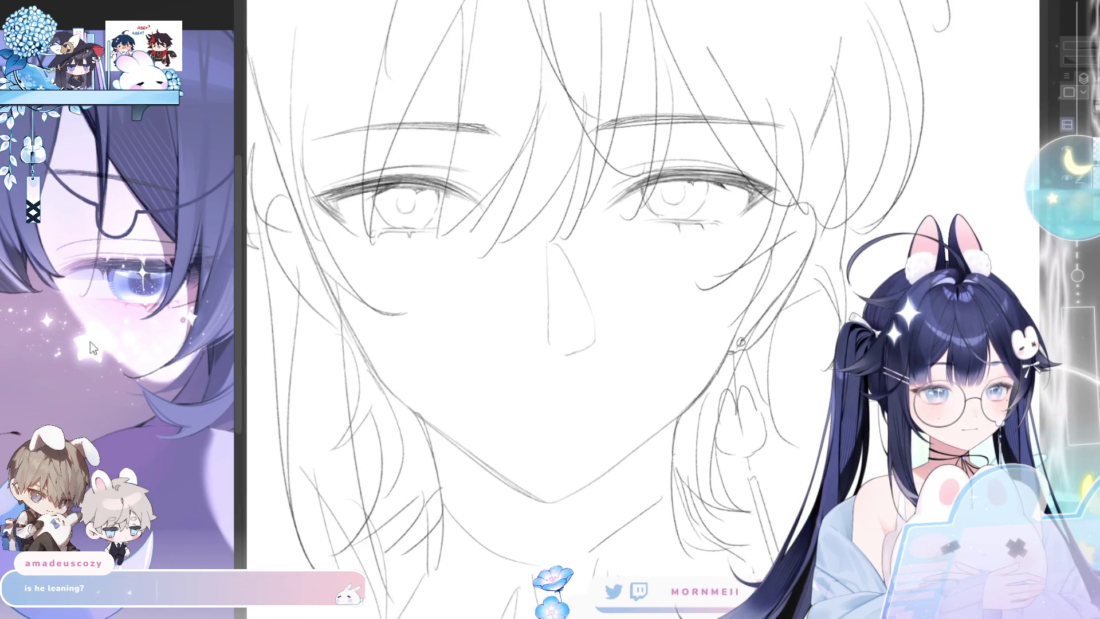
{"action": "left_click_drag", "start_coordinate": [741, 484], "coordinate": [658, 464]}
{"action": "left_click_drag", "start_coordinate": [355, 408], "coordinate": [477, 482]}
{"action": "key", "text": "ctrl+z"}
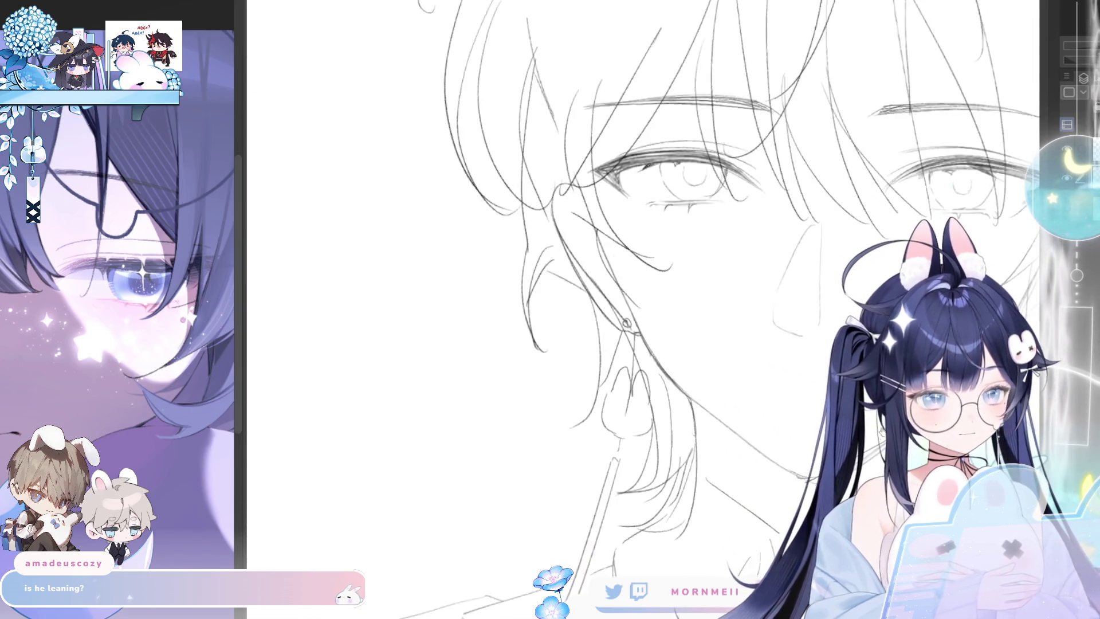
{"action": "key", "text": "h"}
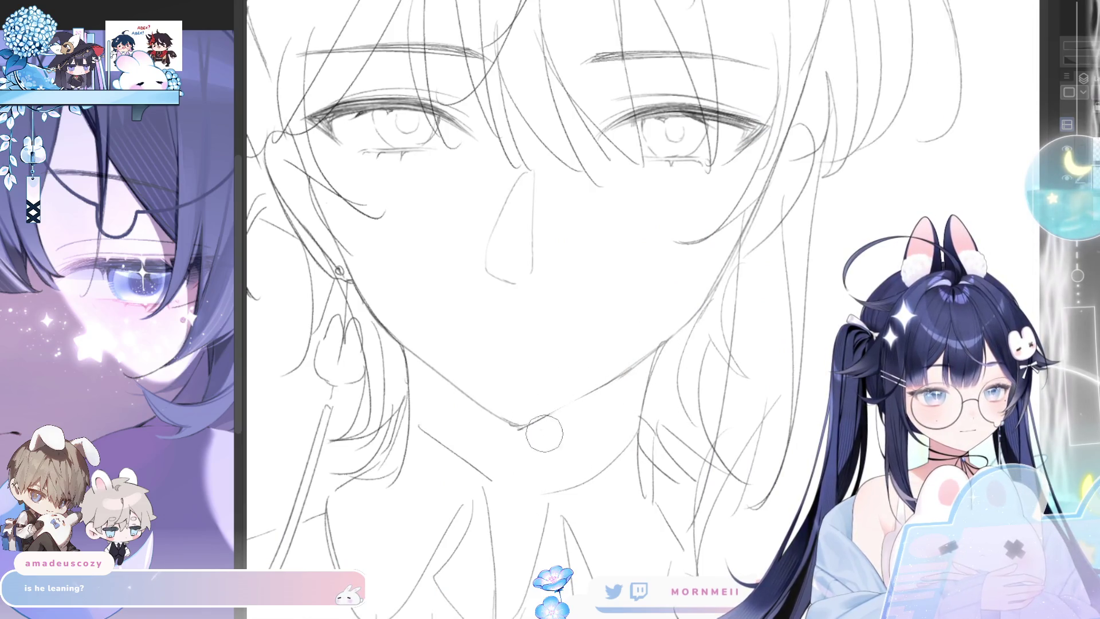
{"action": "key", "text": "h"}
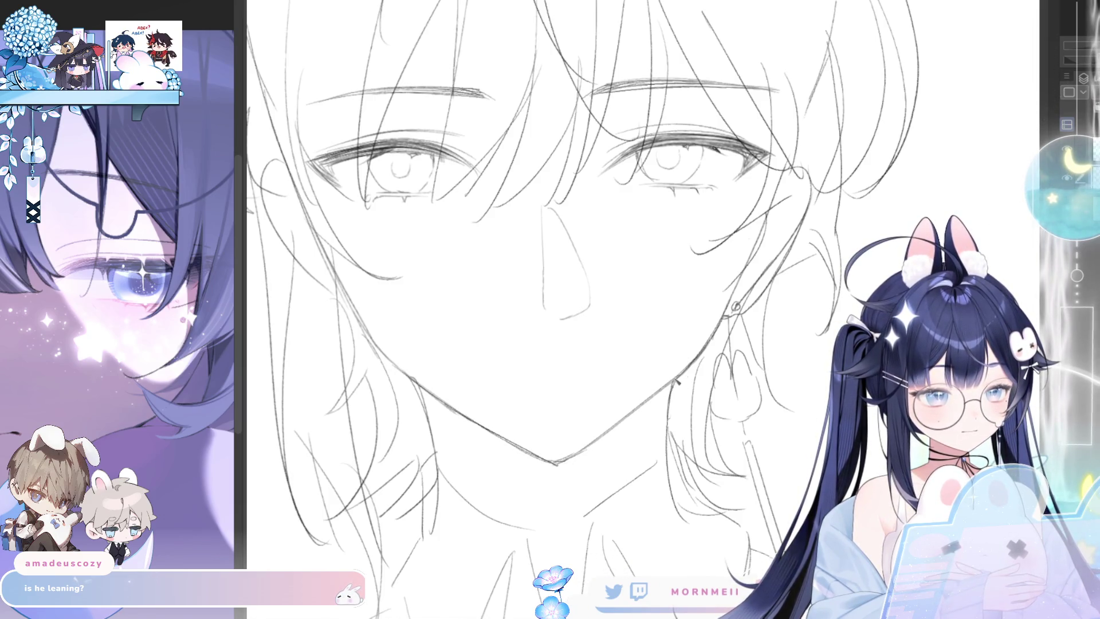
{"action": "scroll", "coordinate": [813, 397], "scroll_direction": "down", "scroll_amount": 5}
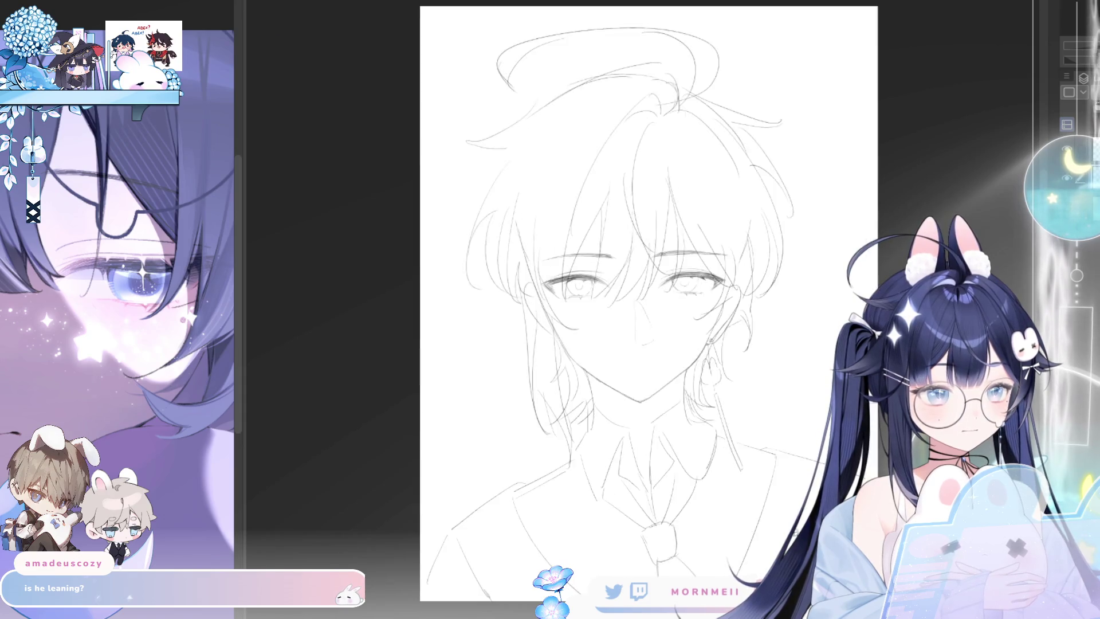
{"action": "left_click_drag", "start_coordinate": [872, 501], "coordinate": [804, 451]}
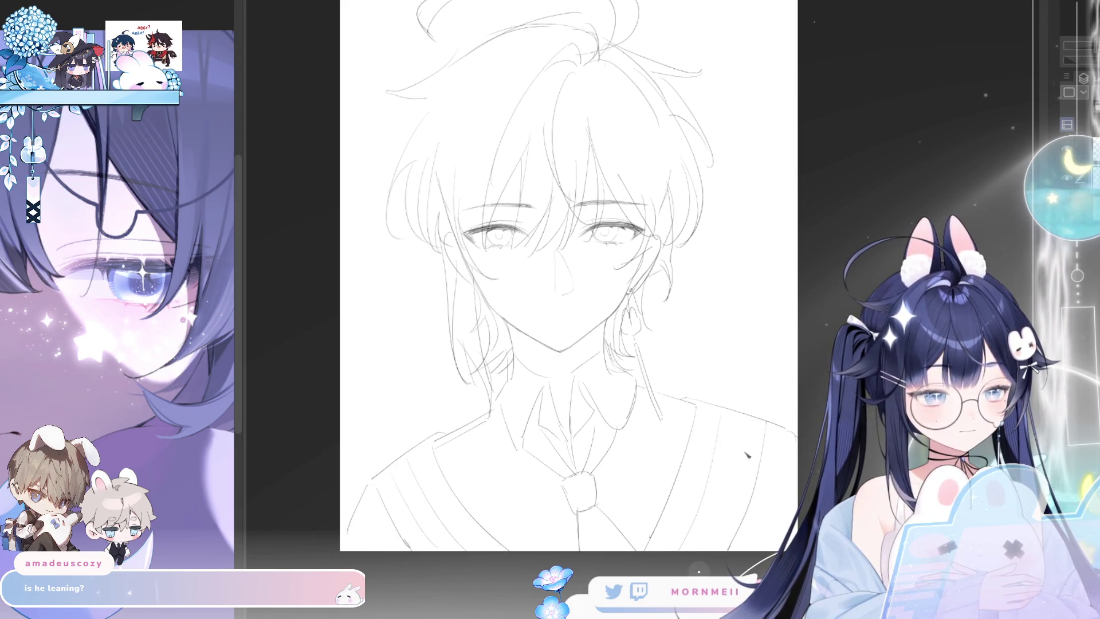
- Mirror the view to check the sketch, then look over the neck and jacket
{"action": "left_click_drag", "start_coordinate": [715, 488], "coordinate": [735, 423]}
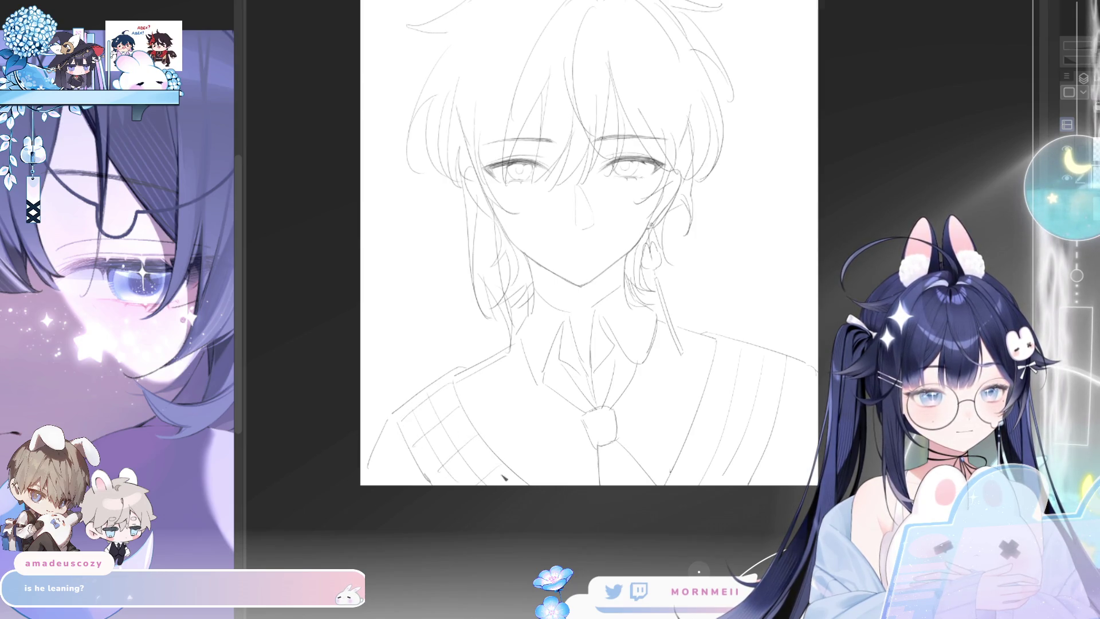
{"action": "key", "text": "h"}
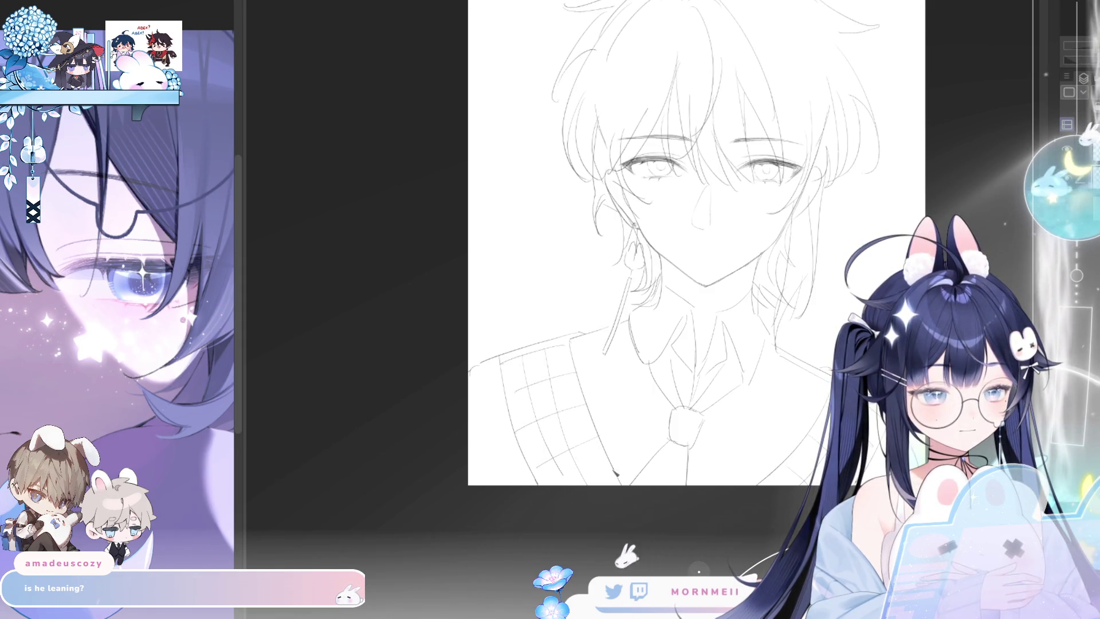
{"action": "key", "text": "h"}
{"action": "scroll", "coordinate": [578, 442], "scroll_direction": "up", "scroll_amount": 1}
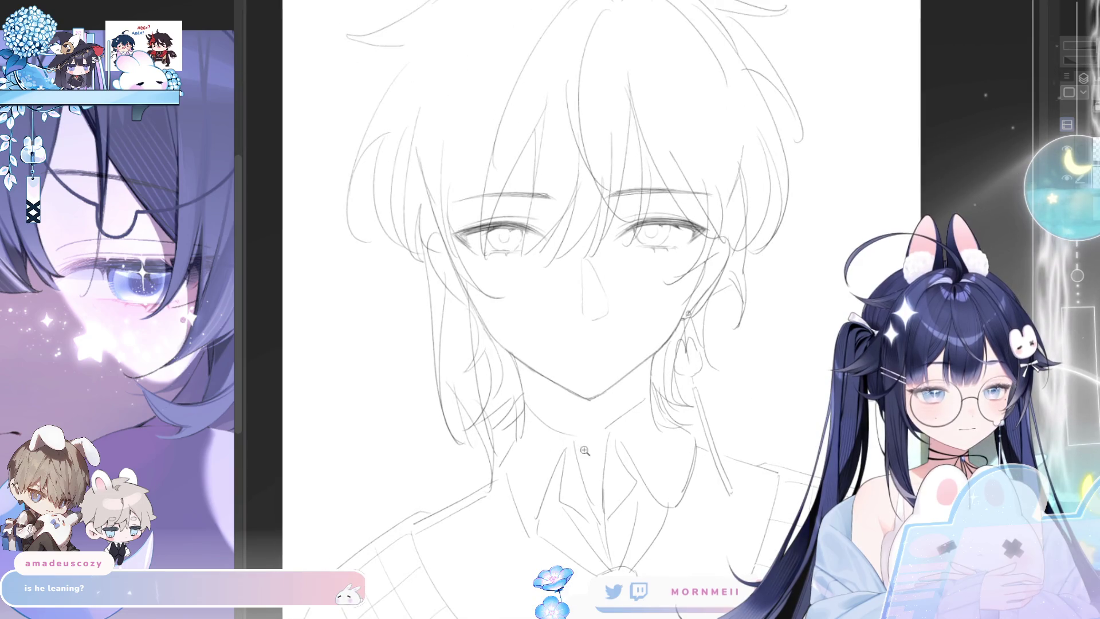
{"action": "left_click_drag", "start_coordinate": [579, 442], "coordinate": [450, 484]}
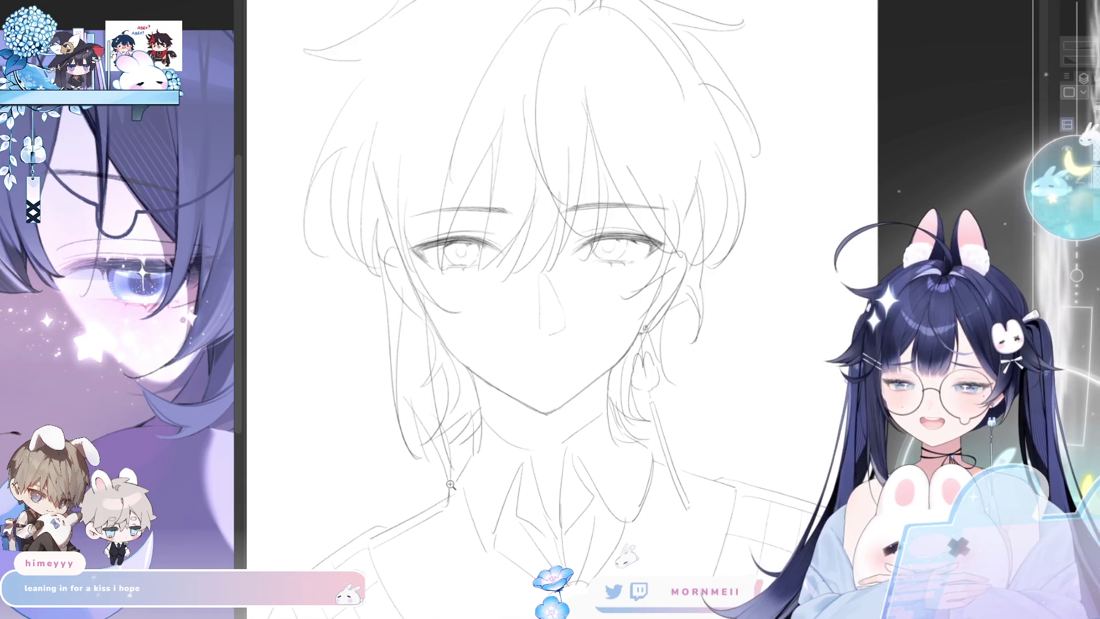
{"action": "scroll", "coordinate": [642, 389], "scroll_direction": "down", "scroll_amount": 2}
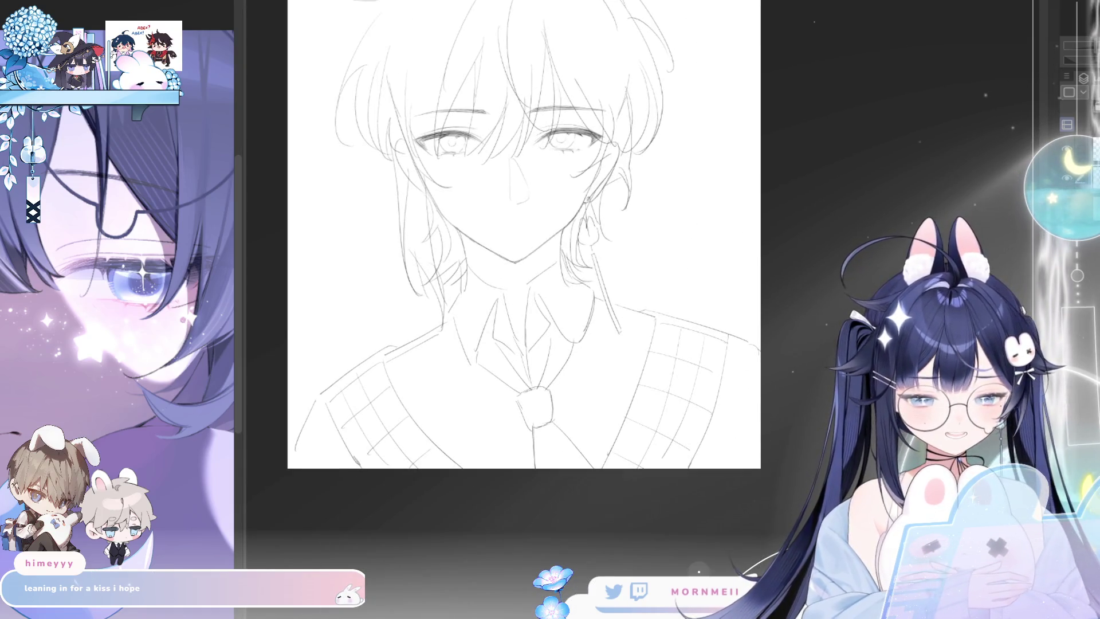
{"action": "left_click_drag", "start_coordinate": [449, 500], "coordinate": [459, 383]}
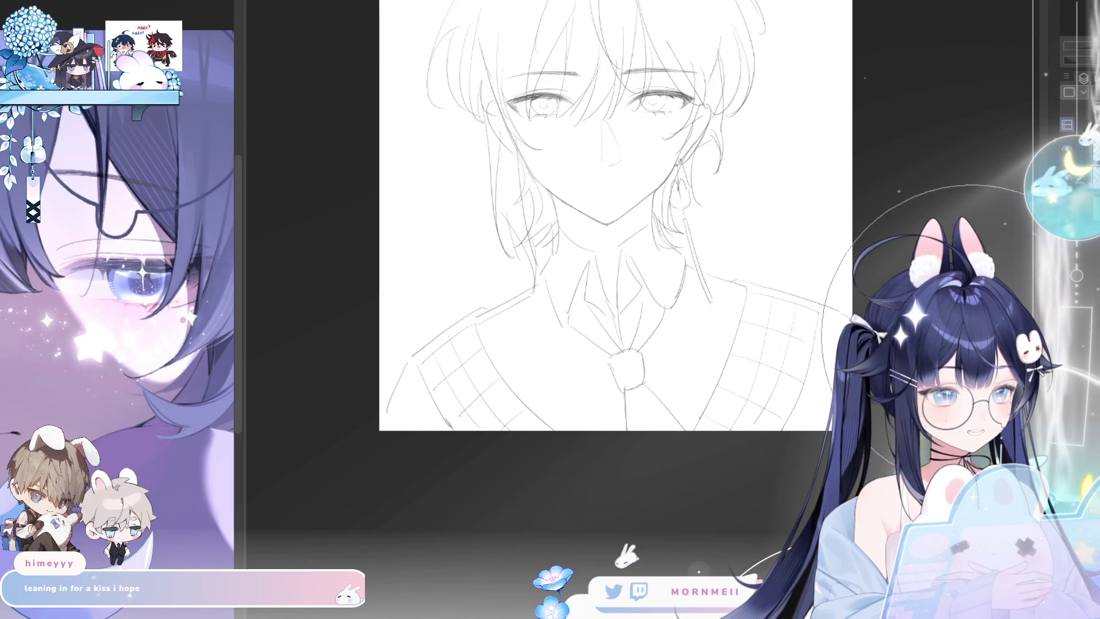
{"action": "scroll", "coordinate": [589, 306], "scroll_direction": "down", "scroll_amount": 3}
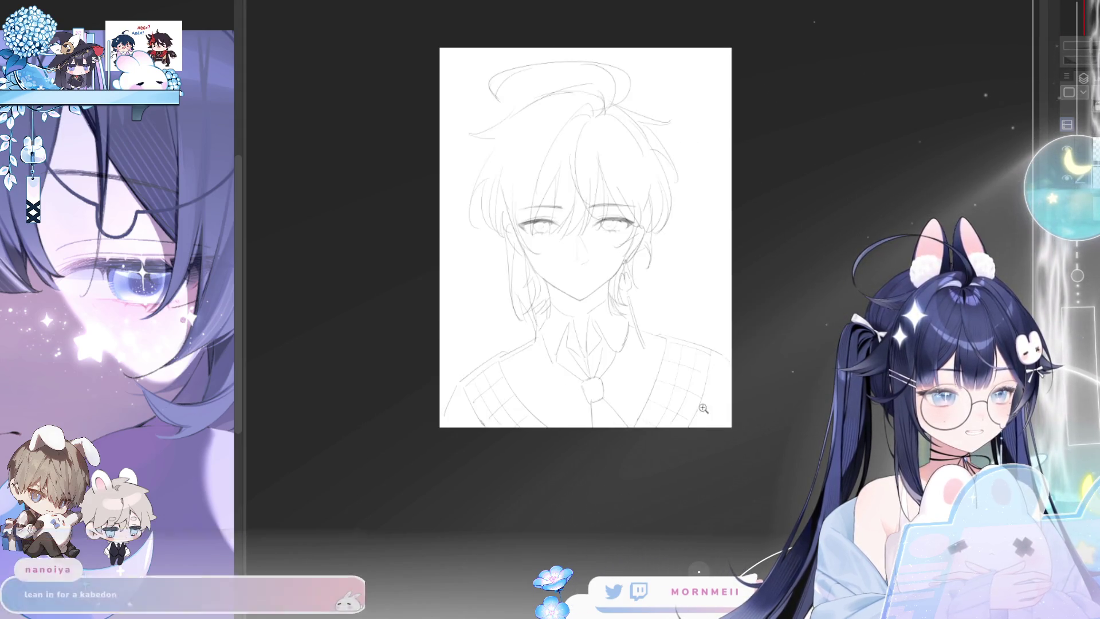
- Free-transform the whole sketch and rotate it slightly clockwise, retrying once after cancelling
{"action": "key", "text": "ctrl+t"}
{"action": "left_click_drag", "start_coordinate": [755, 348], "coordinate": [762, 360]}
{"action": "key", "text": "Escape"}
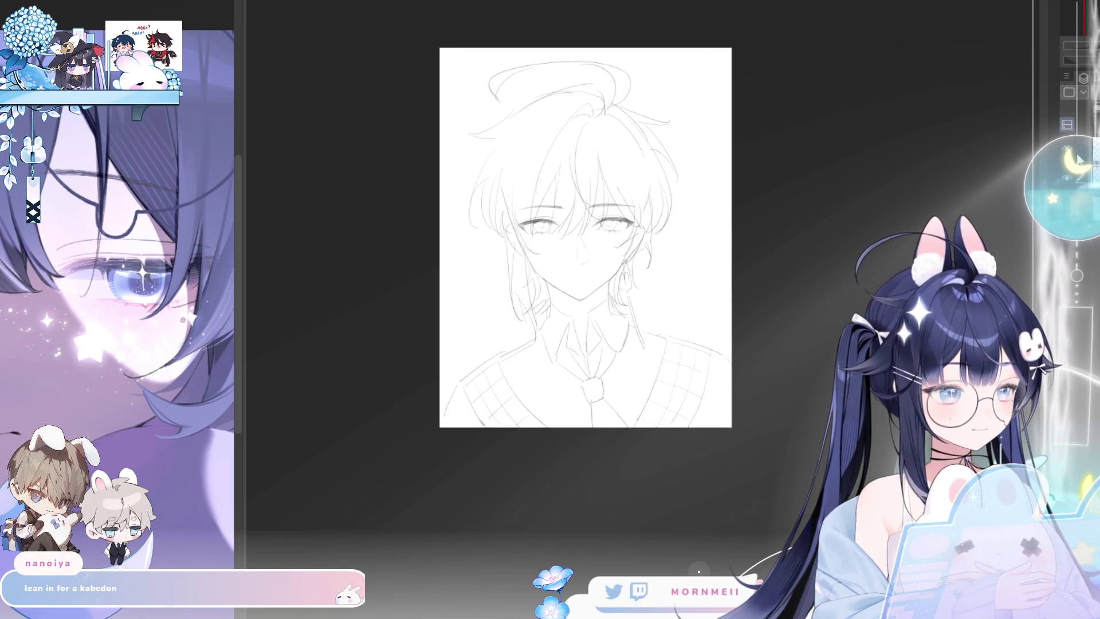
{"action": "key", "text": "ctrl+t"}
{"action": "scroll", "coordinate": [737, 265], "scroll_direction": "right", "scroll_amount": 2}
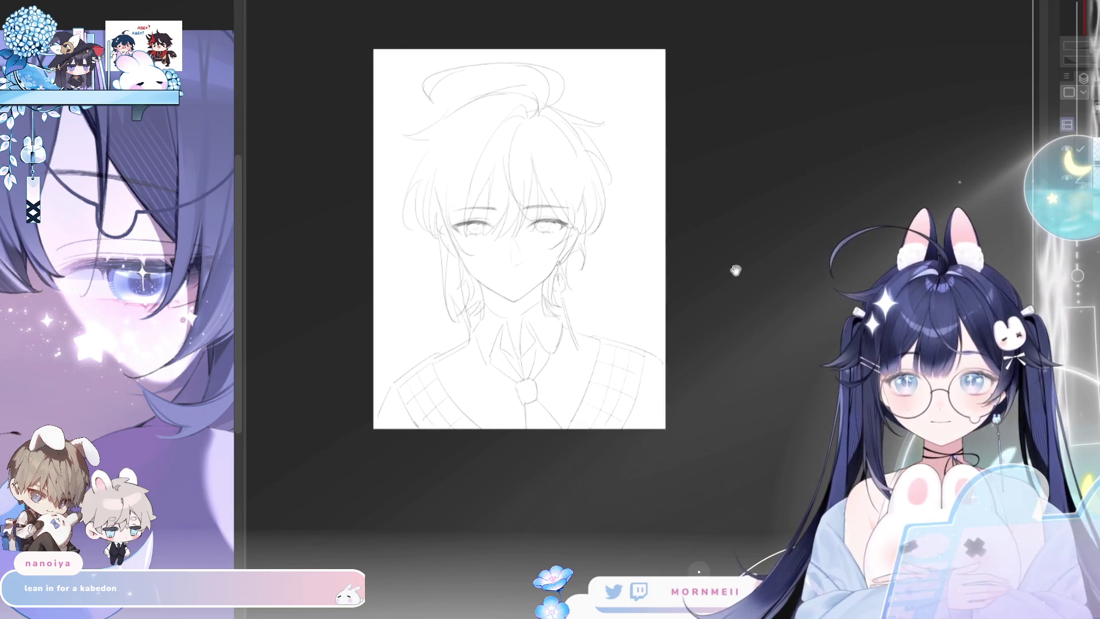
{"action": "left_click_drag", "start_coordinate": [707, 315], "coordinate": [710, 320]}
- Nudge the tilted sketch up slightly and commit the rotation
{"action": "left_click_drag", "start_coordinate": [595, 406], "coordinate": [596, 399]}
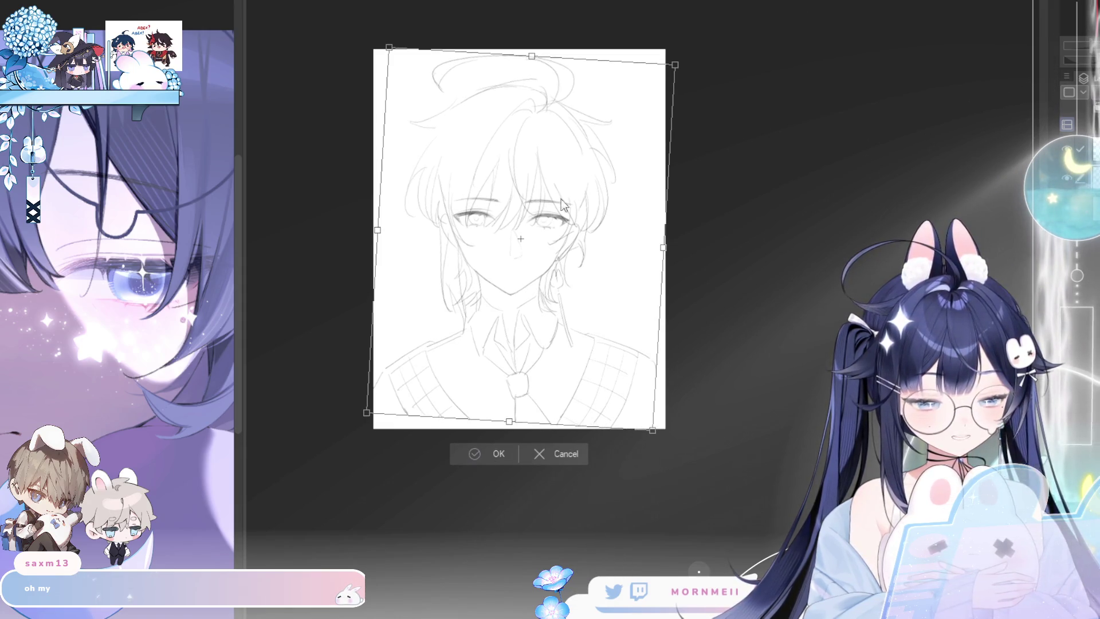
{"action": "left_click", "coordinate": [494, 453]}
{"action": "left_click_drag", "start_coordinate": [480, 201], "coordinate": [617, 170]}
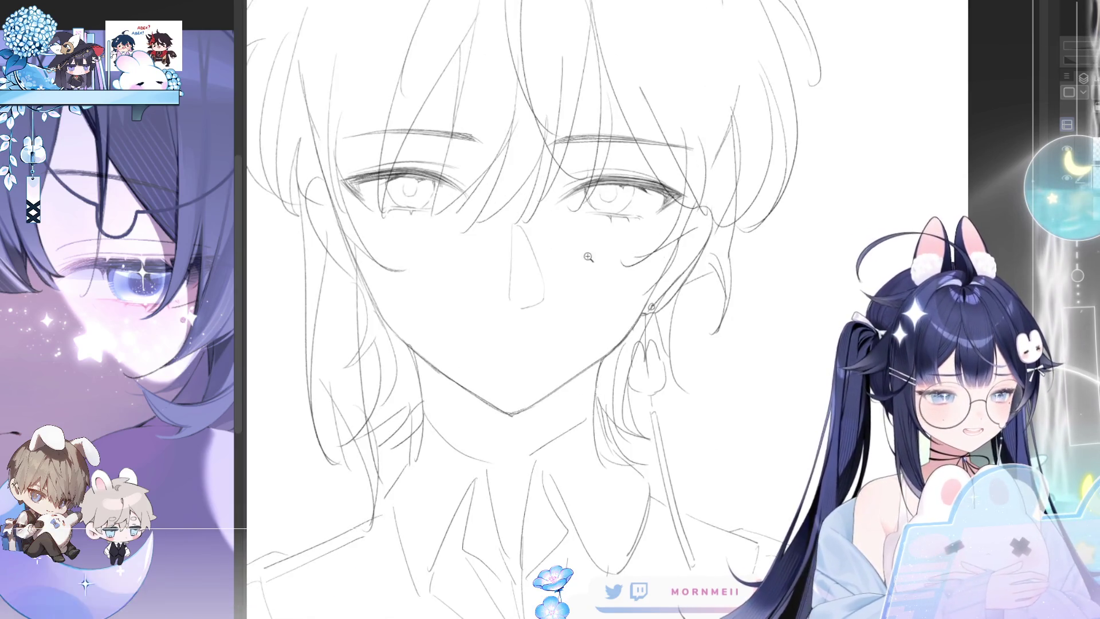
{"action": "key", "text": "ctrl+0"}
- Make the whole sketch slightly narrower with free transform, then zoom in on the face
{"action": "key", "text": "ctrl+t"}
{"action": "left_click_drag", "start_coordinate": [712, 247], "coordinate": [707, 247]}
{"action": "left_click", "coordinate": [425, 573]}
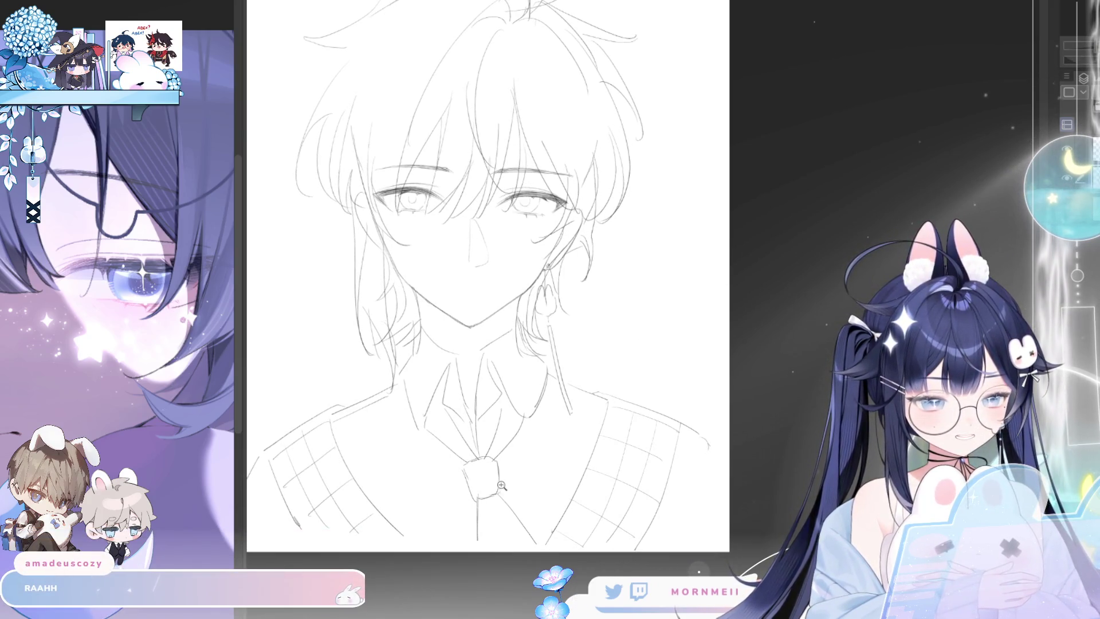
{"action": "left_click", "coordinate": [419, 249]}
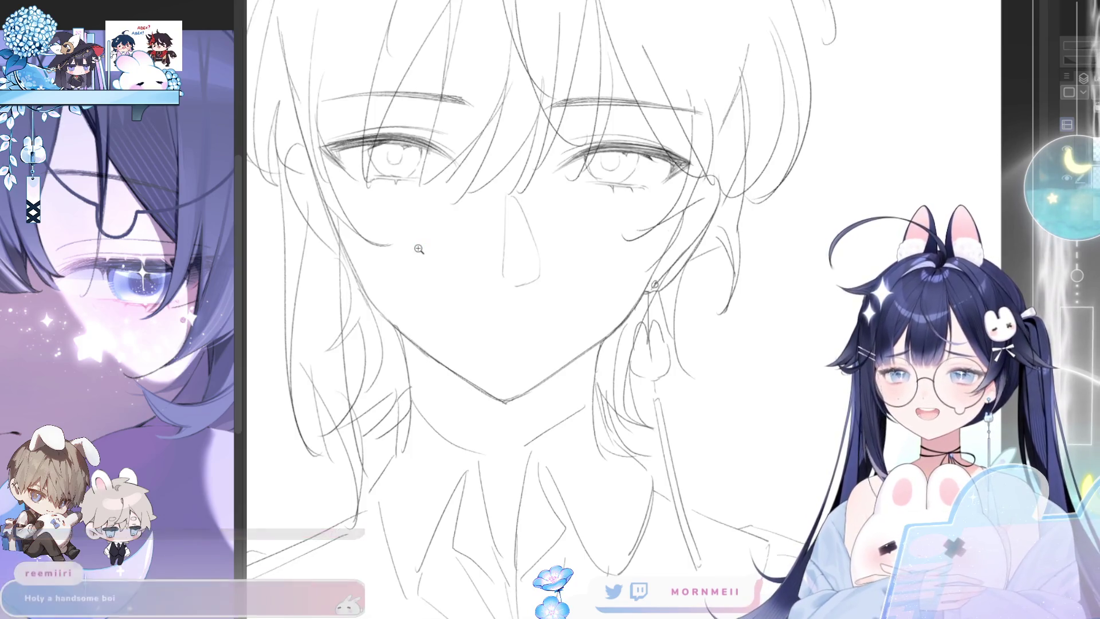
{"action": "left_click", "coordinate": [527, 338]}
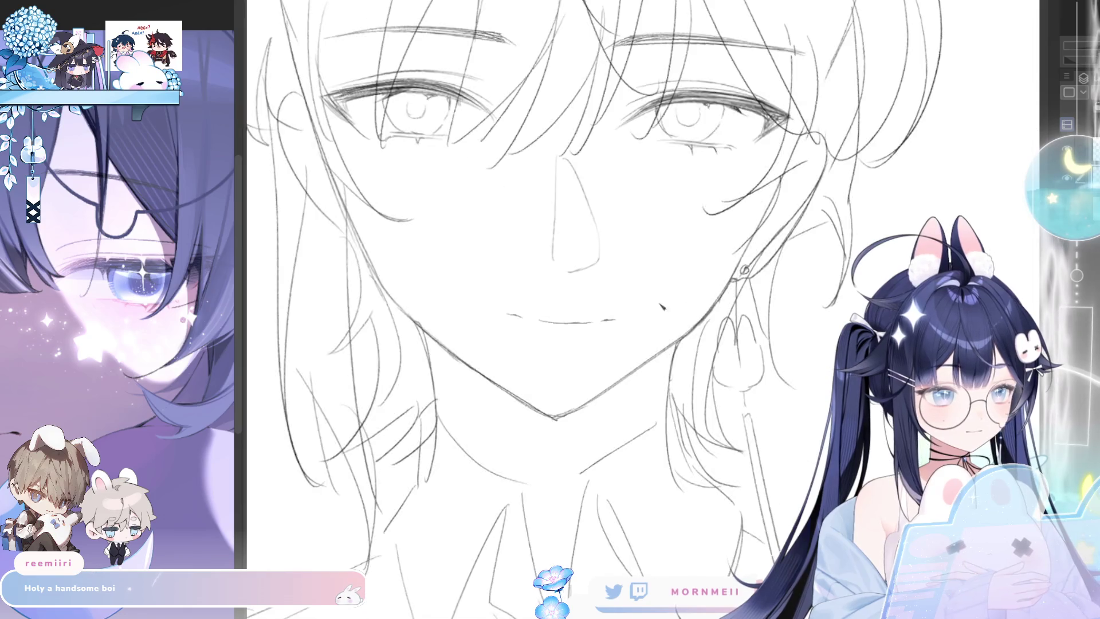
- Try a freehand selection of the lips, clear it, and centre the mouth in view
{"action": "left_click_drag", "start_coordinate": [611, 322], "coordinate": [594, 326]}
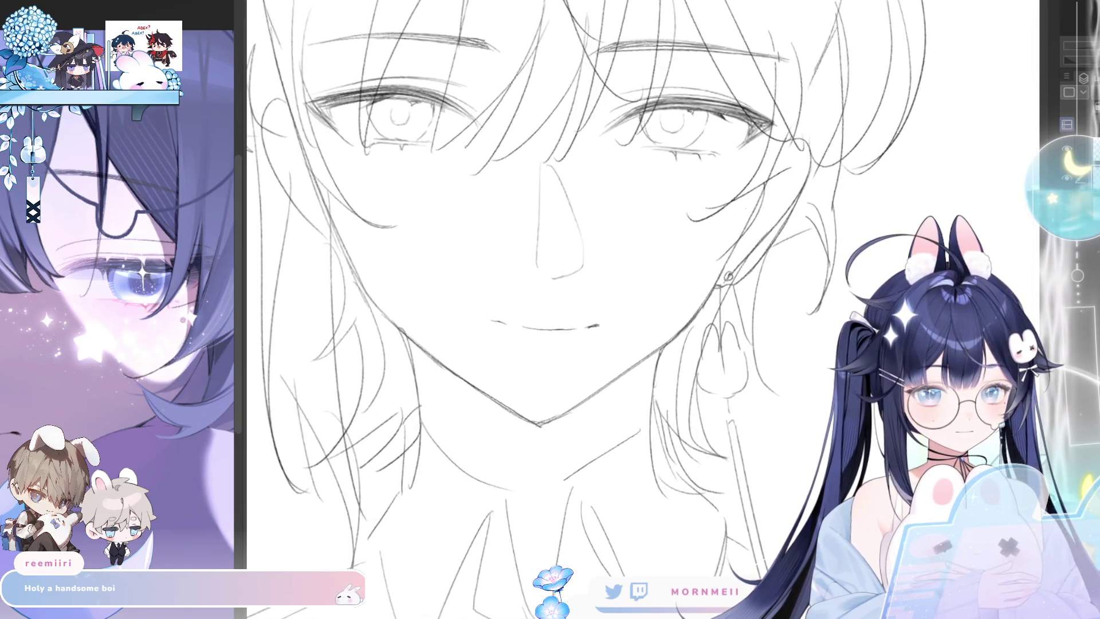
{"action": "left_click_drag", "start_coordinate": [535, 308], "coordinate": [596, 316]}
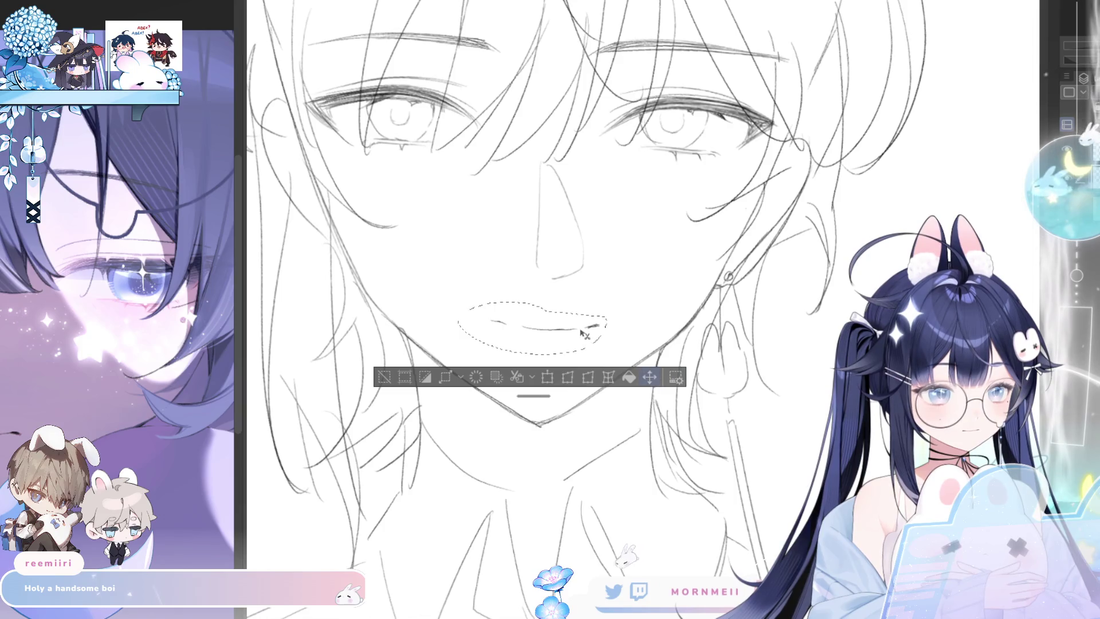
{"action": "key", "text": "ctrl+d"}
{"action": "mouse_move", "coordinate": [573, 344]}
{"action": "left_mouse_down"}
{"action": "mouse_move", "coordinate": [739, 370]}
{"action": "mouse_move", "coordinate": [671, 336]}
{"action": "left_mouse_up"}
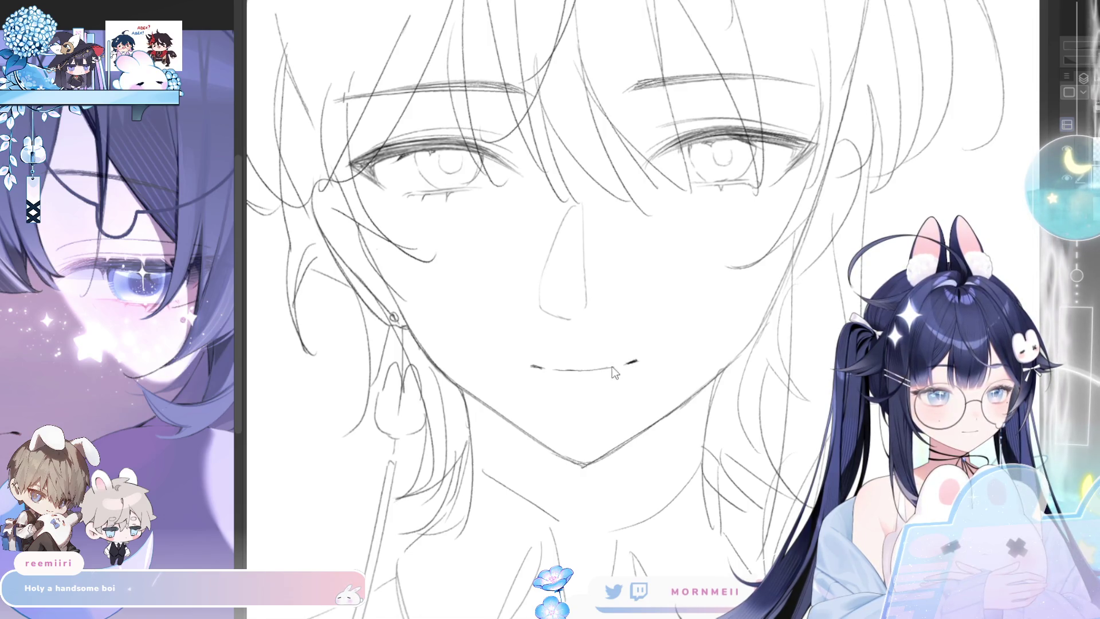
{"action": "left_click_drag", "start_coordinate": [584, 366], "coordinate": [702, 367]}
{"action": "scroll", "coordinate": [798, 399], "scroll_direction": "down", "scroll_amount": 3}
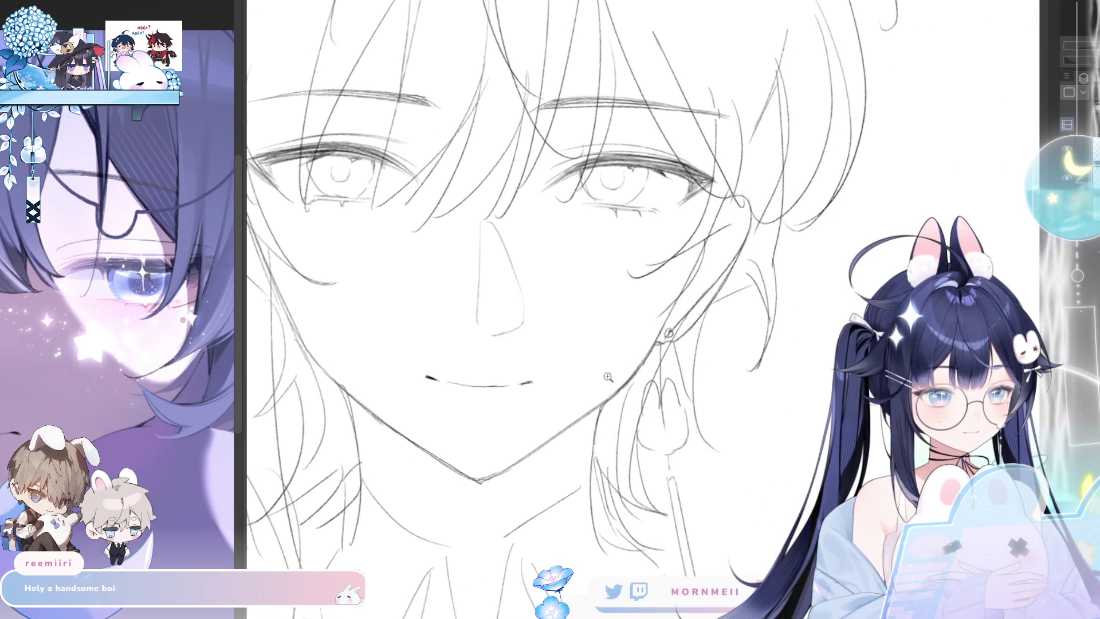
{"action": "scroll", "coordinate": [798, 400], "scroll_direction": "up", "scroll_amount": 2}
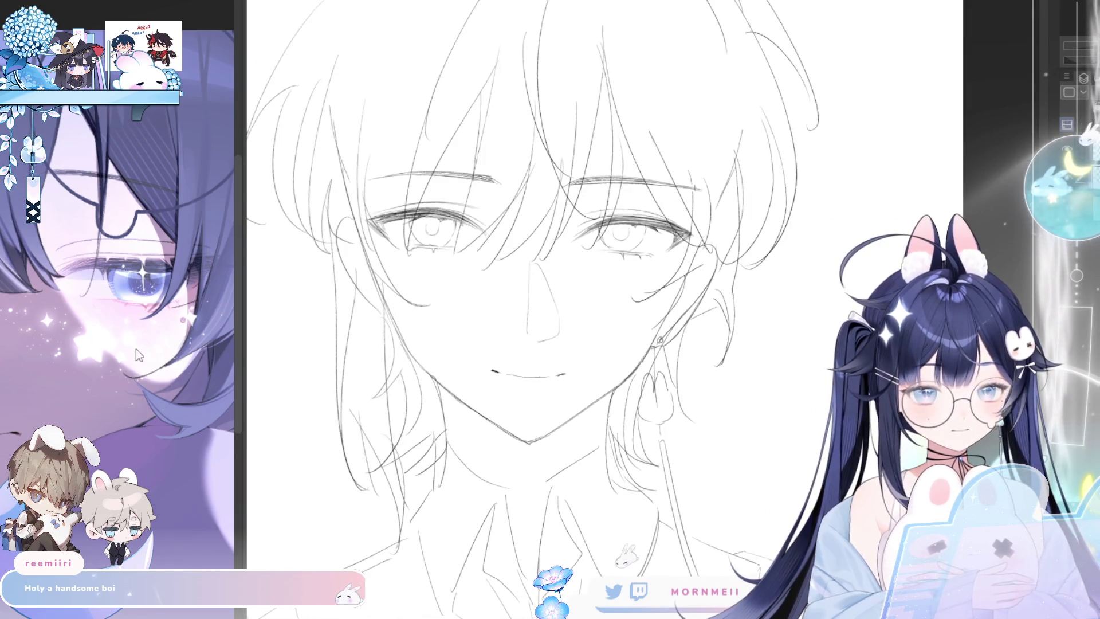
- Lasso the mouth and move it slightly lower, undoing an accidental black fill
{"action": "mouse_move", "coordinate": [504, 362]}
{"action": "left_mouse_down"}
{"action": "mouse_move", "coordinate": [550, 391]}
{"action": "mouse_move", "coordinate": [584, 366]}
{"action": "left_mouse_up"}
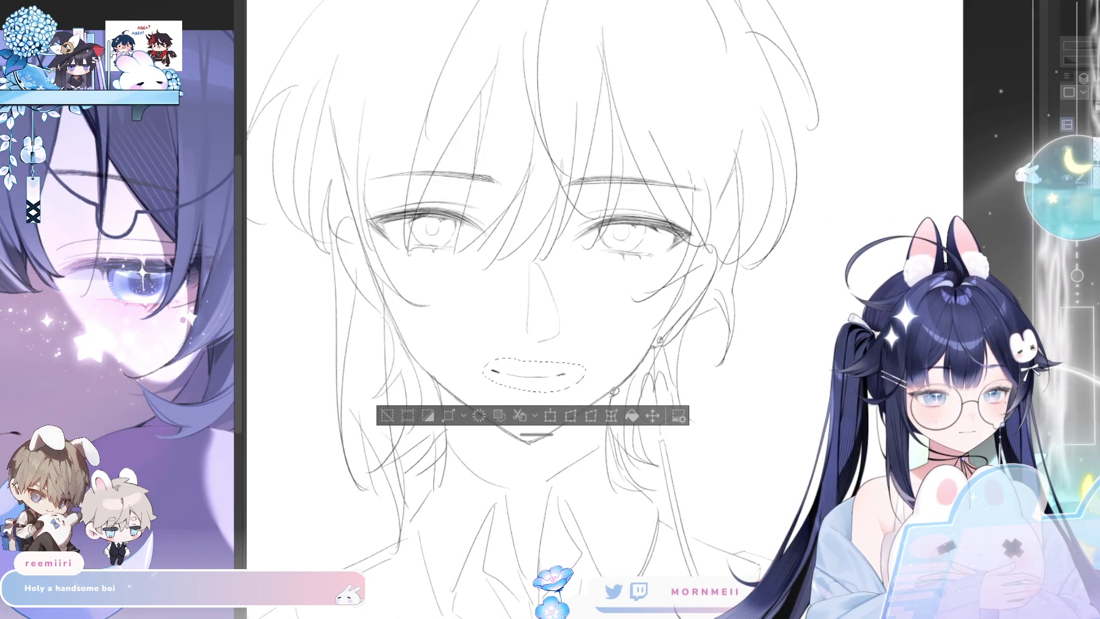
{"action": "left_click", "coordinate": [632, 415]}
{"action": "key", "text": "ctrl+z"}
{"action": "left_click", "coordinate": [652, 415]}
{"action": "left_click_drag", "start_coordinate": [577, 382], "coordinate": [522, 448]}
{"action": "key", "text": "ctrl+d"}
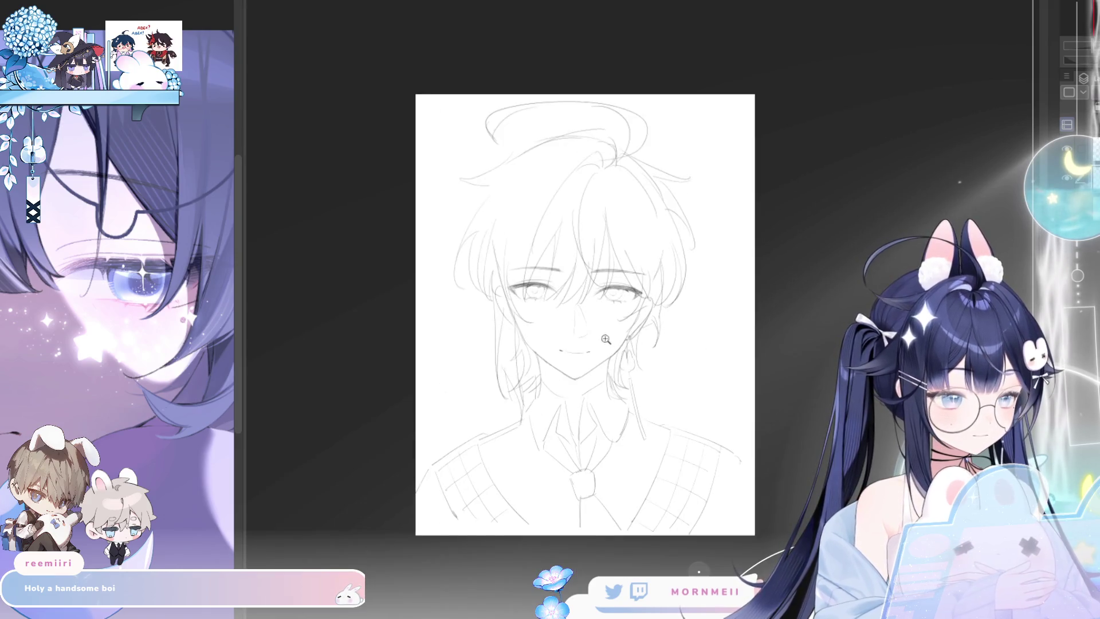
{"action": "key", "text": "ctrl+z"}
{"action": "key", "text": "ctrl+d"}
{"action": "left_click", "coordinate": [601, 357]}
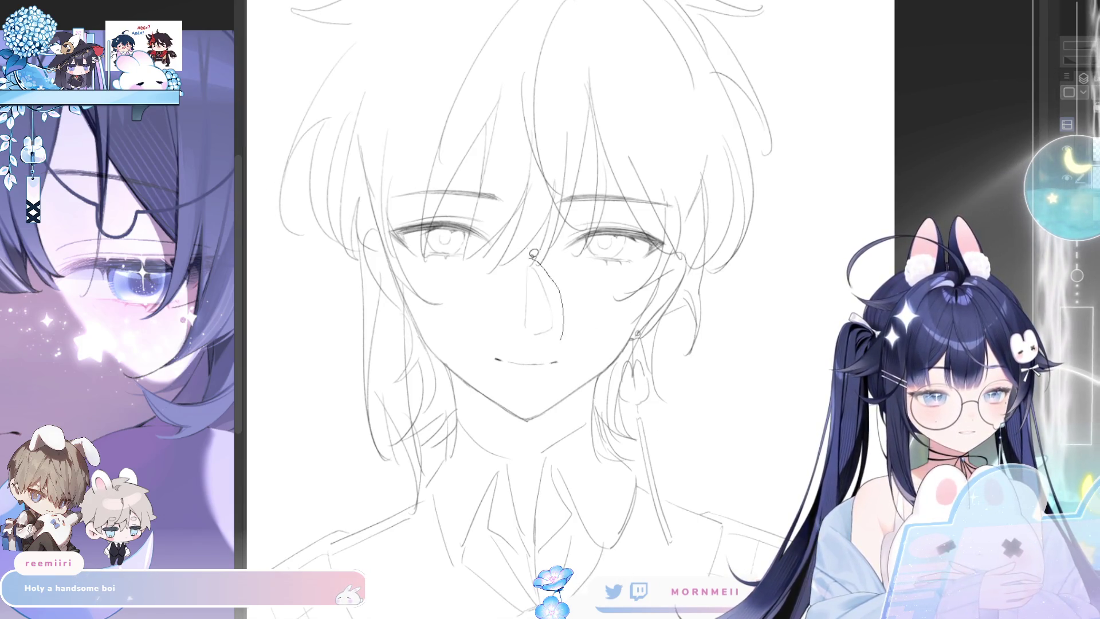
- Undo the stray nose stroke and move the nose and mouth up slightly
{"action": "key", "text": "ctrl+z"}
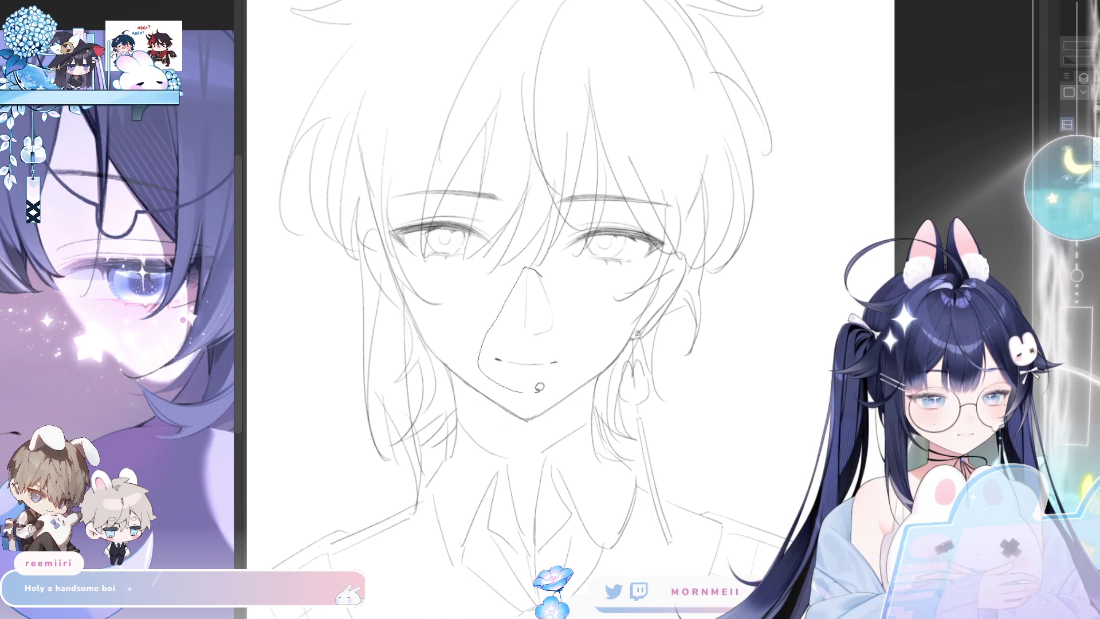
{"action": "left_click_drag", "start_coordinate": [527, 388], "coordinate": [573, 319]}
{"action": "left_click_drag", "start_coordinate": [556, 379], "coordinate": [557, 373]}
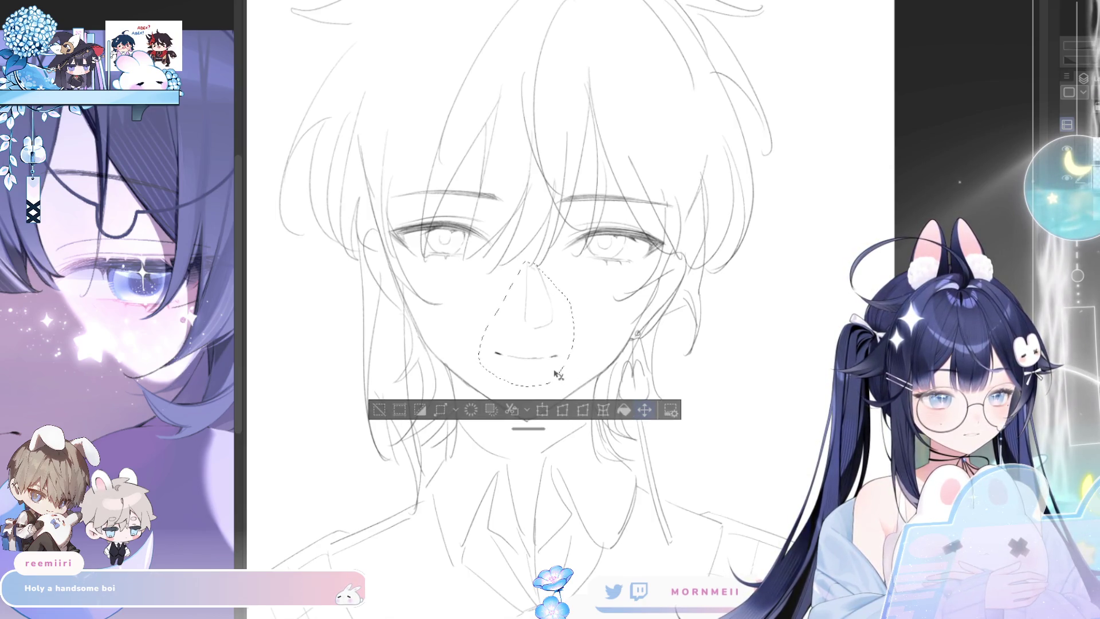
{"action": "left_click", "coordinate": [378, 409]}
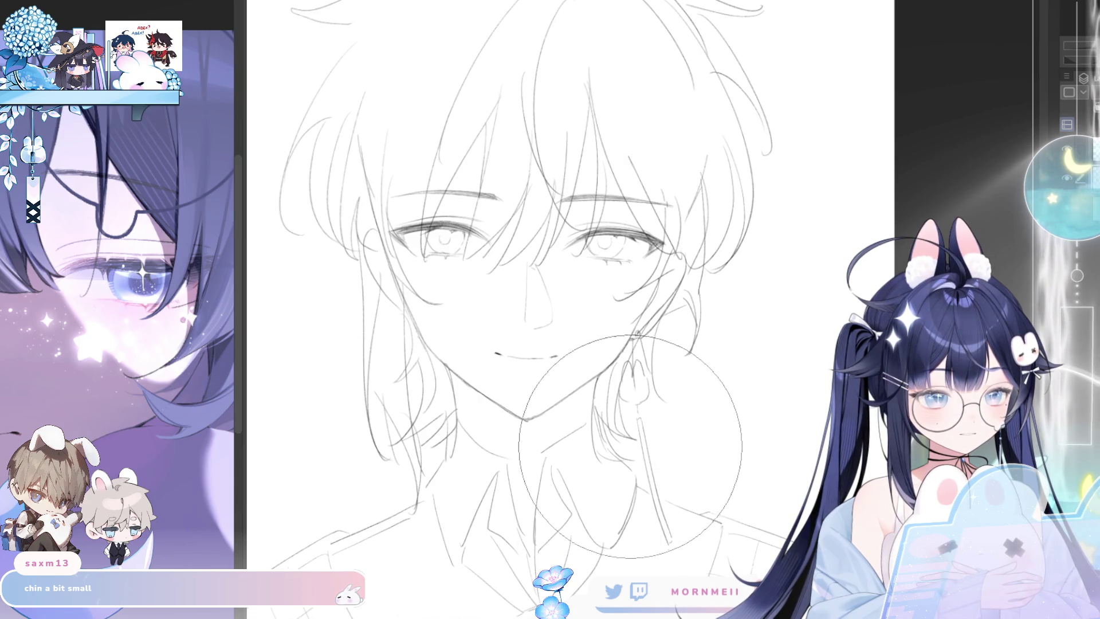
- Inspect the face, try a nose selection, and mirror the view to check symmetry
{"action": "scroll", "coordinate": [549, 350], "scroll_direction": "up", "scroll_amount": 3}
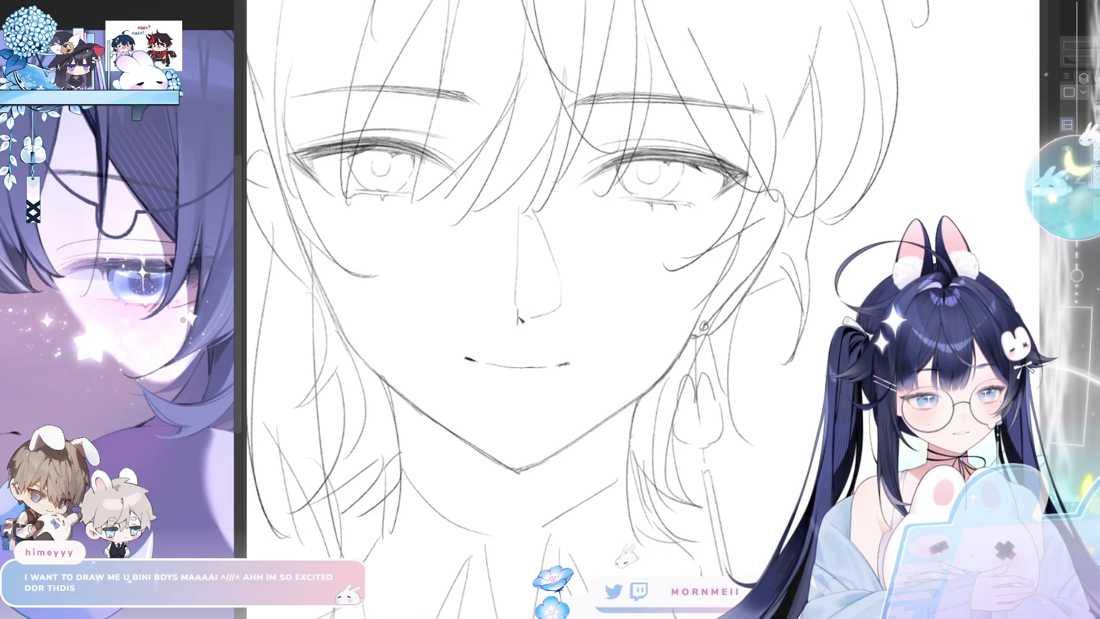
{"action": "scroll", "coordinate": [1033, 134], "scroll_direction": "down", "scroll_amount": 3}
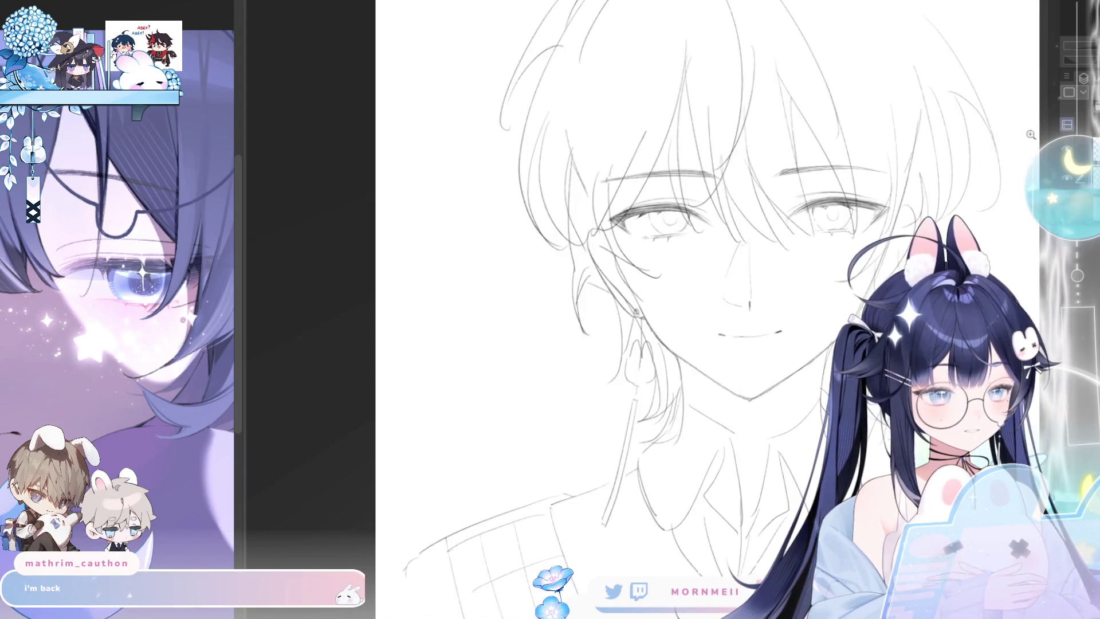
{"action": "scroll", "coordinate": [932, 129], "scroll_direction": "up", "scroll_amount": 4}
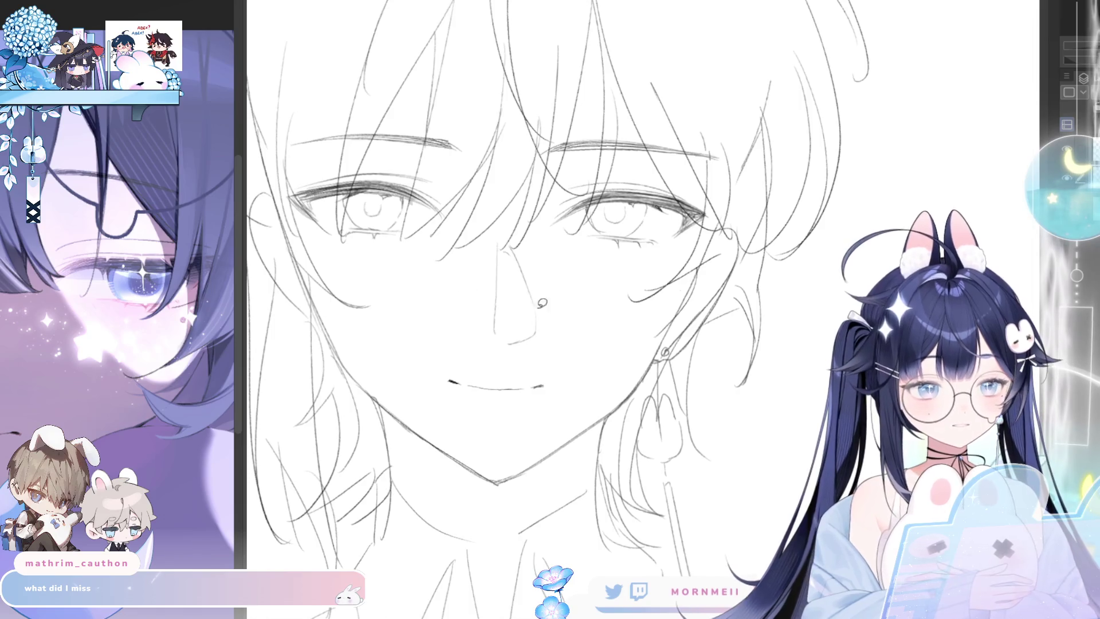
{"action": "left_click_drag", "start_coordinate": [497, 243], "coordinate": [541, 261]}
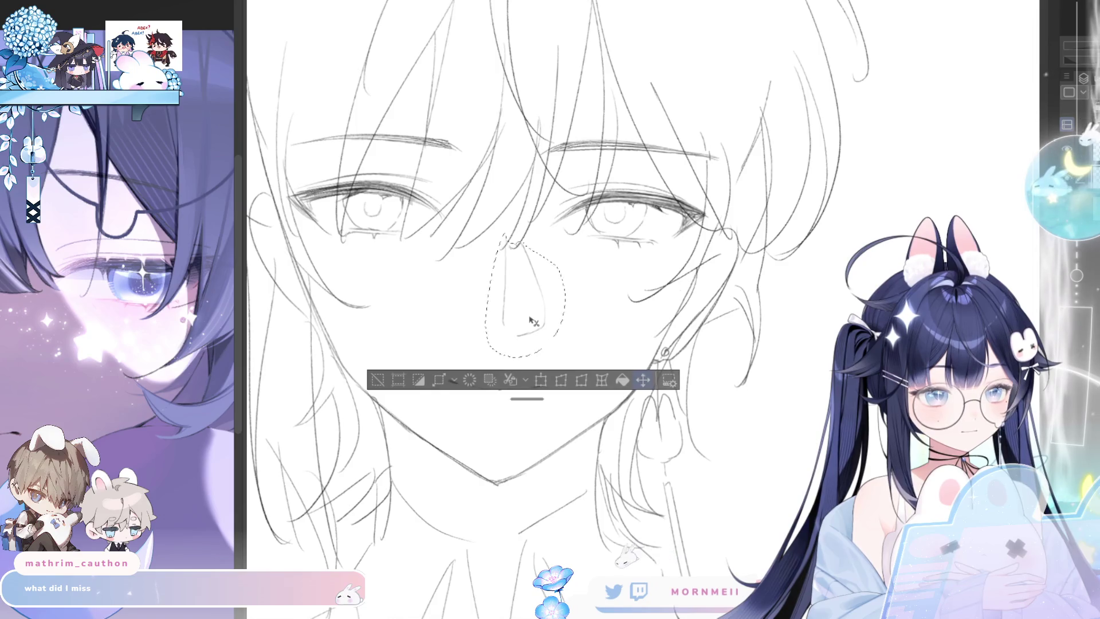
{"action": "key", "text": "ctrl+d"}
{"action": "scroll", "coordinate": [550, 339], "scroll_direction": "down", "scroll_amount": 2}
{"action": "scroll", "coordinate": [550, 339], "scroll_direction": "down", "scroll_amount": 2}
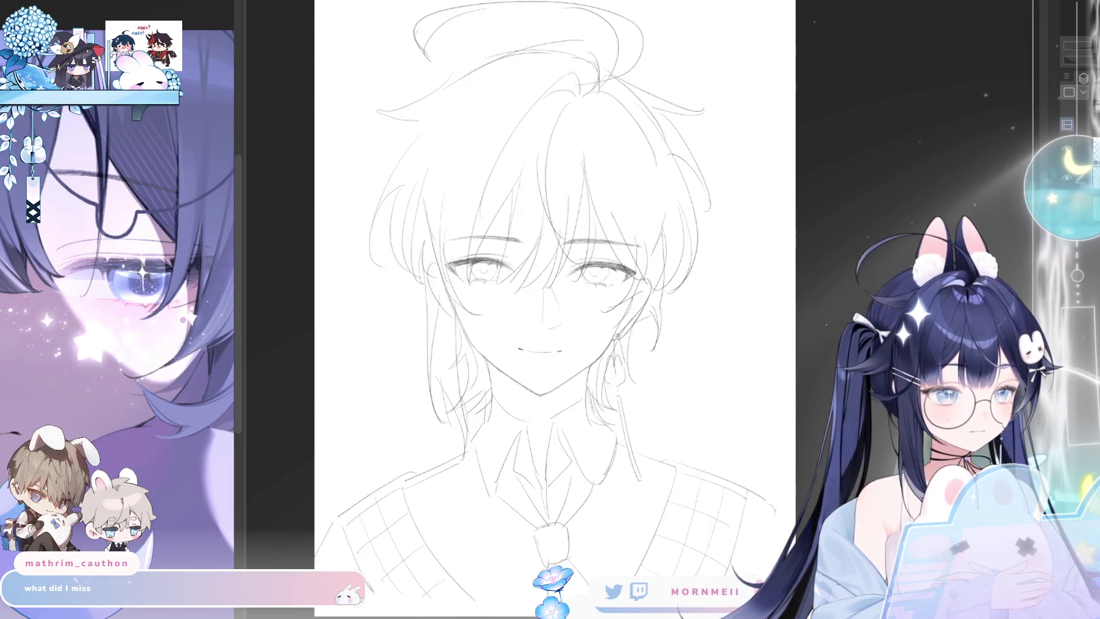
{"action": "scroll", "coordinate": [630, 300], "scroll_direction": "up", "scroll_amount": 1}
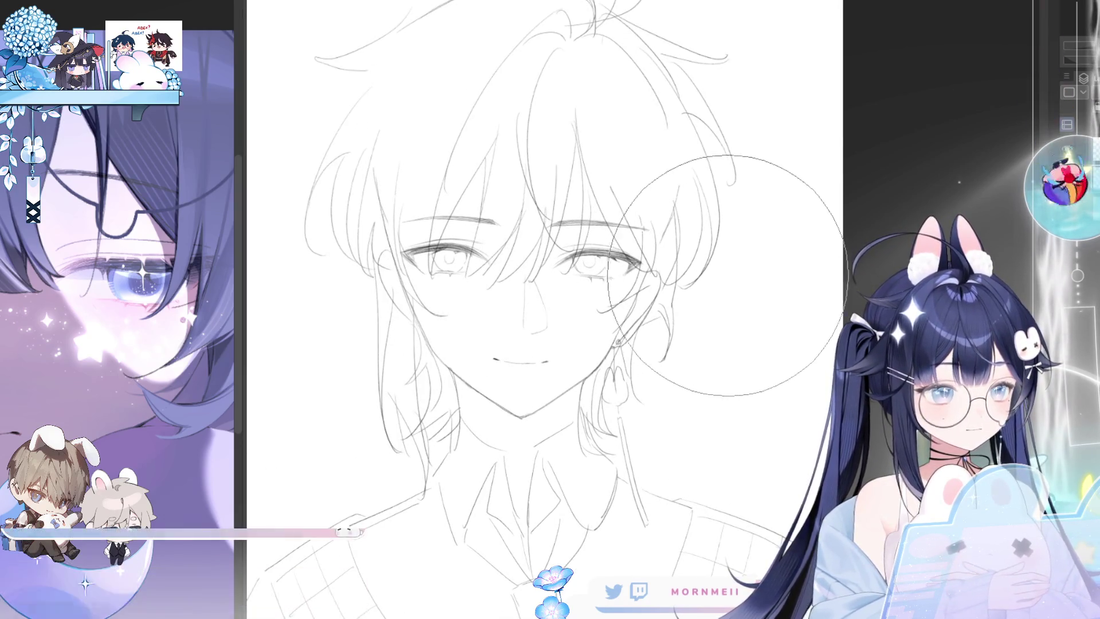
{"action": "key", "text": "h"}
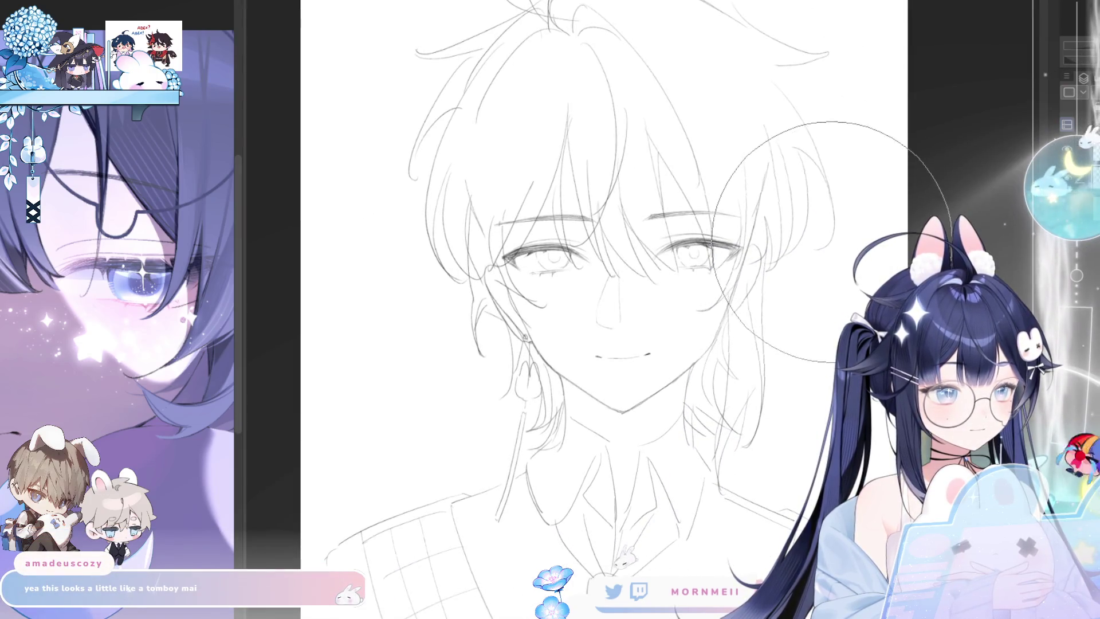
{"action": "key", "text": "h"}
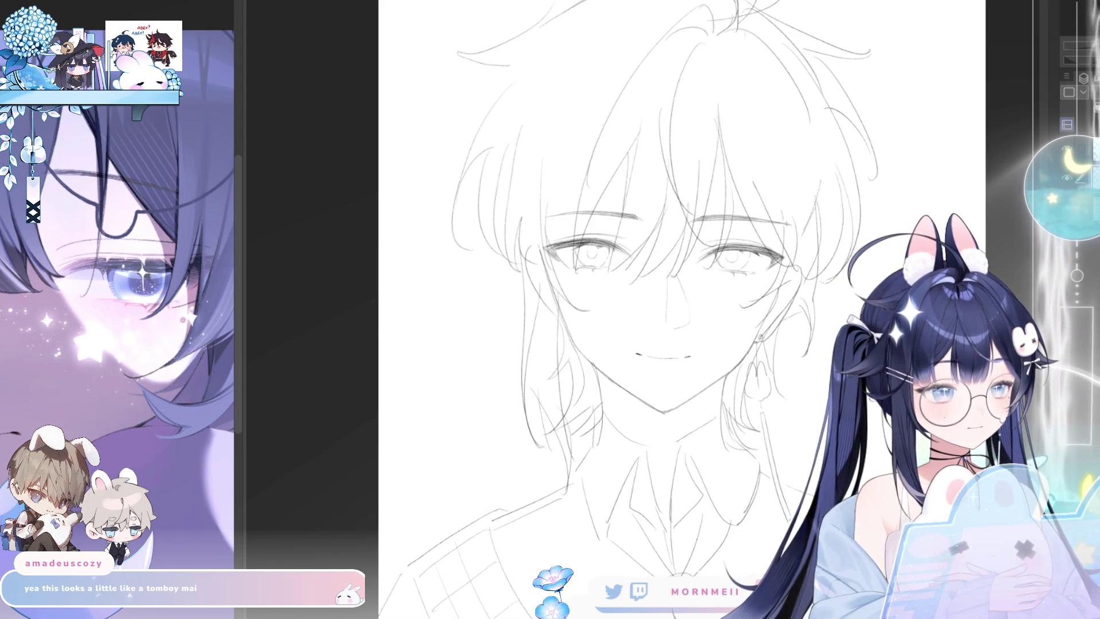
{"action": "left_click_drag", "start_coordinate": [630, 400], "coordinate": [552, 400]}
{"action": "left_click", "coordinate": [566, 506]}
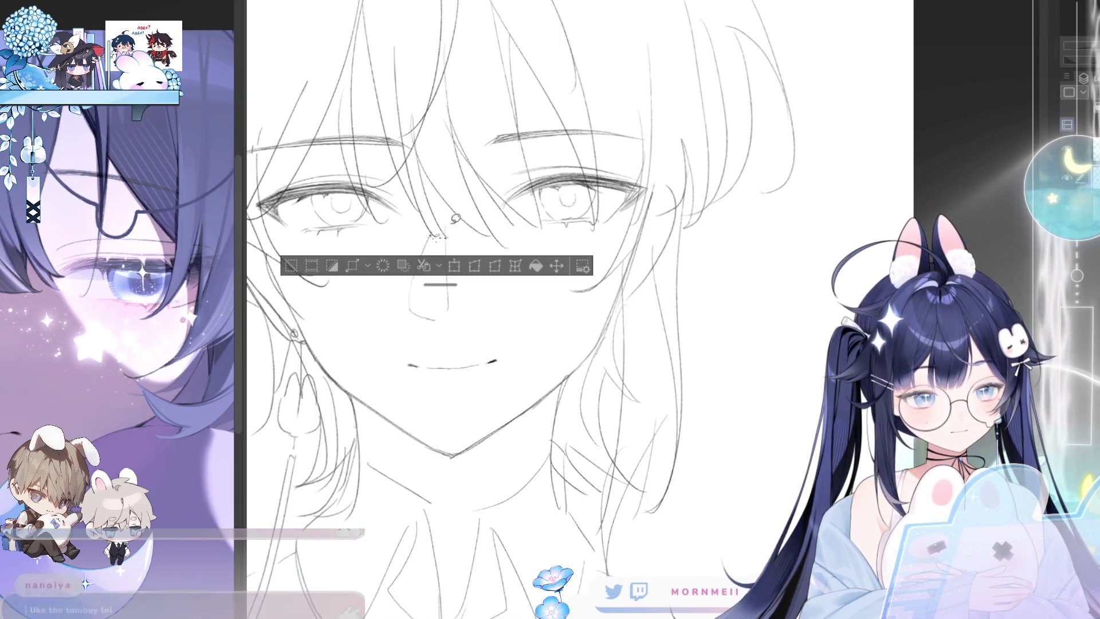
- Retrace the jawline down to the chin, reverting a trial move of jaw and mouth
{"action": "mouse_move", "coordinate": [624, 294]}
{"action": "left_mouse_down"}
{"action": "mouse_move", "coordinate": [530, 317]}
{"action": "mouse_move", "coordinate": [459, 243]}
{"action": "left_mouse_up"}
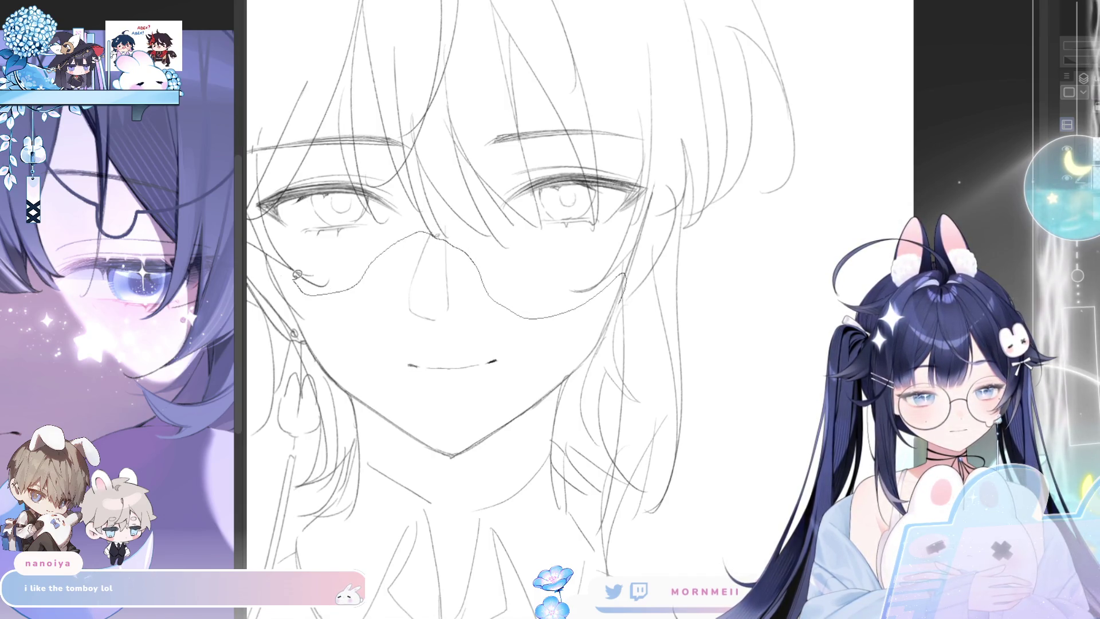
{"action": "mouse_move", "coordinate": [295, 331]}
{"action": "left_mouse_down"}
{"action": "mouse_move", "coordinate": [445, 466]}
{"action": "mouse_move", "coordinate": [512, 434]}
{"action": "mouse_move", "coordinate": [575, 376]}
{"action": "mouse_move", "coordinate": [624, 289]}
{"action": "left_mouse_up"}
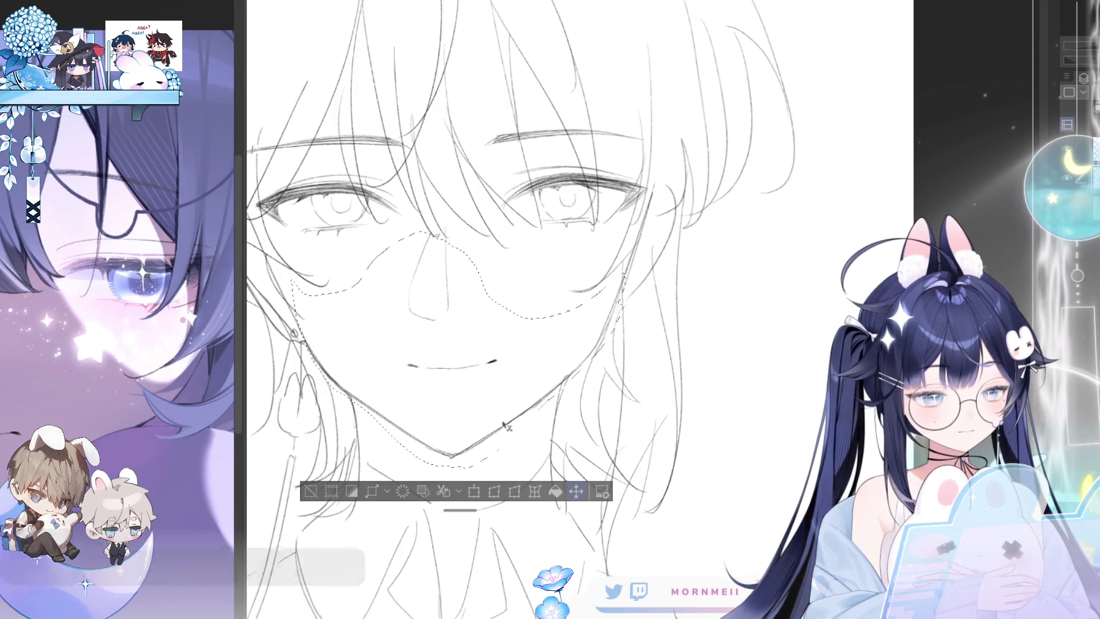
{"action": "left_click_drag", "start_coordinate": [509, 422], "coordinate": [500, 417]}
{"action": "key", "text": "ctrl+z"}
{"action": "key", "text": "ctrl+d"}
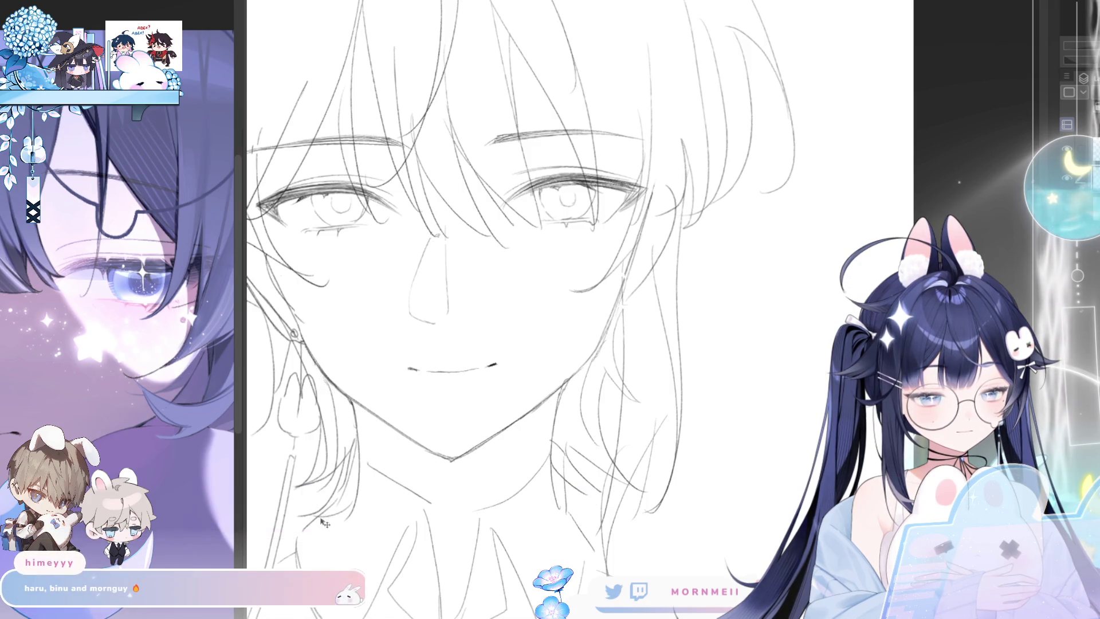
{"action": "key", "text": "ctrl+0"}
{"action": "scroll", "coordinate": [601, 437], "scroll_direction": "up", "scroll_amount": 5}
{"action": "key", "text": "ctrl+shift+d"}
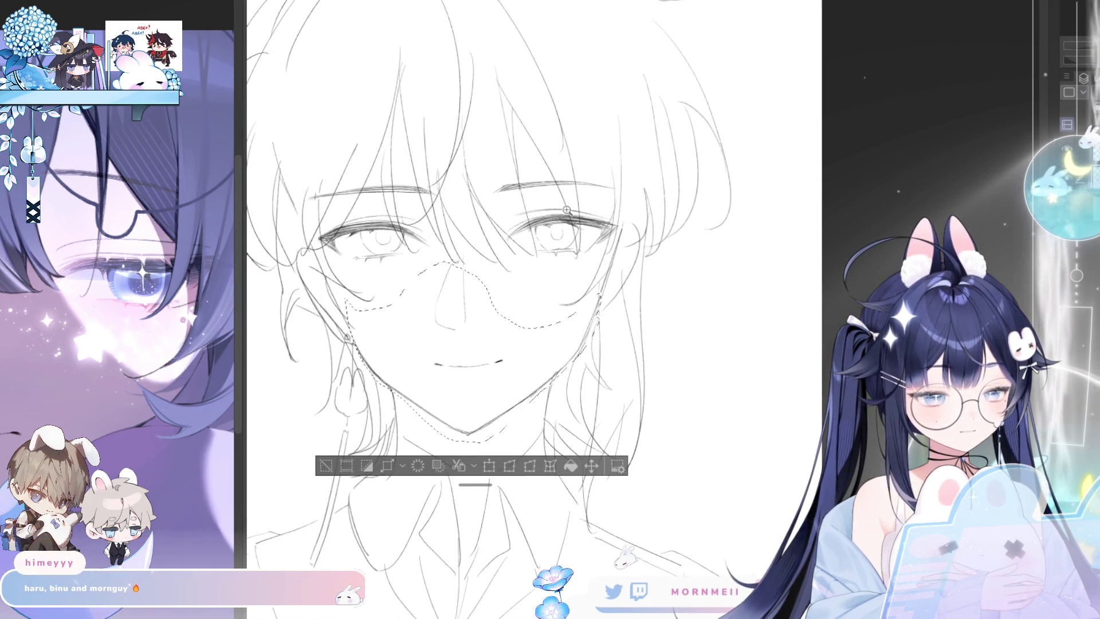
{"action": "key", "text": "ctrl+d"}
{"action": "scroll", "coordinate": [391, 375], "scroll_direction": "up", "scroll_amount": 2}
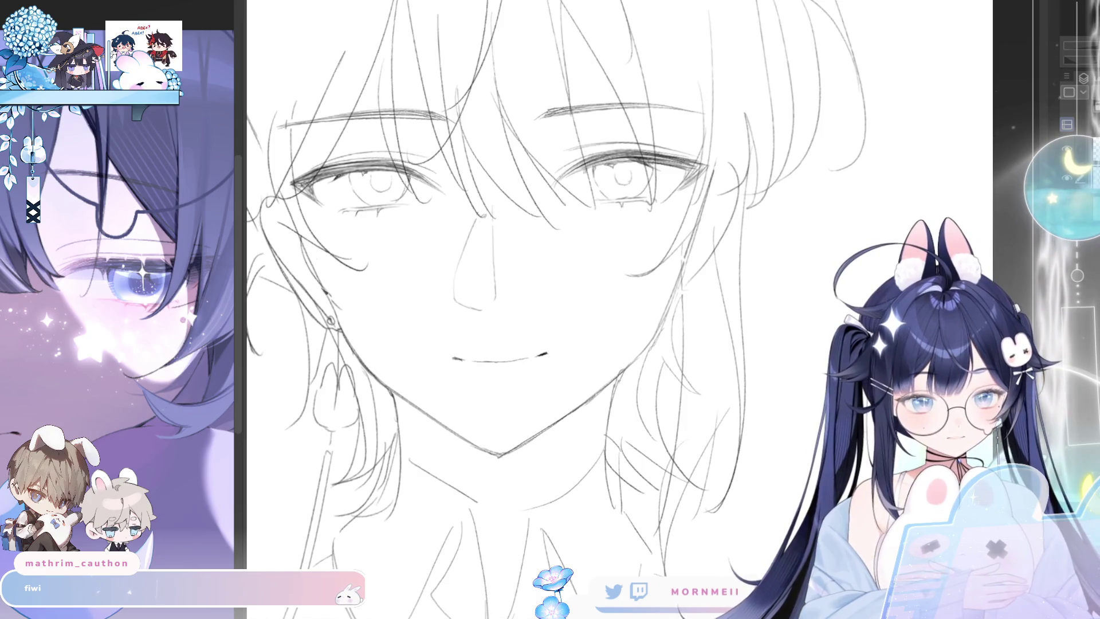
- Redraw the lower-left jawline and darken it with a firmer pencil stroke
{"action": "left_click_drag", "start_coordinate": [330, 297], "coordinate": [405, 400]}
{"action": "key", "text": "ctrl+z"}
{"action": "left_click_drag", "start_coordinate": [331, 312], "coordinate": [411, 402]}
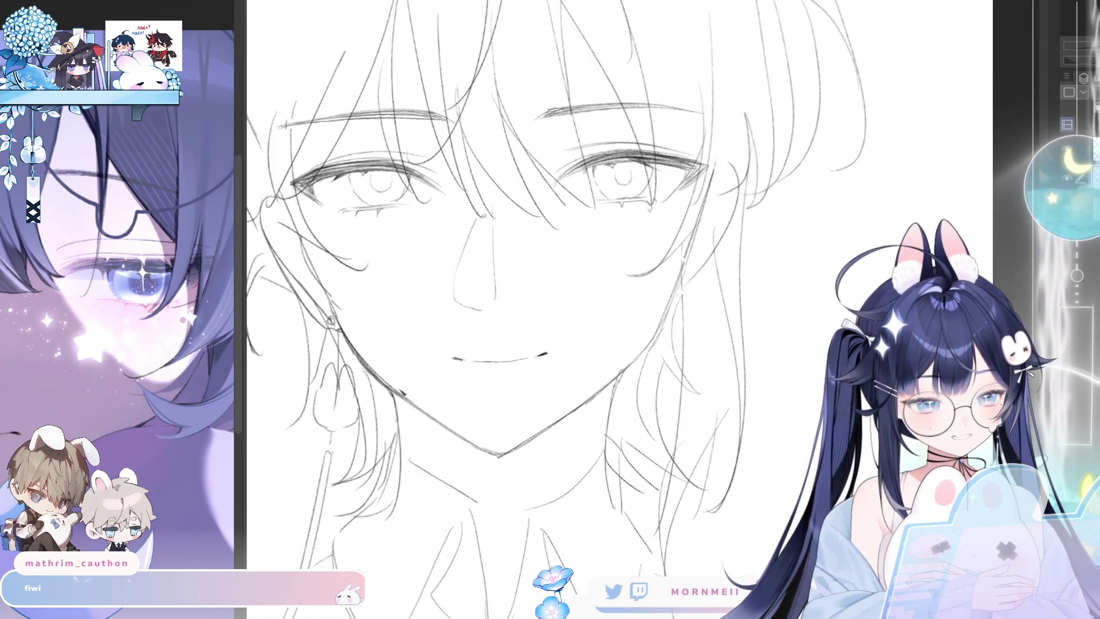
{"action": "left_click_drag", "start_coordinate": [498, 456], "coordinate": [610, 426]}
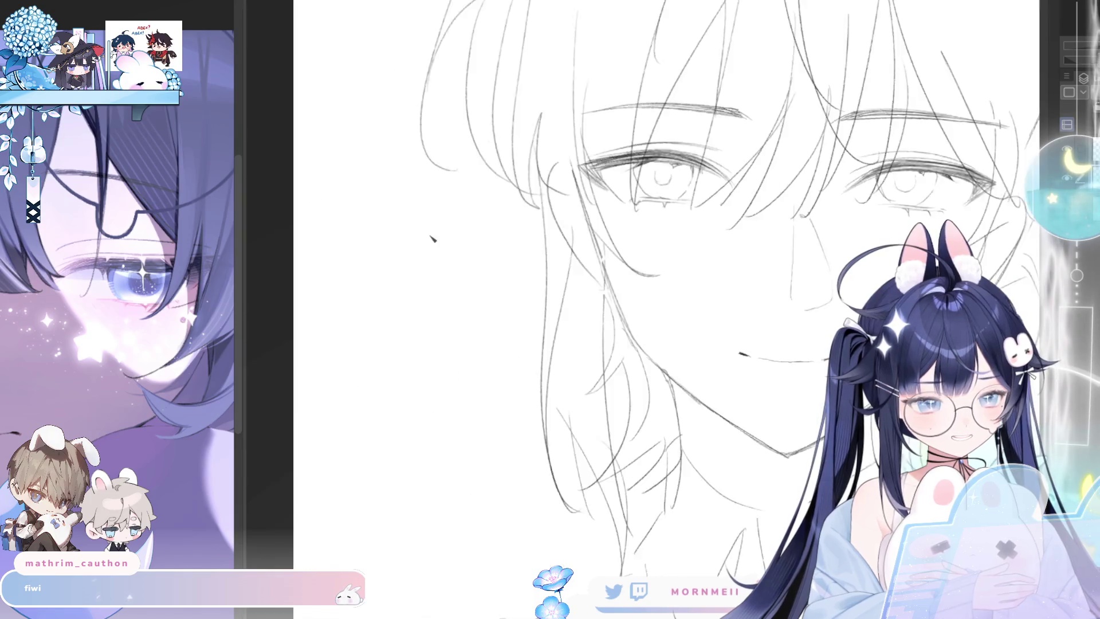
{"action": "mouse_move", "coordinate": [431, 249]}
{"action": "left_mouse_down"}
{"action": "mouse_move", "coordinate": [497, 351]}
{"action": "mouse_move", "coordinate": [526, 321]}
{"action": "left_mouse_up"}
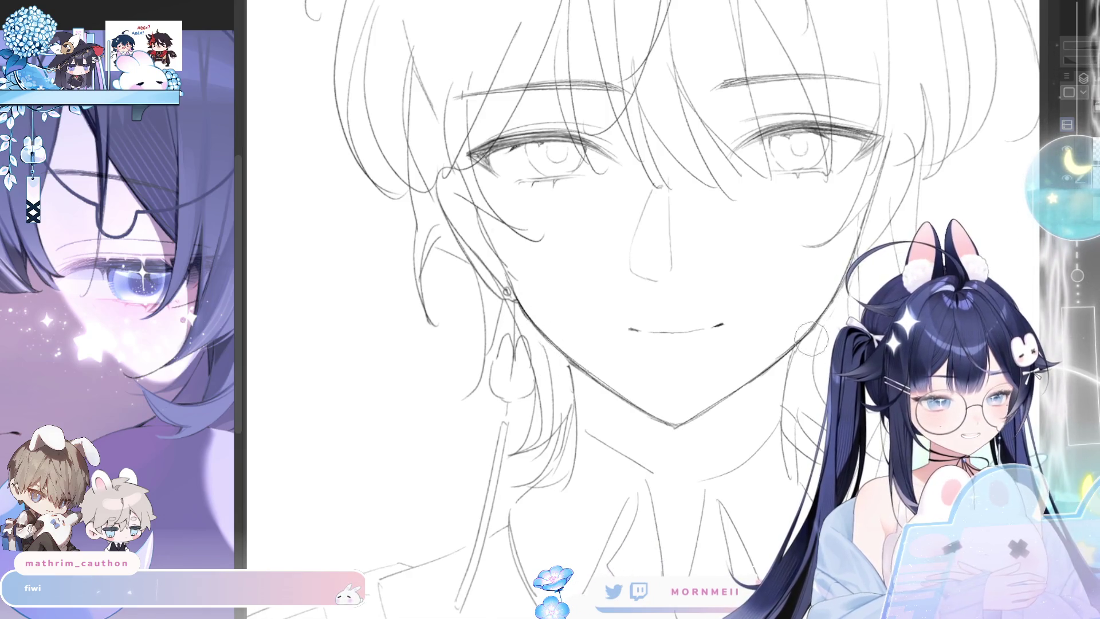
{"action": "scroll", "coordinate": [682, 364], "scroll_direction": "down", "scroll_amount": 3}
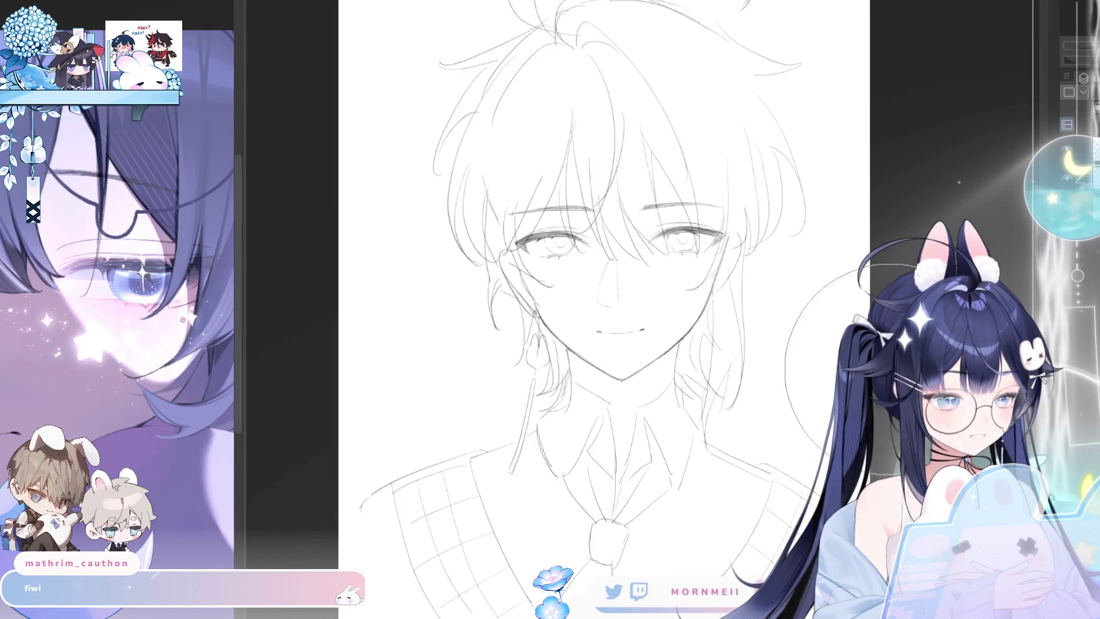
{"action": "scroll", "coordinate": [735, 231], "scroll_direction": "up", "scroll_amount": 3}
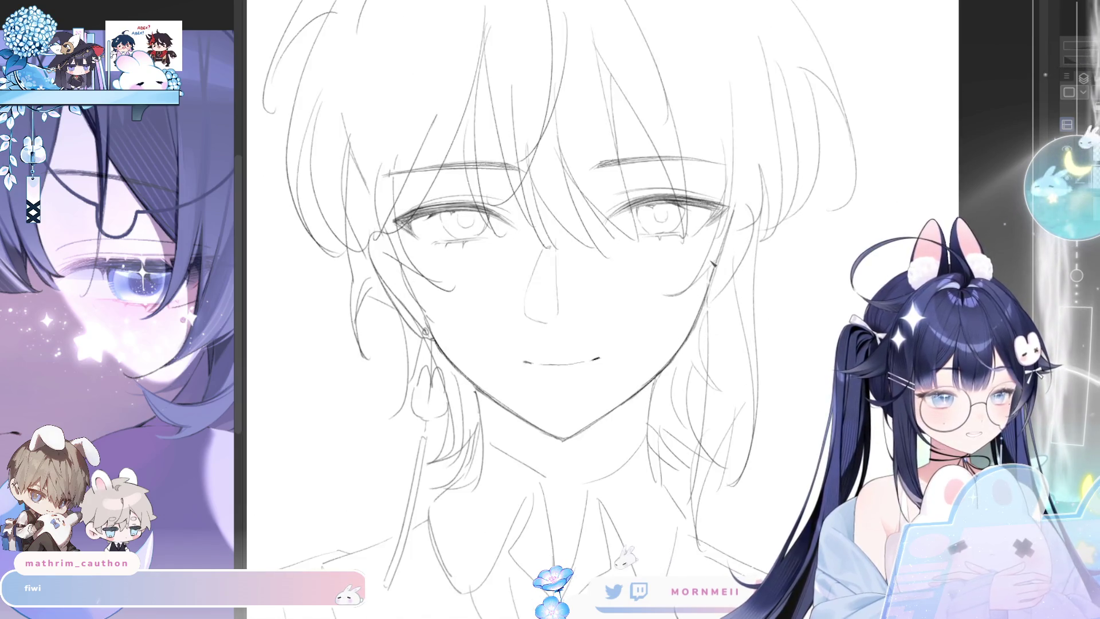
{"action": "left_click_drag", "start_coordinate": [401, 260], "coordinate": [564, 261]}
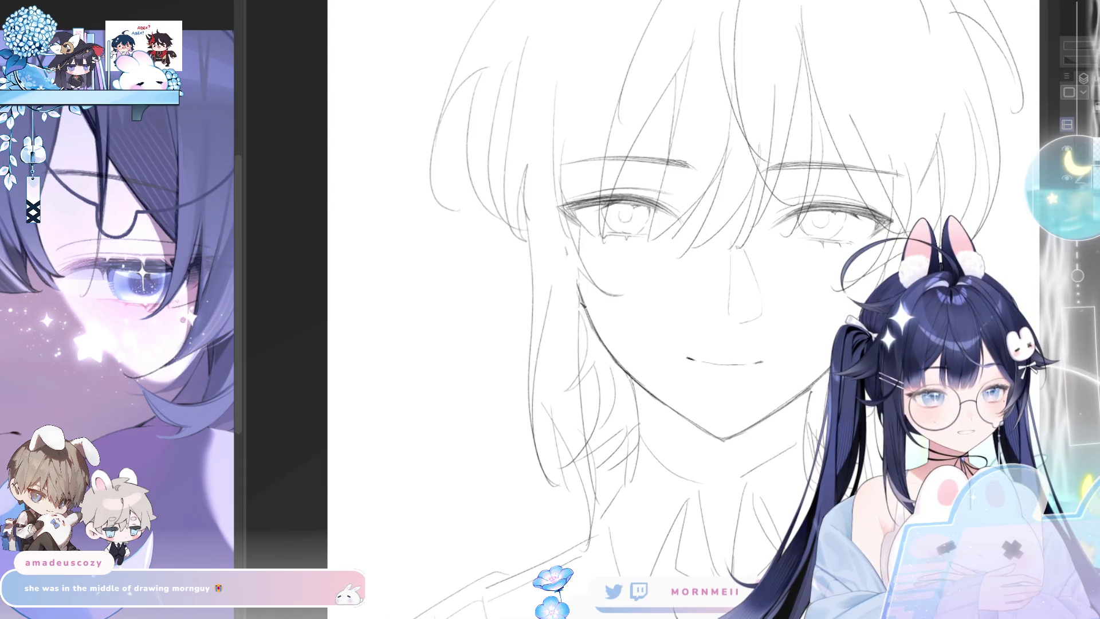
- Zoom out and pan around to survey the whole bust, collar and shoulders
{"action": "mouse_move", "coordinate": [697, 262]}
{"action": "left_mouse_down"}
{"action": "mouse_move", "coordinate": [450, 409]}
{"action": "mouse_move", "coordinate": [777, 336]}
{"action": "mouse_move", "coordinate": [525, 355]}
{"action": "mouse_move", "coordinate": [604, 319]}
{"action": "left_mouse_up"}
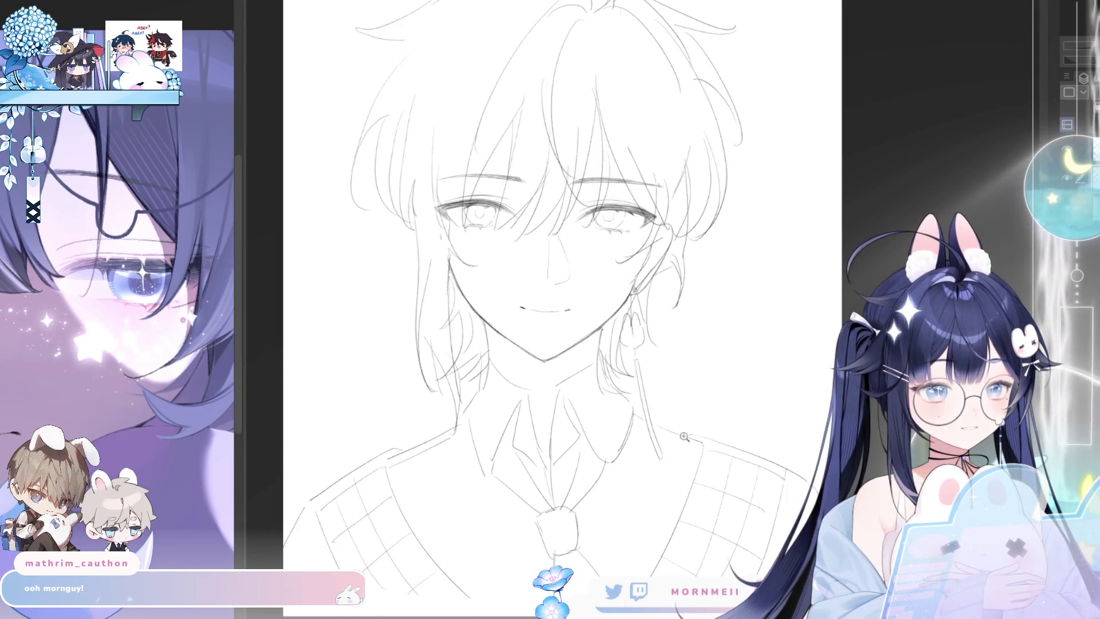
{"action": "left_click_drag", "start_coordinate": [603, 319], "coordinate": [711, 332]}
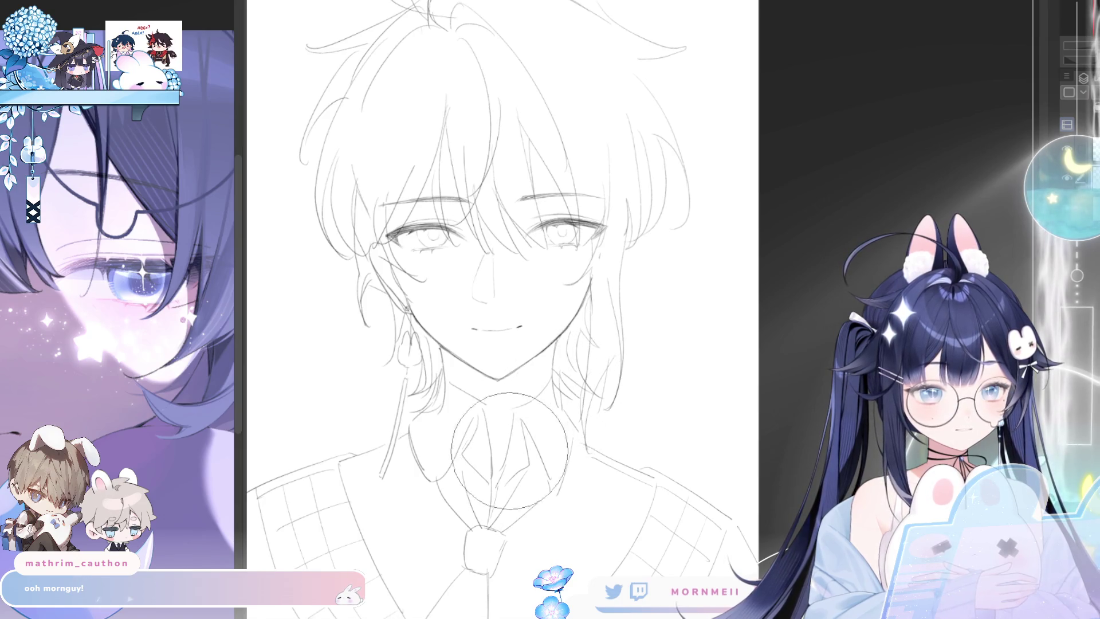
{"action": "left_click_drag", "start_coordinate": [613, 324], "coordinate": [1002, 212]}
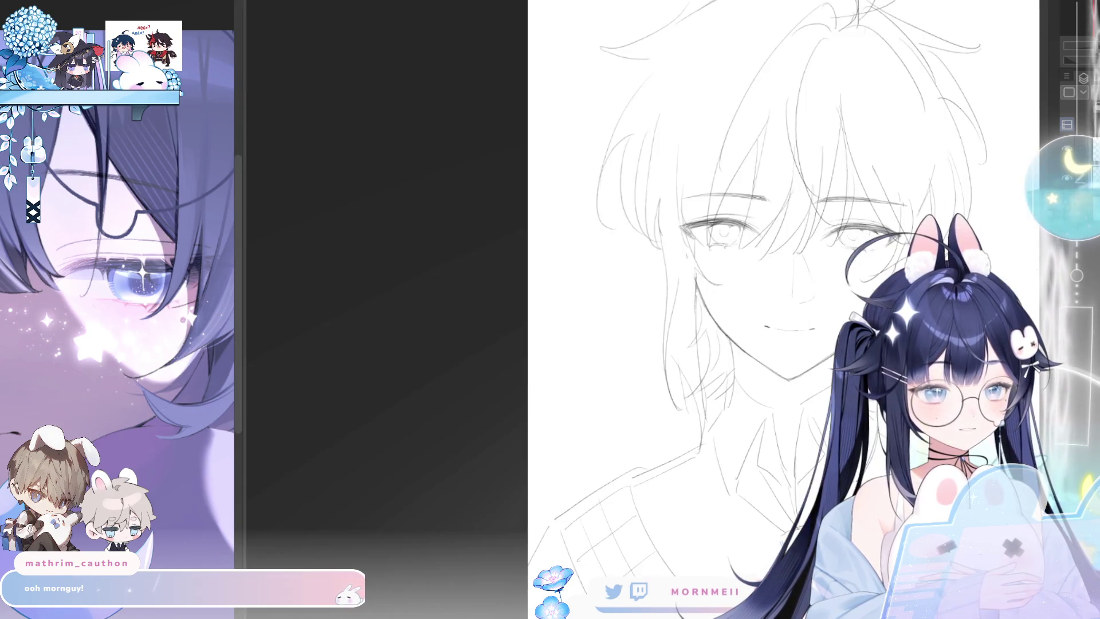
{"action": "left_click_drag", "start_coordinate": [907, 319], "coordinate": [617, 320]}
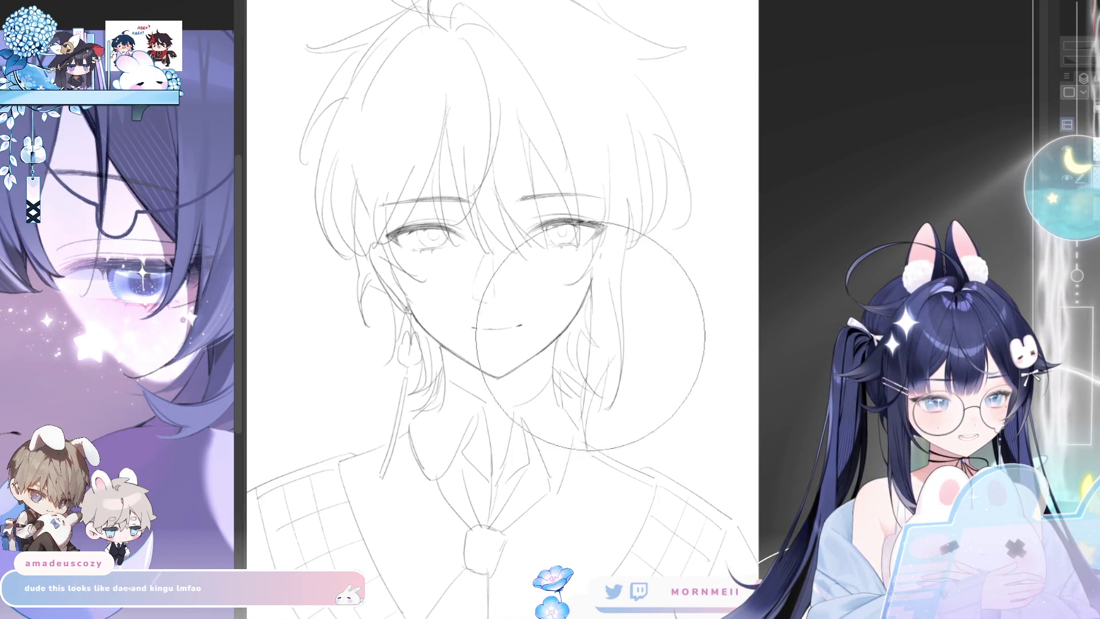
{"action": "scroll", "coordinate": [939, 186], "scroll_direction": "down", "scroll_amount": 5}
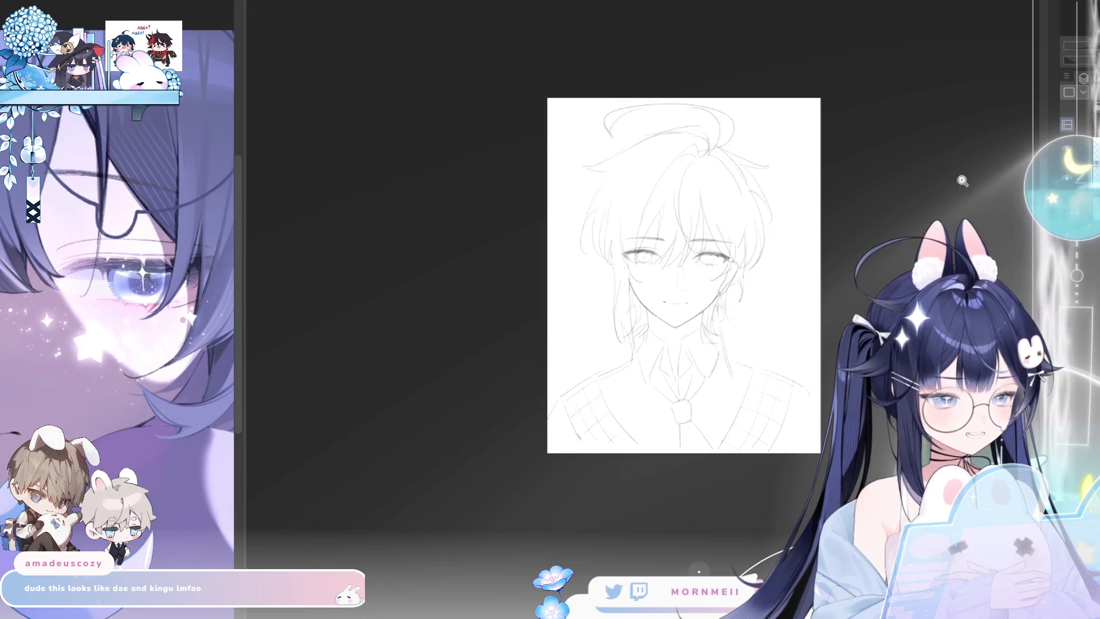
{"action": "scroll", "coordinate": [595, 313], "scroll_direction": "up", "scroll_amount": 5}
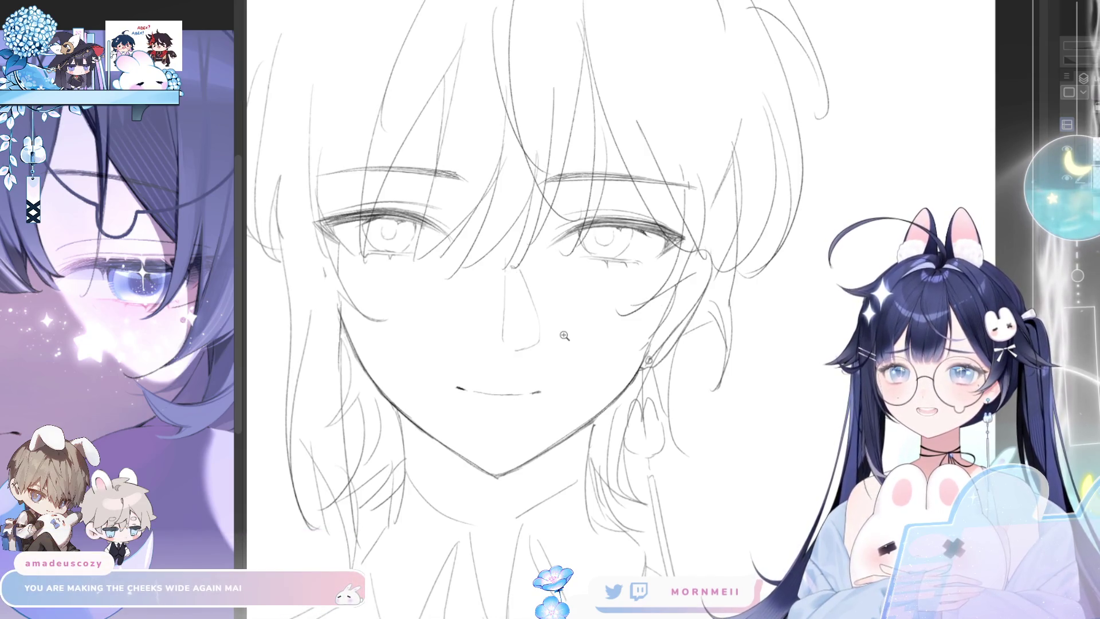
{"action": "key", "text": "ctrl+minus"}
{"action": "key", "text": "ctrl+minus"}
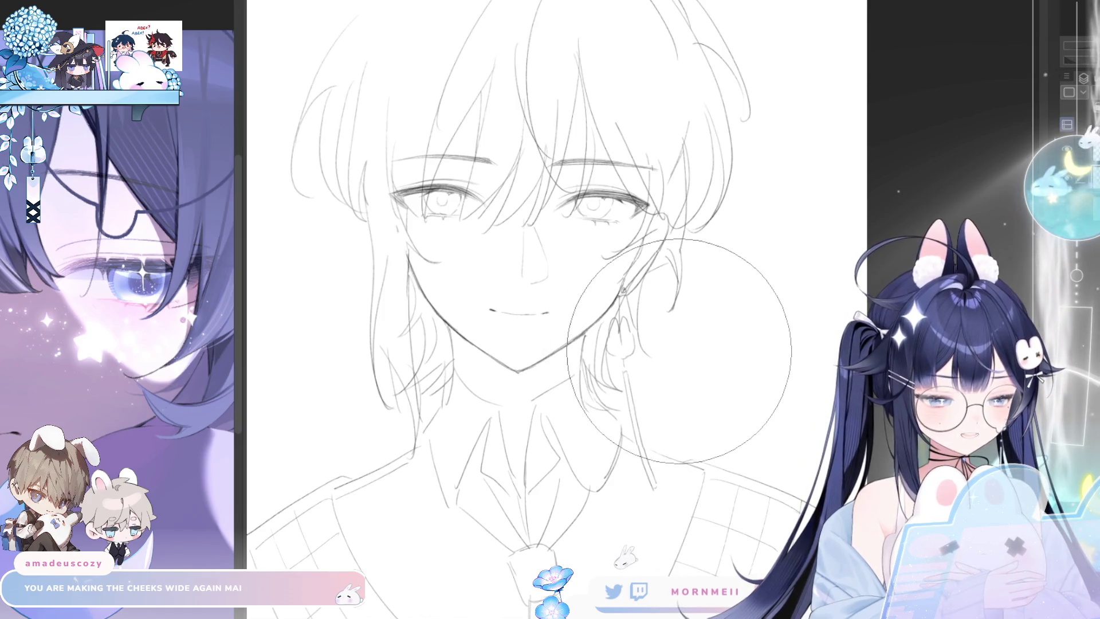
{"action": "left_click_drag", "start_coordinate": [697, 341], "coordinate": [698, 295]}
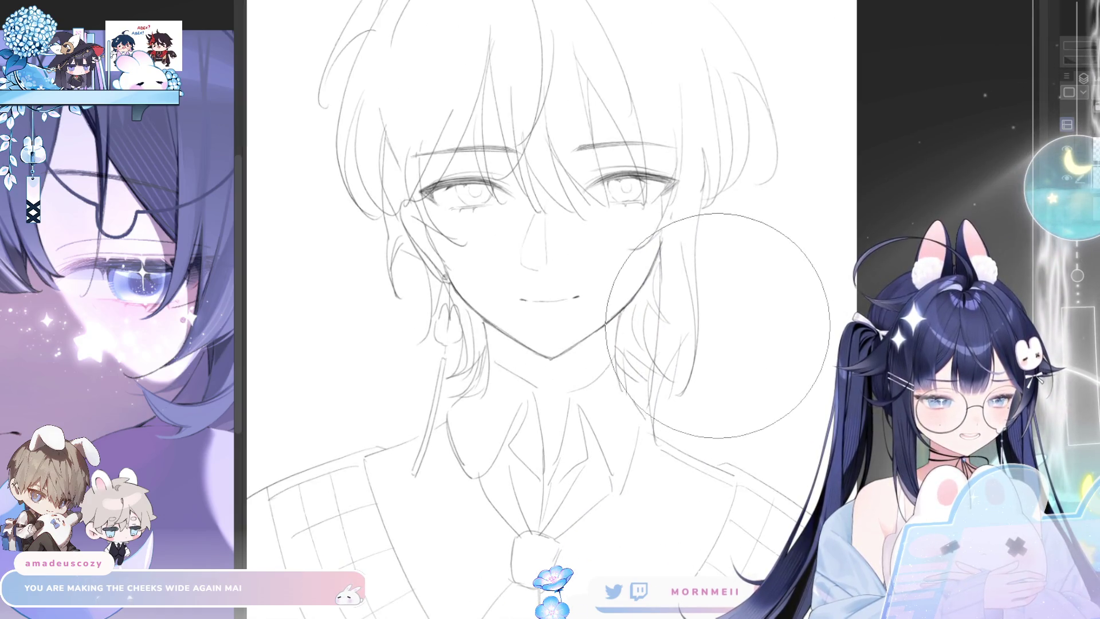
{"action": "mouse_move", "coordinate": [522, 254]}
{"action": "left_mouse_down"}
{"action": "mouse_move", "coordinate": [708, 254]}
{"action": "mouse_move", "coordinate": [525, 302]}
{"action": "left_mouse_up"}
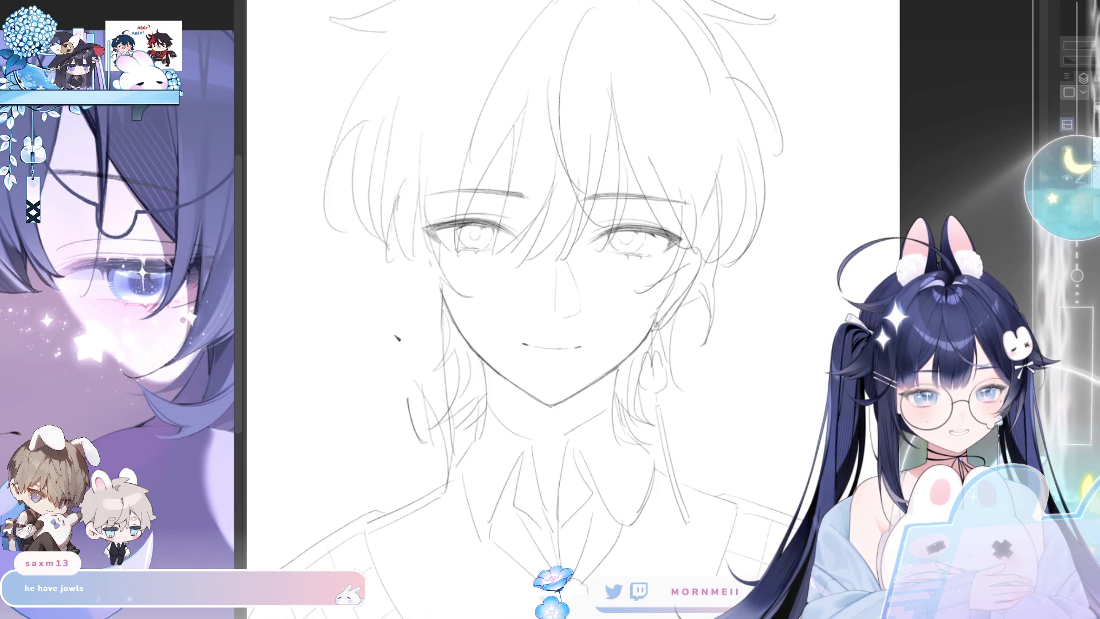
- Draw long pencil strands extending the hair down the left side, checking with a mirrored view
{"action": "left_click_drag", "start_coordinate": [400, 257], "coordinate": [409, 435]}
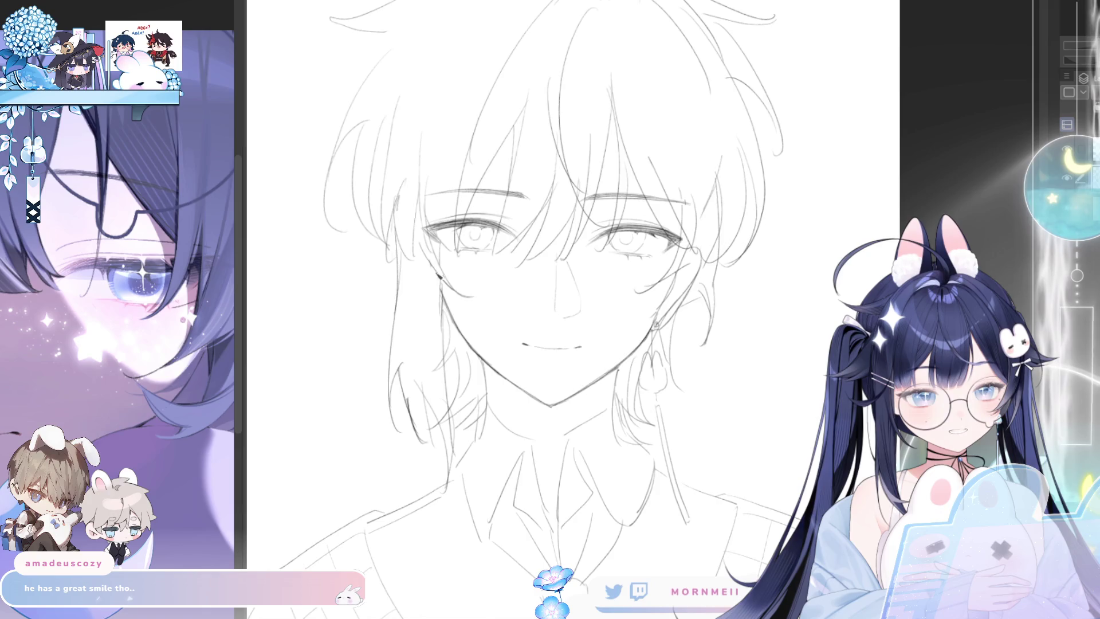
{"action": "key", "text": "h"}
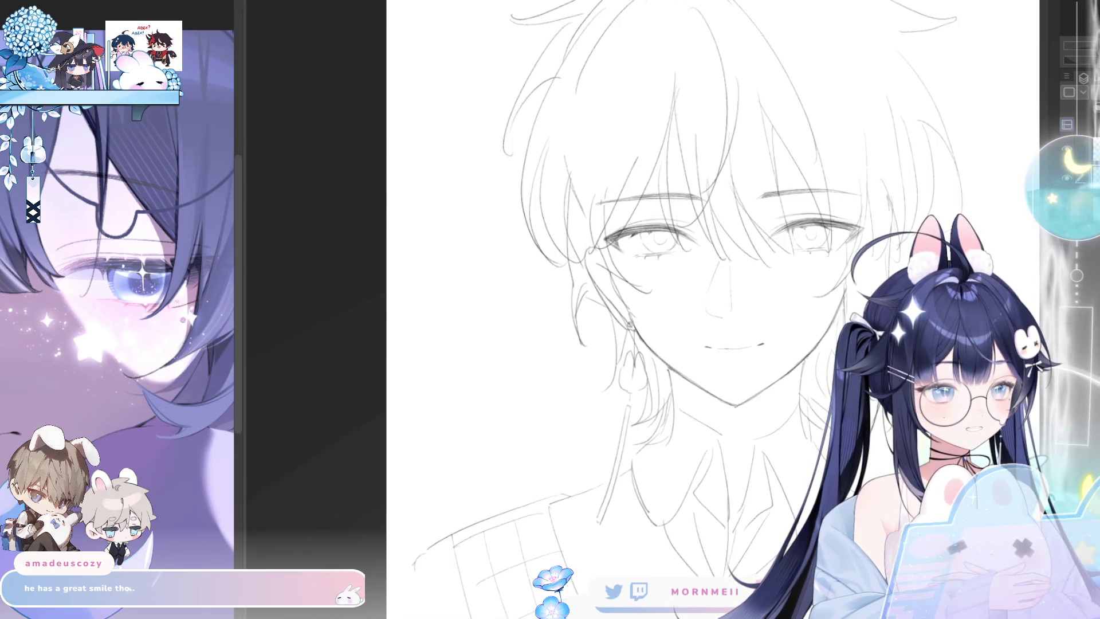
{"action": "key", "text": "h"}
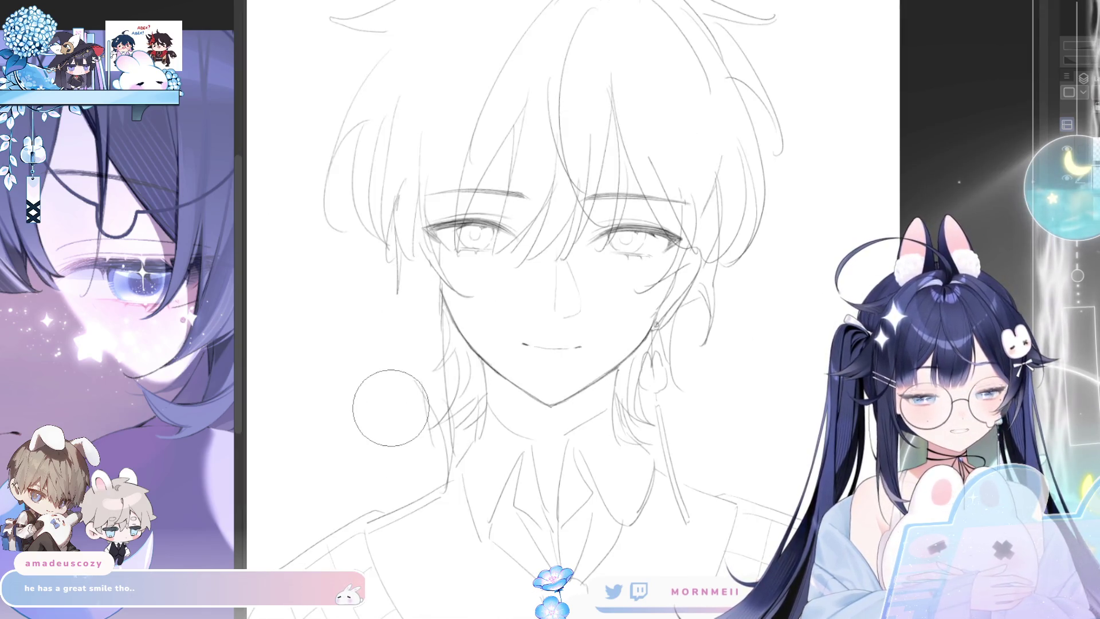
{"action": "left_click_drag", "start_coordinate": [396, 289], "coordinate": [394, 397]}
{"action": "key", "text": "ctrl+z"}
{"action": "left_click_drag", "start_coordinate": [395, 320], "coordinate": [412, 438]}
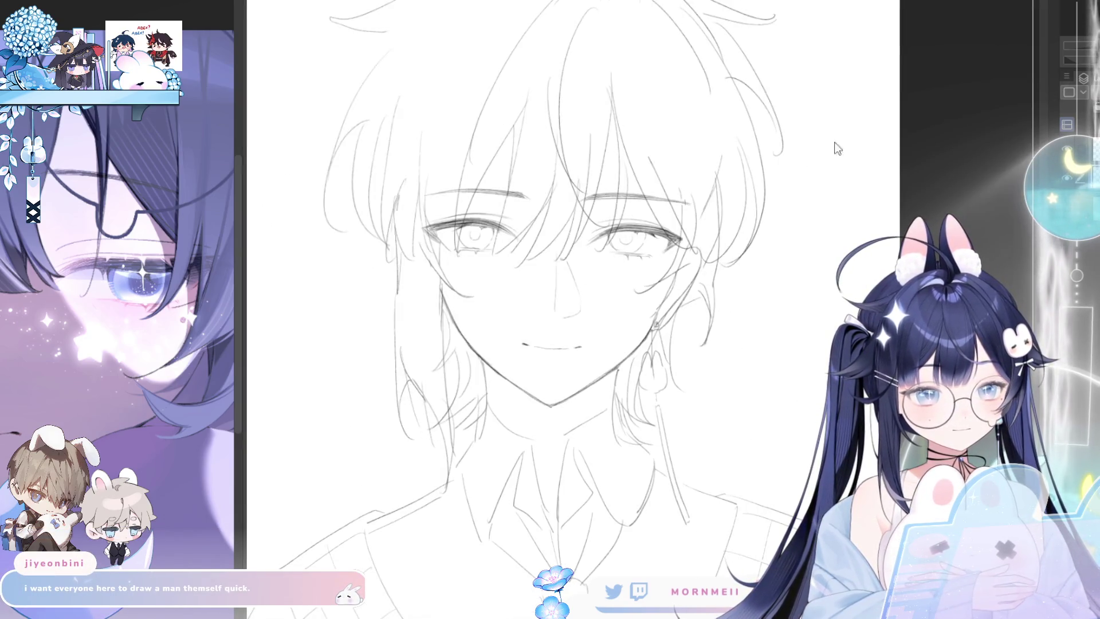
{"action": "scroll", "coordinate": [811, 160], "scroll_direction": "down", "scroll_amount": 3}
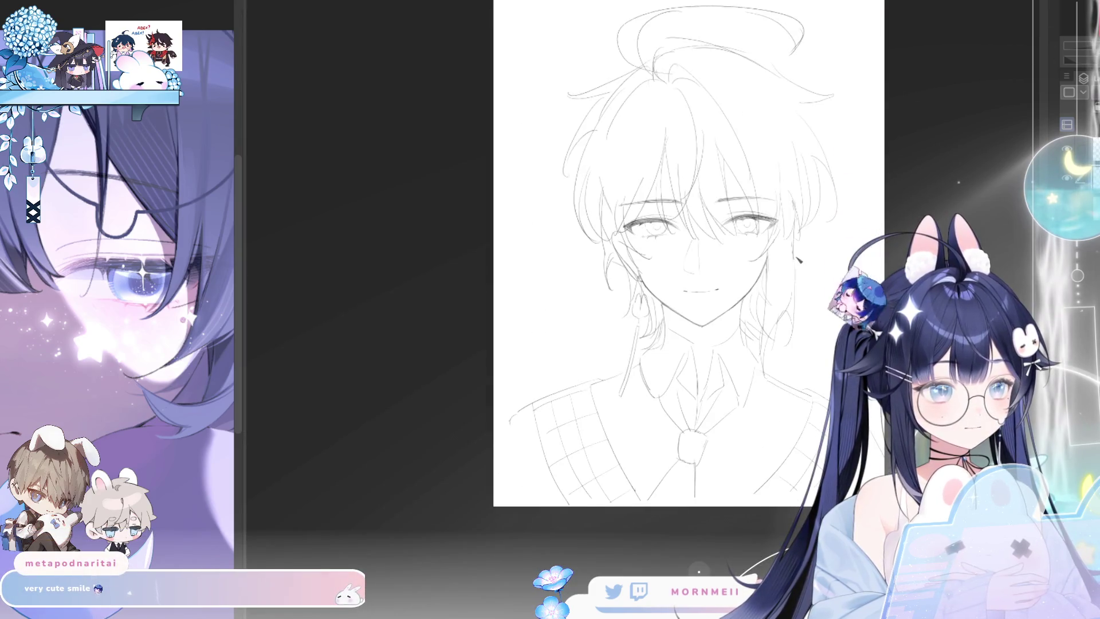
{"action": "left_click_drag", "start_coordinate": [926, 159], "coordinate": [835, 158]}
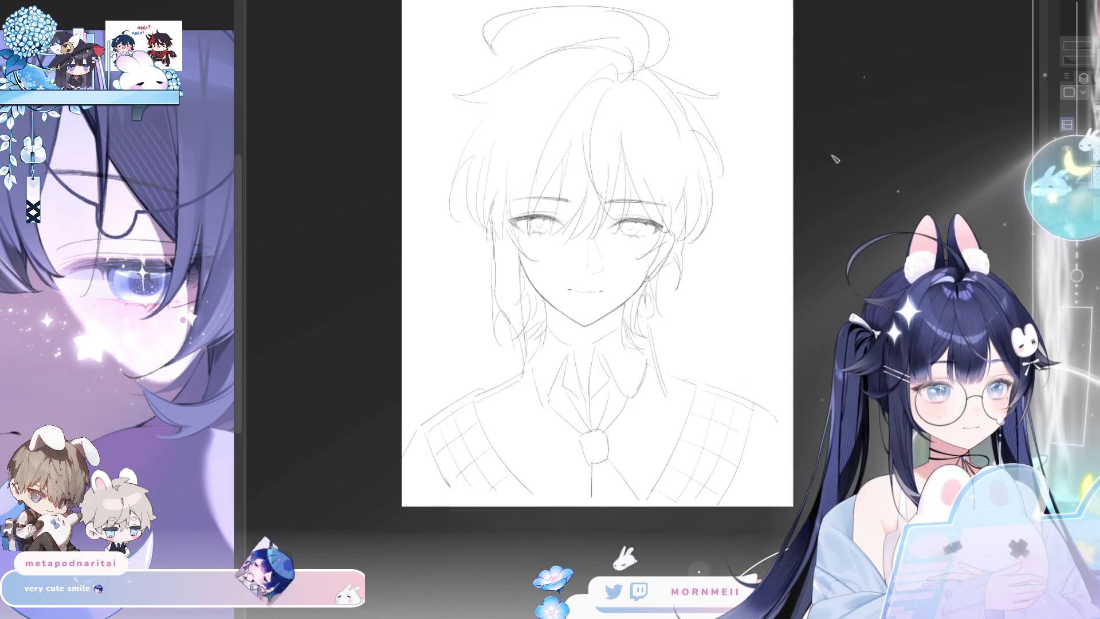
{"action": "scroll", "coordinate": [835, 158], "scroll_direction": "up", "scroll_amount": 2}
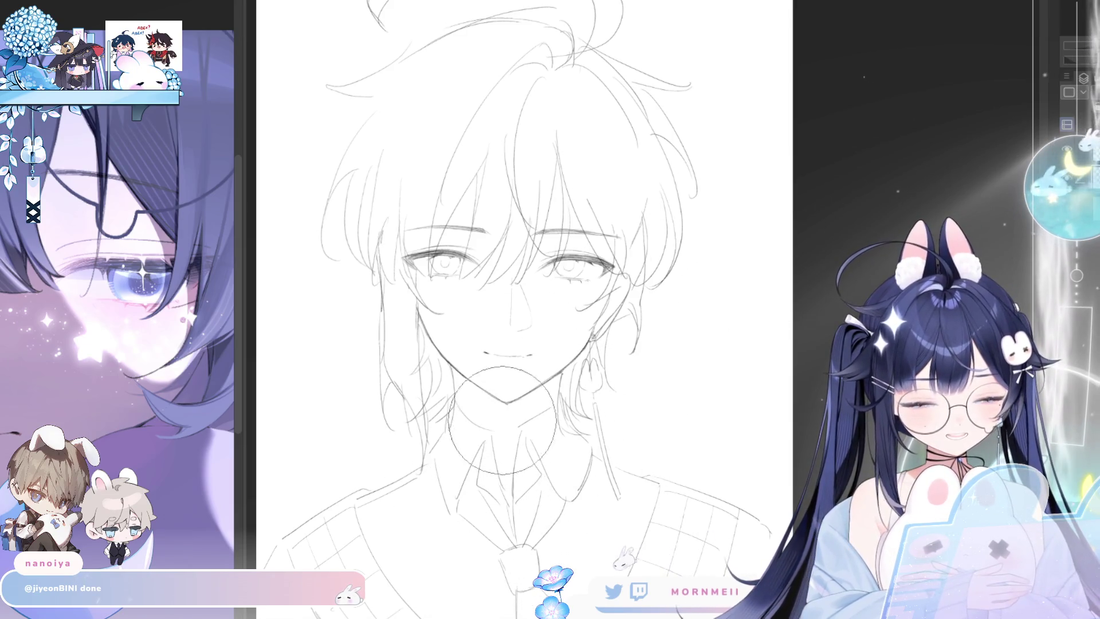
{"action": "scroll", "coordinate": [499, 427], "scroll_direction": "up", "scroll_amount": 2}
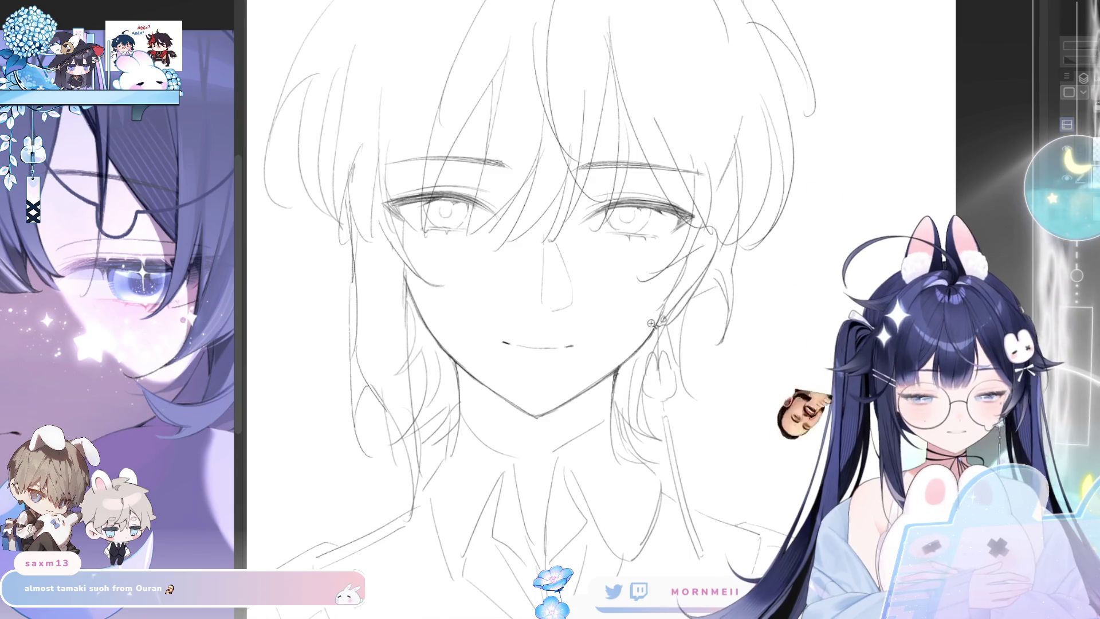
{"action": "scroll", "coordinate": [647, 325], "scroll_direction": "down", "scroll_amount": 3}
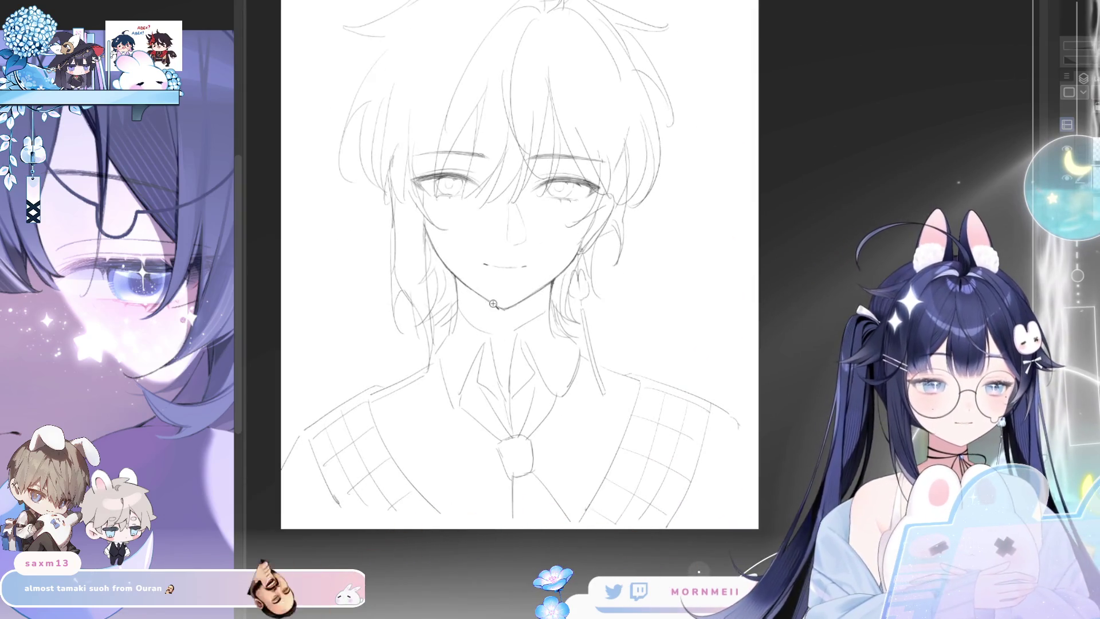
{"action": "scroll", "coordinate": [503, 171], "scroll_direction": "up", "scroll_amount": 3}
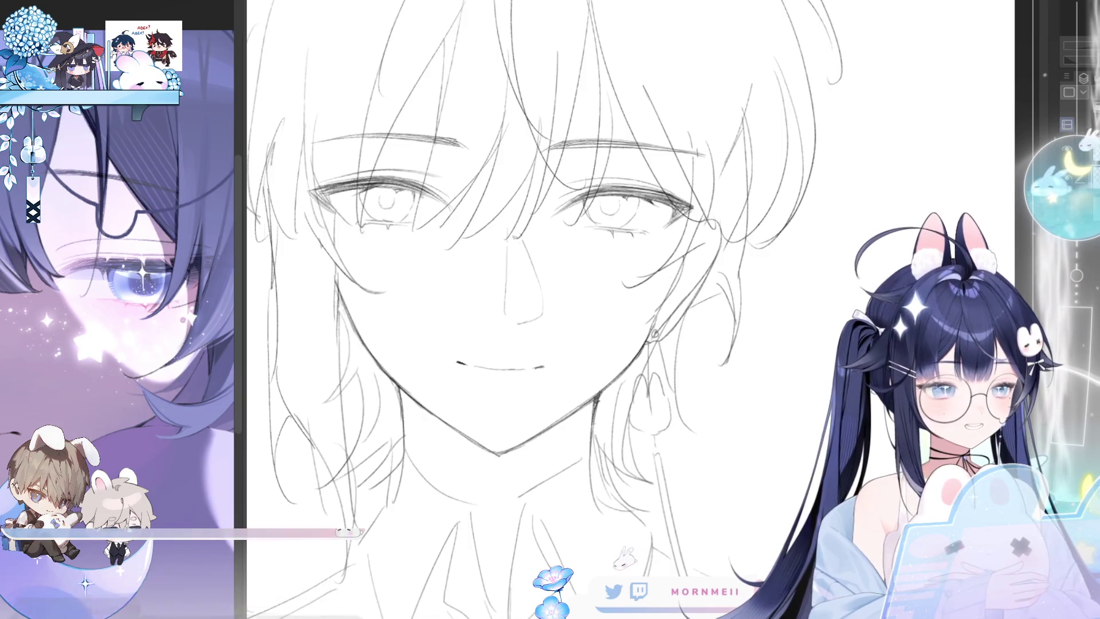
{"action": "key", "text": "ctrl+minus"}
{"action": "key", "text": "h"}
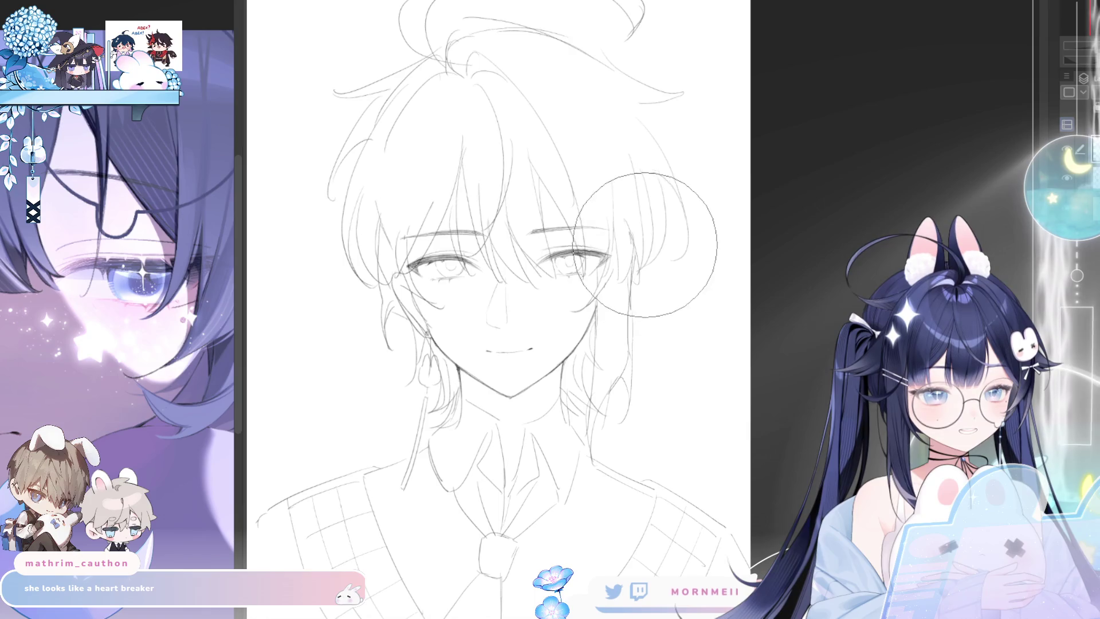
{"action": "left_click_drag", "start_coordinate": [712, 221], "coordinate": [981, 221]}
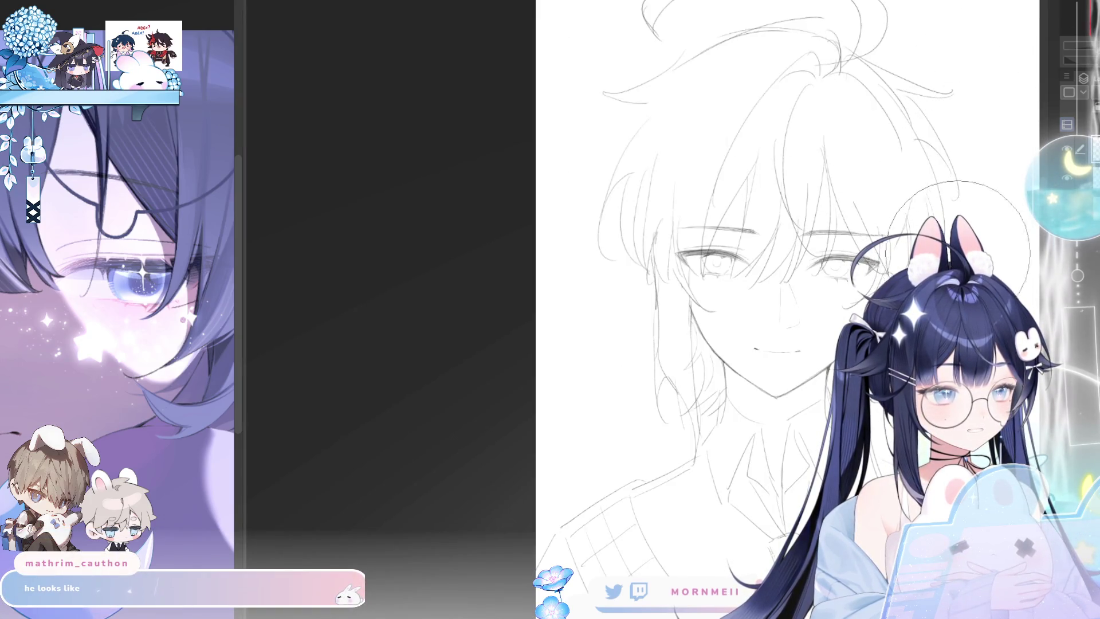
{"action": "key", "text": "h"}
{"action": "key", "text": "h"}
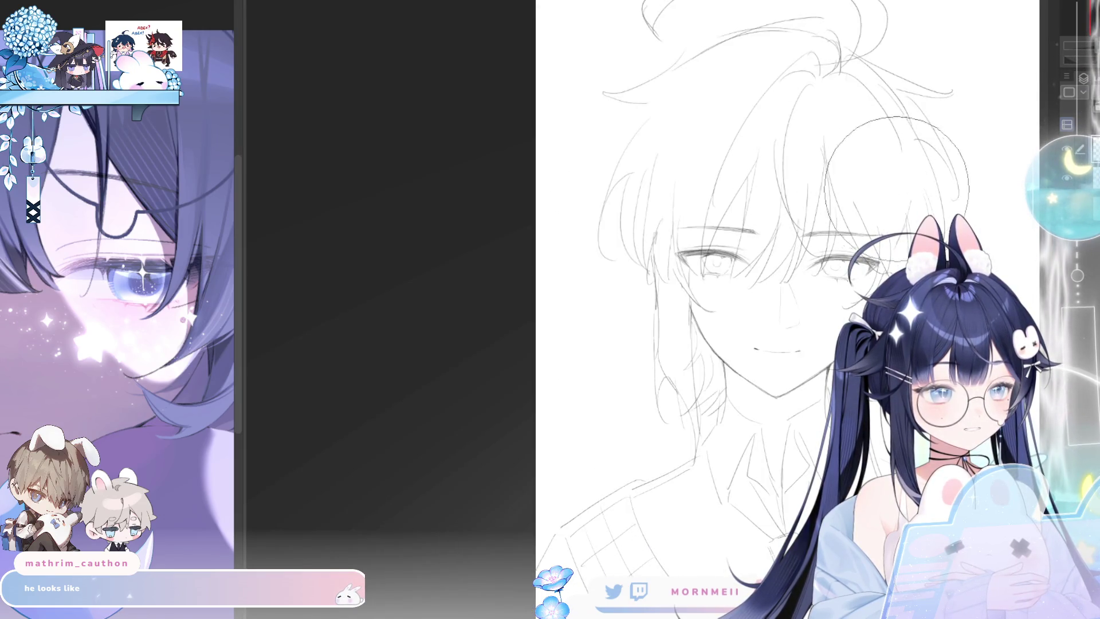
{"action": "key", "text": "h"}
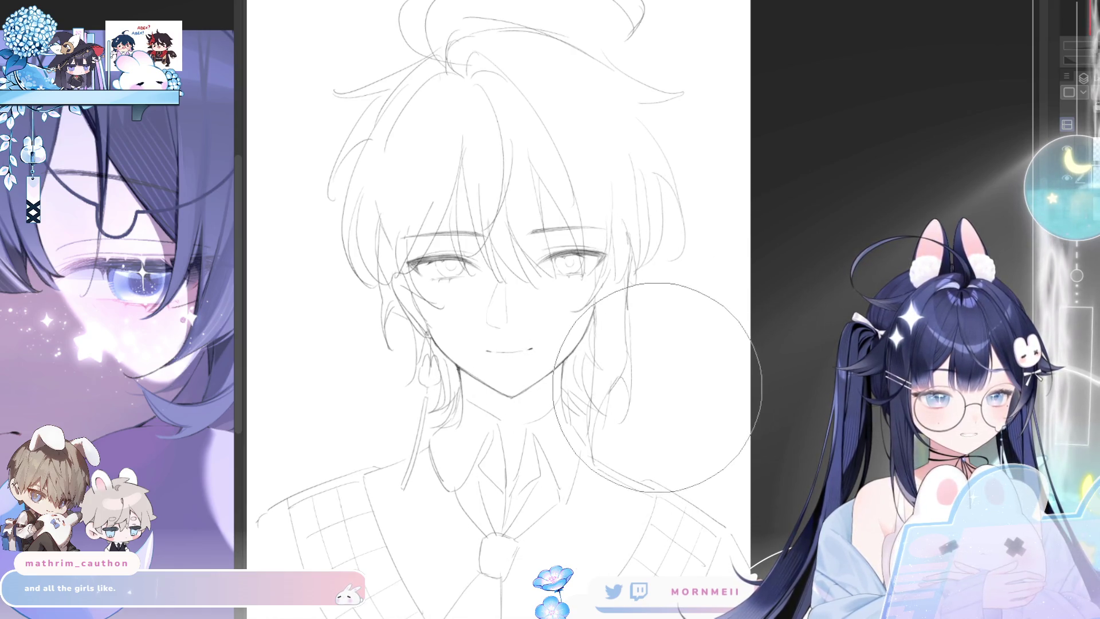
{"action": "key", "text": "ctrl+t"}
- Commit a slight clockwise rotation of the eyes and begin outlining the glasses lenses
{"action": "left_click_drag", "start_coordinate": [619, 238], "coordinate": [623, 241]}
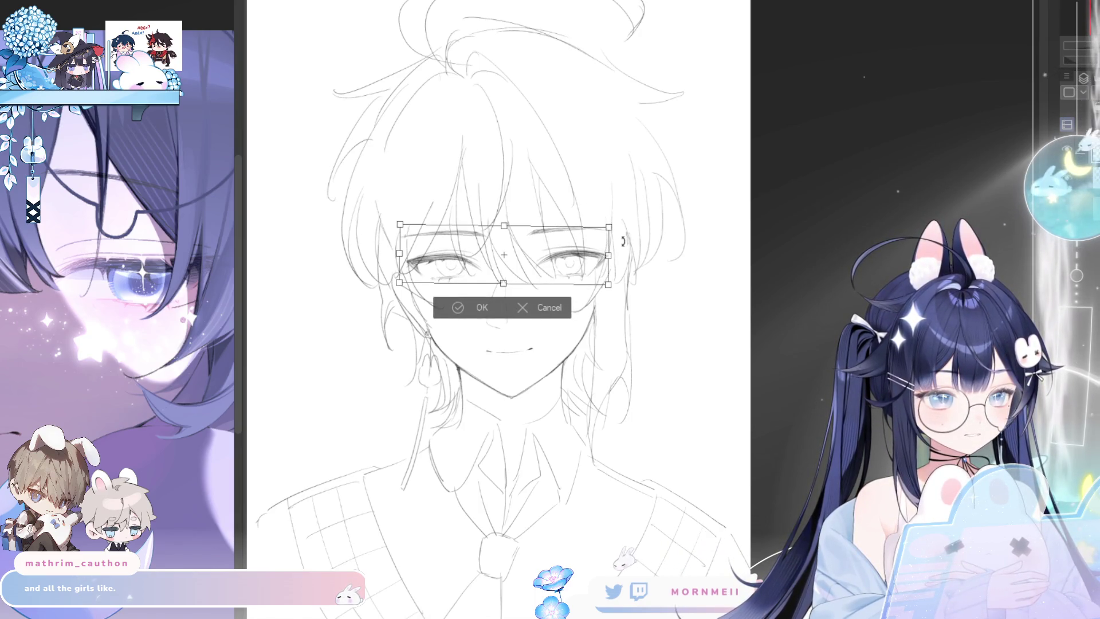
{"action": "key", "text": "Return"}
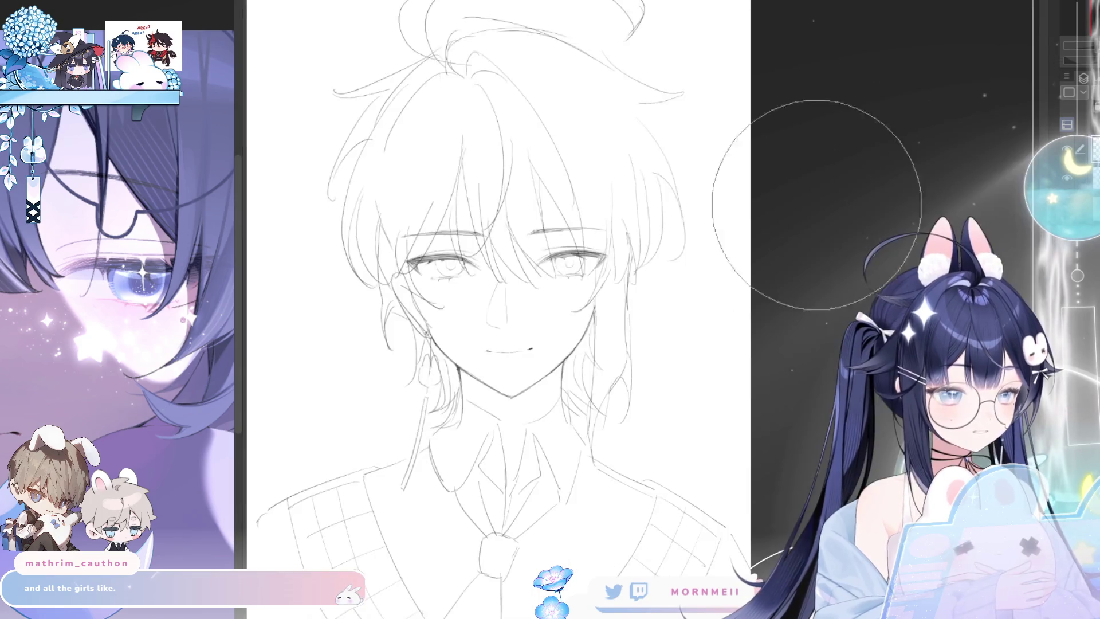
{"action": "scroll", "coordinate": [796, 230], "scroll_direction": "down", "scroll_amount": 1}
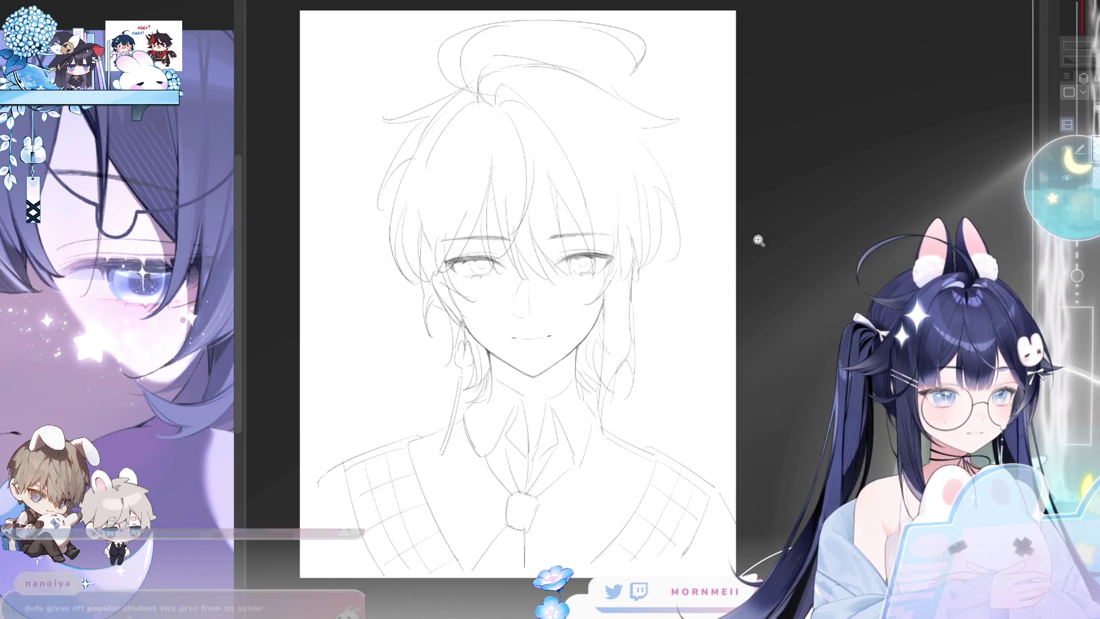
{"action": "scroll", "coordinate": [795, 230], "scroll_direction": "down", "scroll_amount": 1}
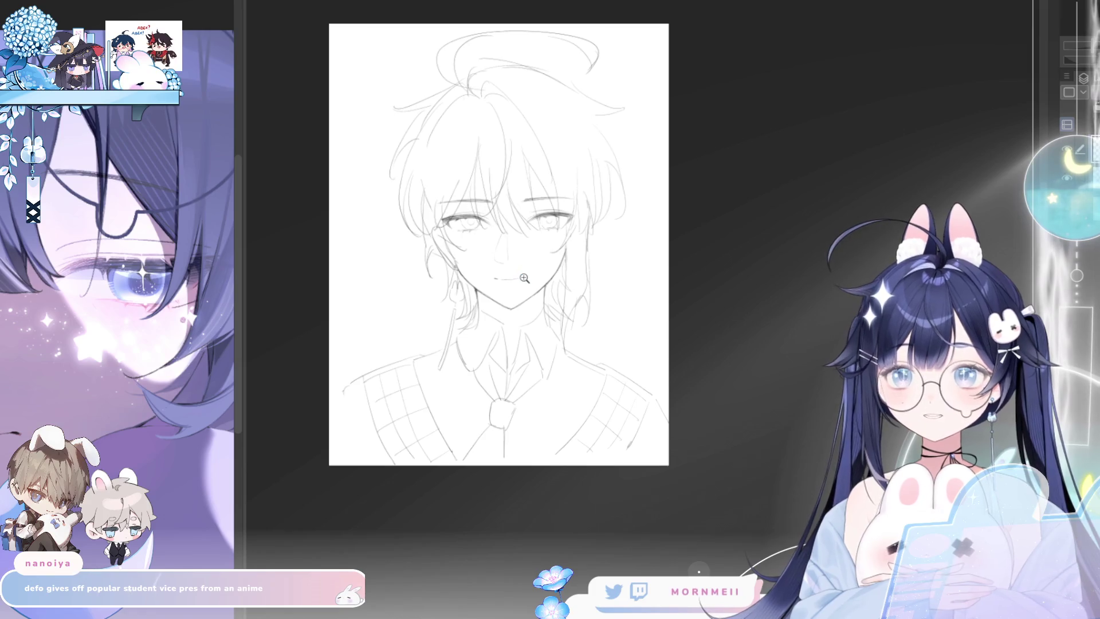
{"action": "mouse_move", "coordinate": [650, 241]}
{"action": "left_mouse_down"}
{"action": "mouse_move", "coordinate": [937, 240]}
{"action": "mouse_move", "coordinate": [753, 240]}
{"action": "left_mouse_up"}
{"action": "scroll", "coordinate": [753, 240], "scroll_direction": "up", "scroll_amount": 2}
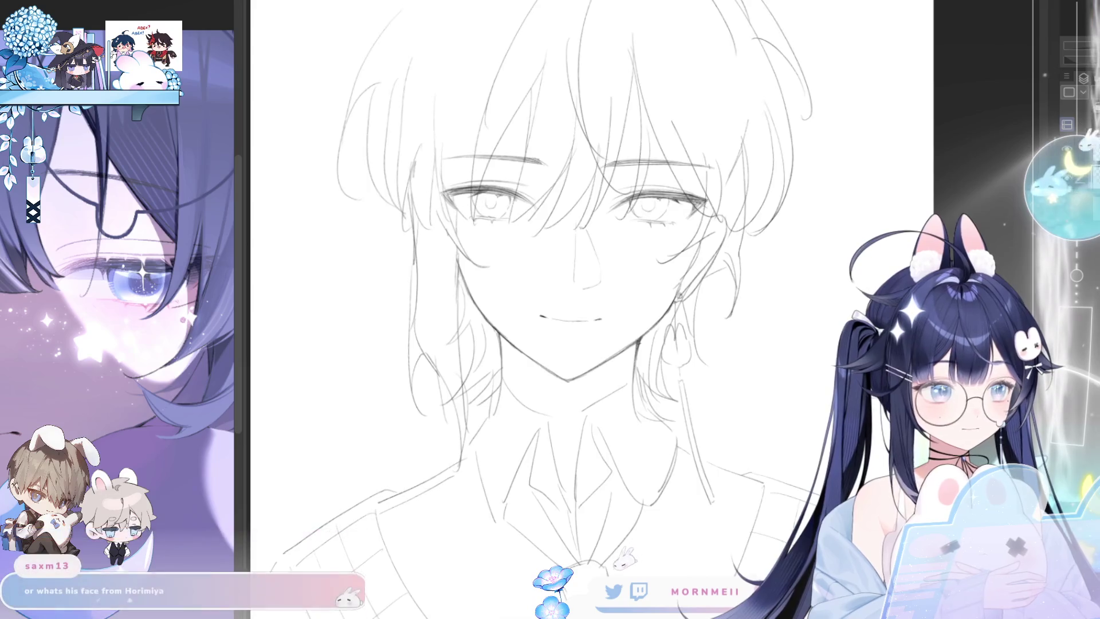
{"action": "scroll", "coordinate": [669, 189], "scroll_direction": "up", "scroll_amount": 2}
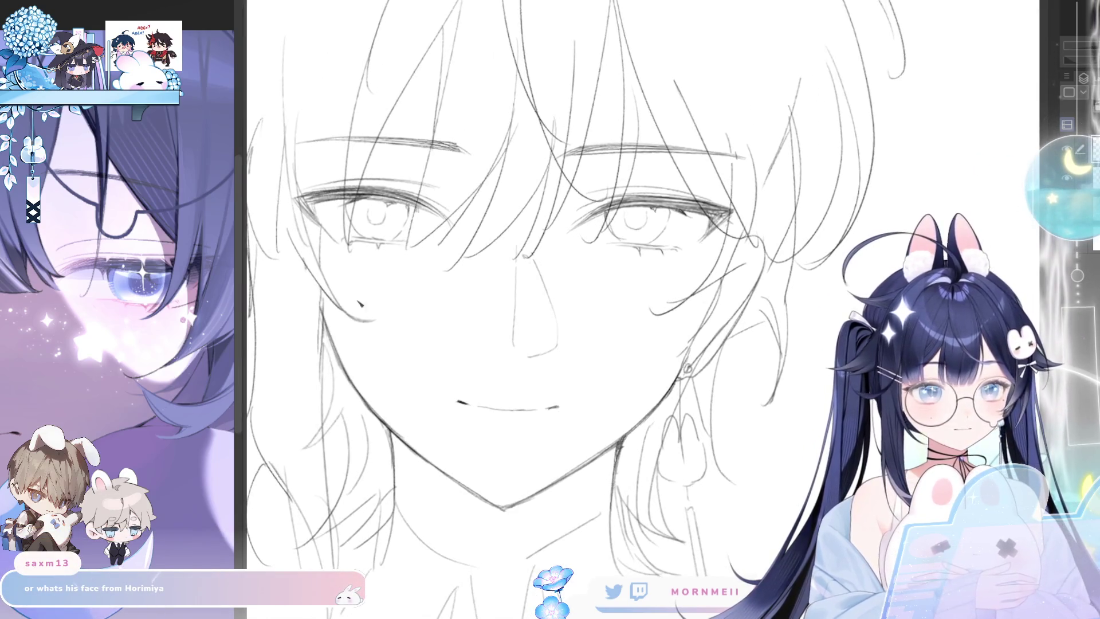
{"action": "left_click_drag", "start_coordinate": [312, 304], "coordinate": [450, 341]}
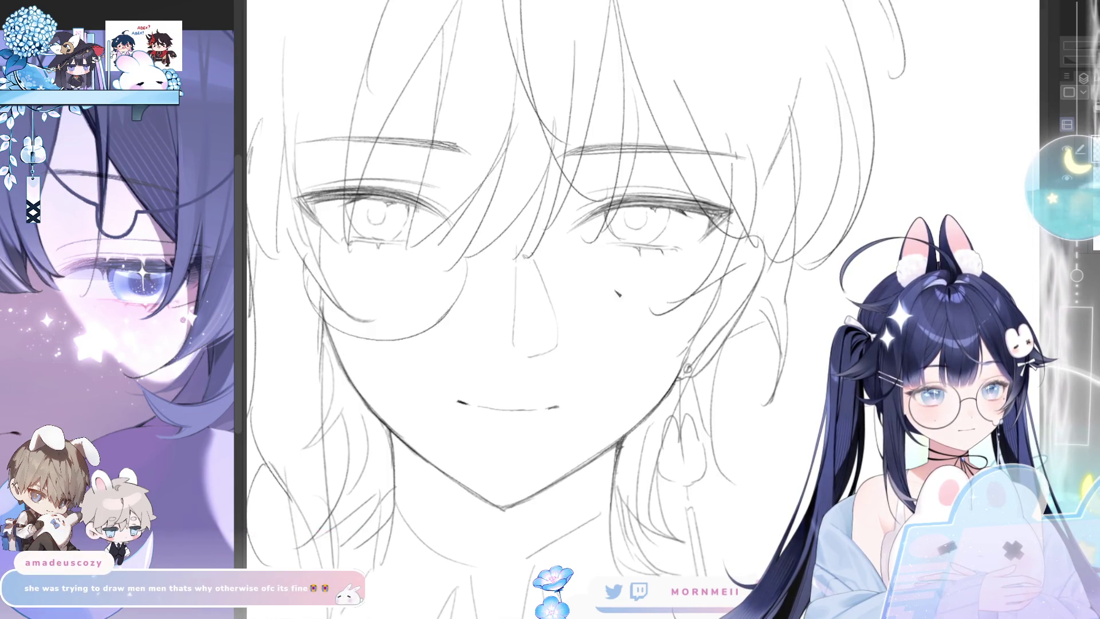
- Stretch the glasses lens outline wider to the right with free transform and confirm
{"action": "key", "text": "ctrl+t"}
{"action": "left_click_drag", "start_coordinate": [466, 296], "coordinate": [540, 285]}
{"action": "left_click", "coordinate": [382, 359]}
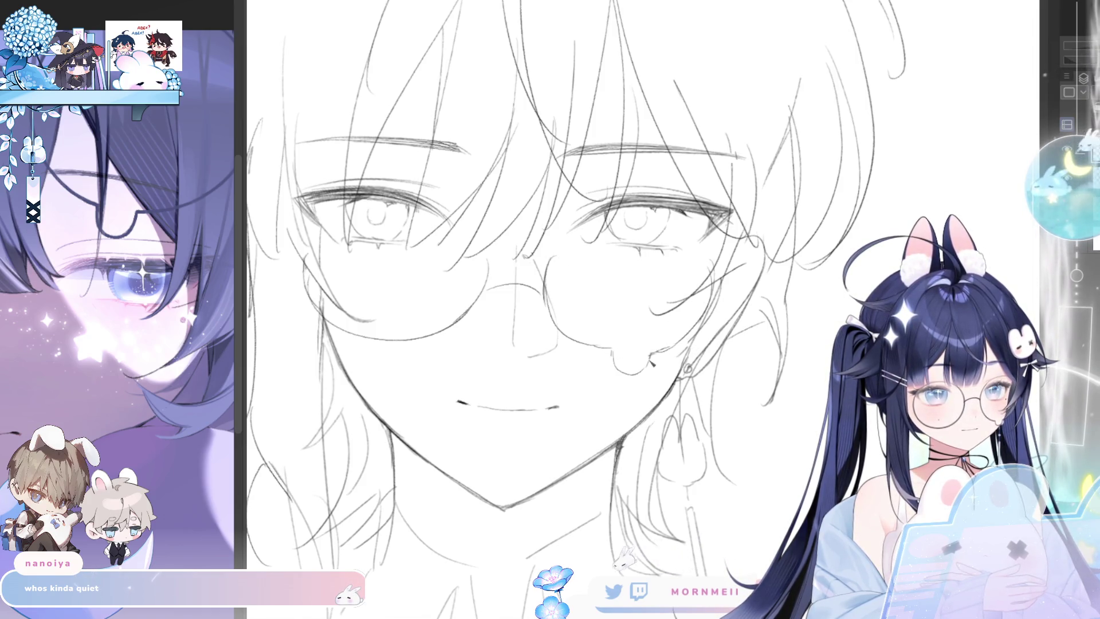
{"action": "left_click_drag", "start_coordinate": [614, 349], "coordinate": [451, 260]}
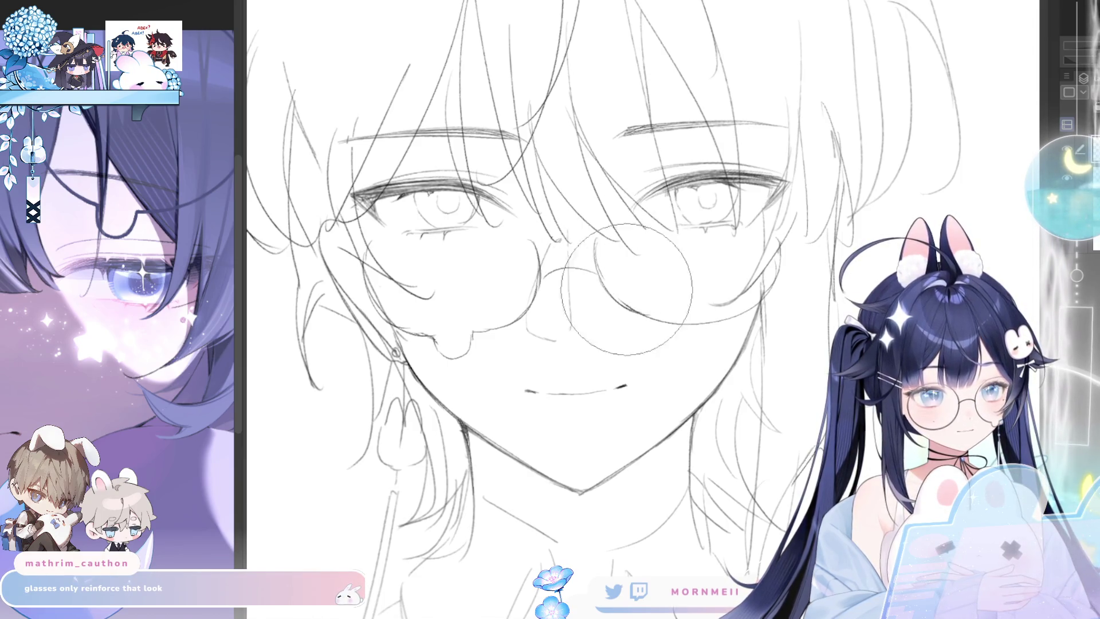
{"action": "mouse_move", "coordinate": [630, 275]}
{"action": "left_mouse_down"}
{"action": "mouse_move", "coordinate": [759, 275]}
{"action": "mouse_move", "coordinate": [690, 306]}
{"action": "left_mouse_up"}
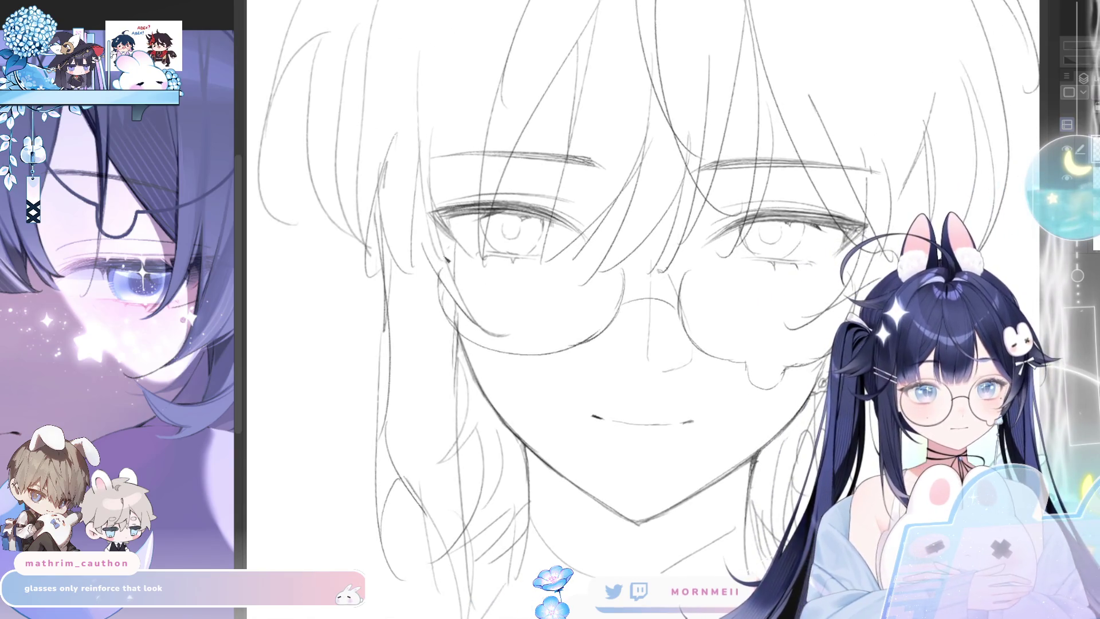
{"action": "scroll", "coordinate": [610, 263], "scroll_direction": "down", "scroll_amount": 4}
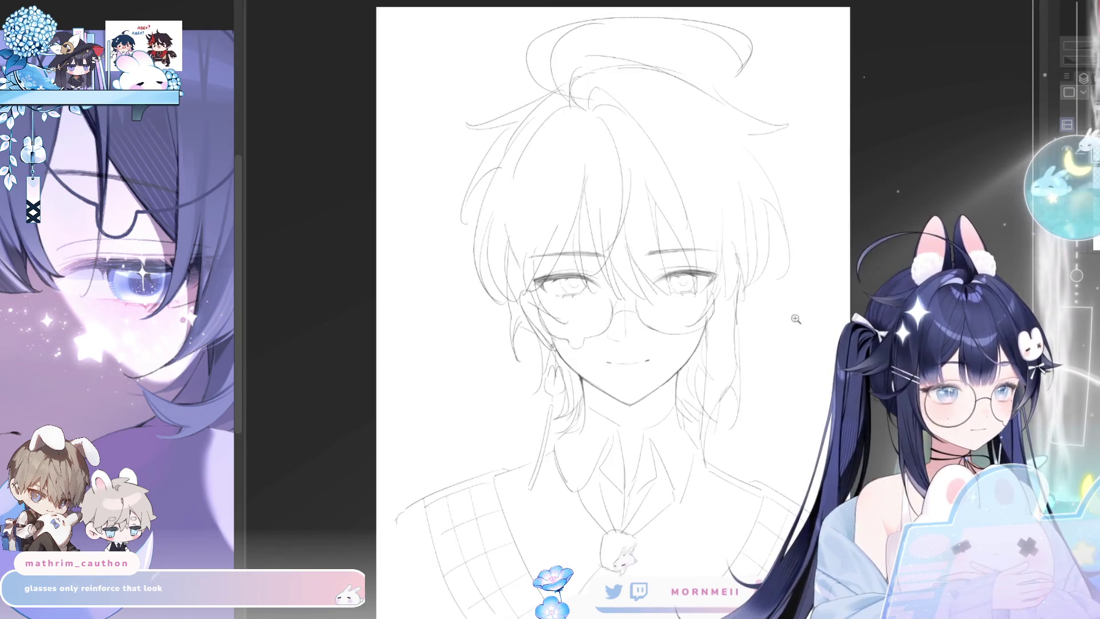
- Resize the glasses slightly shorter and narrower, then a bit taller, and confirm
{"action": "key", "text": "ctrl+t"}
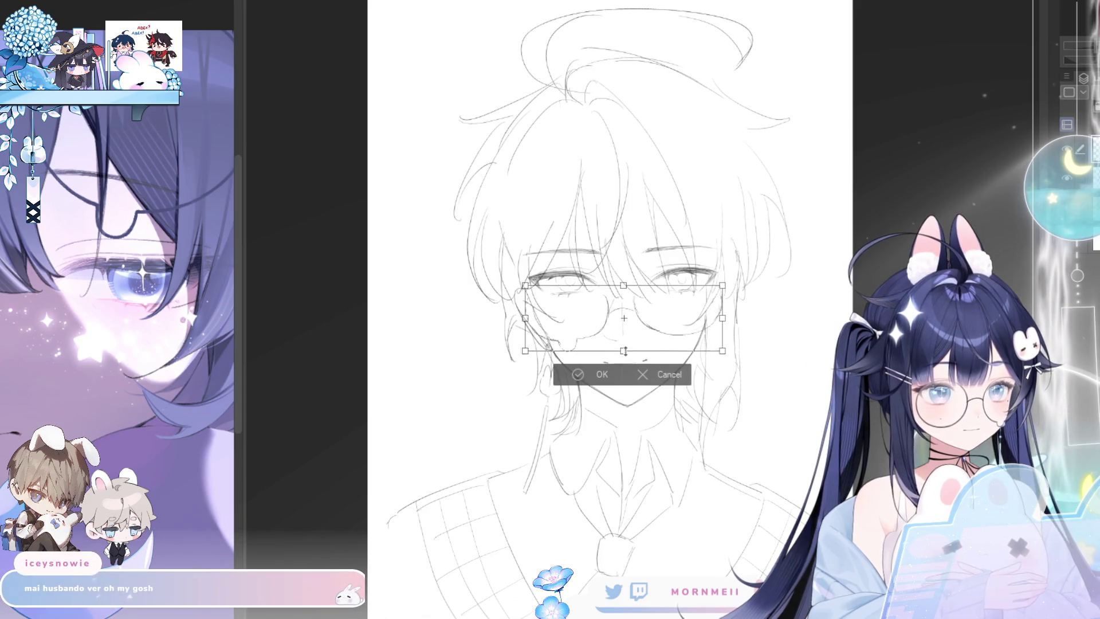
{"action": "left_click_drag", "start_coordinate": [625, 351], "coordinate": [625, 349]}
{"action": "left_click_drag", "start_coordinate": [726, 317], "coordinate": [713, 318]}
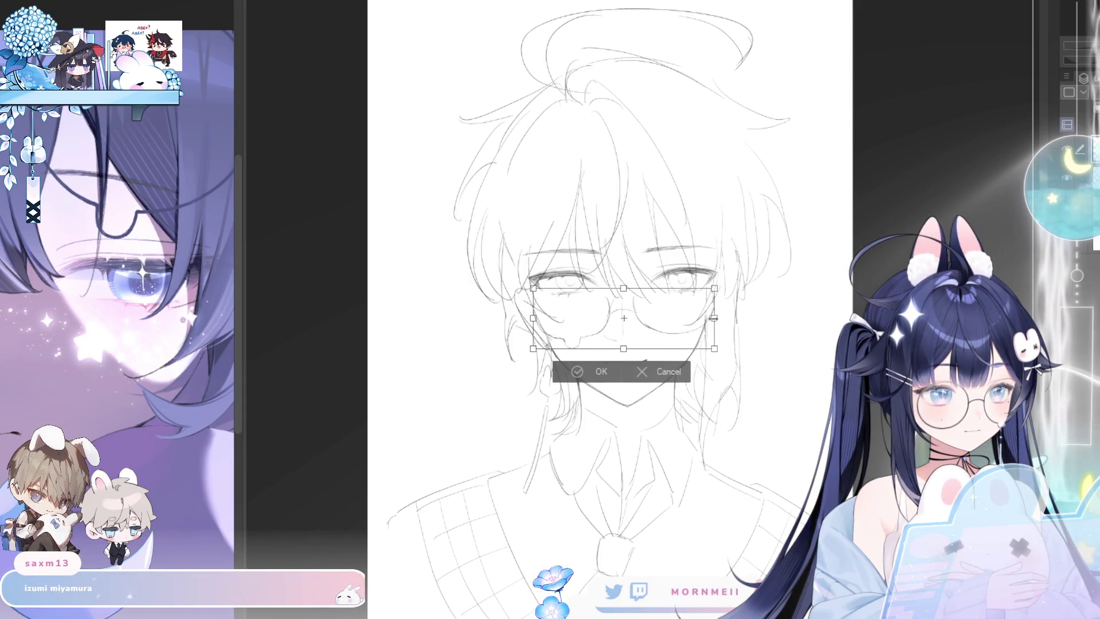
{"action": "left_click_drag", "start_coordinate": [624, 347], "coordinate": [624, 351]}
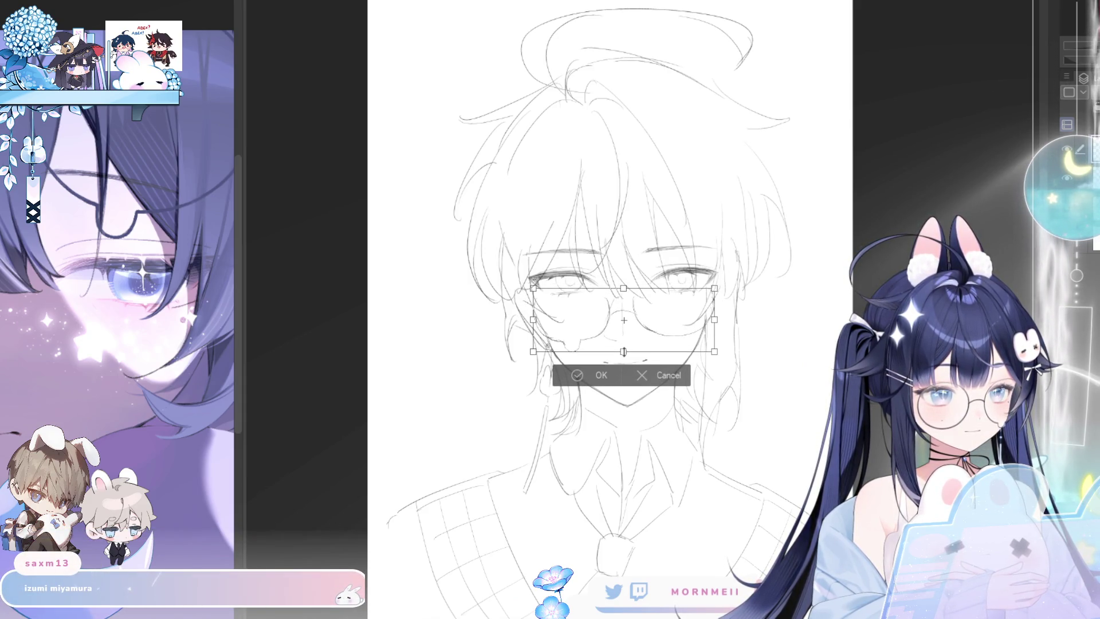
{"action": "left_click", "coordinate": [595, 376]}
{"action": "scroll", "coordinate": [420, 102], "scroll_direction": "down", "scroll_amount": 2}
{"action": "scroll", "coordinate": [421, 103], "scroll_direction": "up", "scroll_amount": 2}
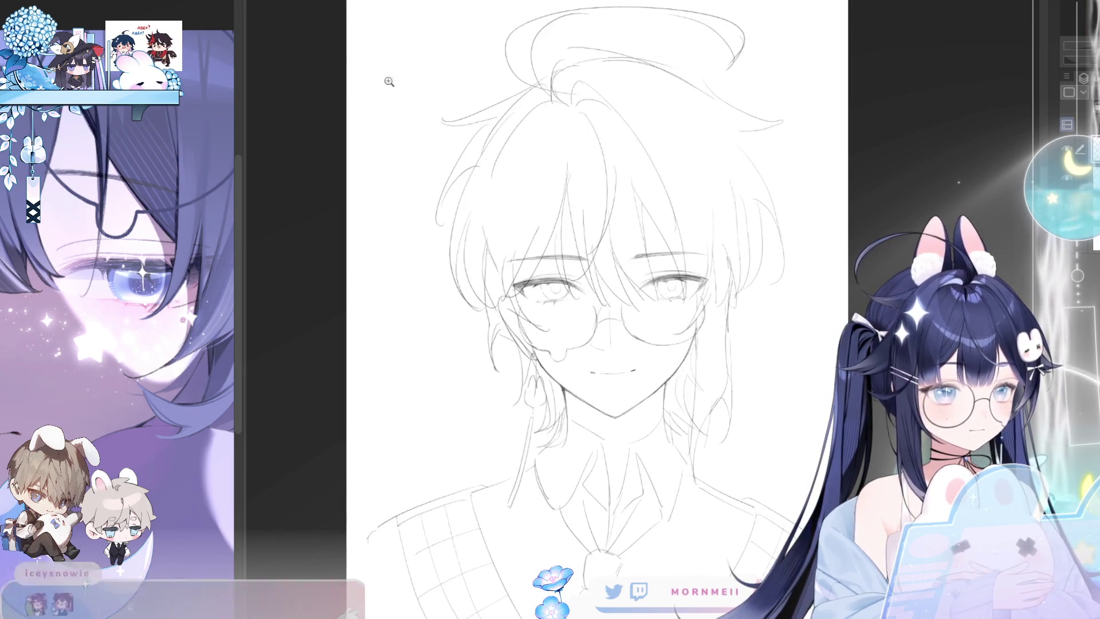
- Recommit the glasses transform, check with a mirrored view, and undo a stray curved line
{"action": "key", "text": "ctrl+t"}
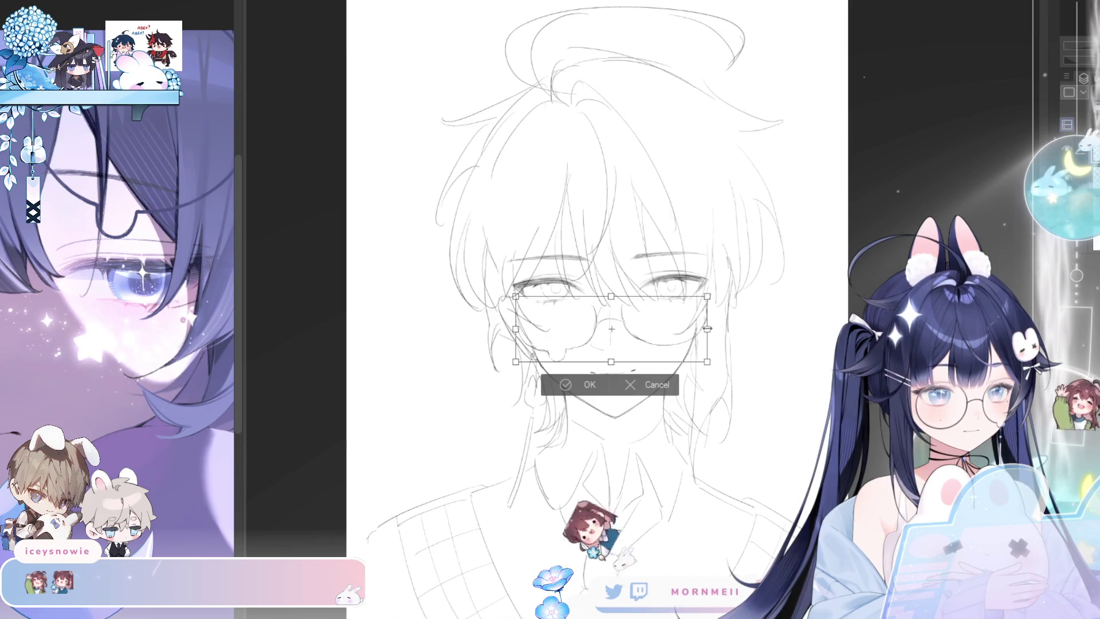
{"action": "left_click", "coordinate": [589, 384]}
{"action": "scroll", "coordinate": [584, 424], "scroll_direction": "up", "scroll_amount": 2}
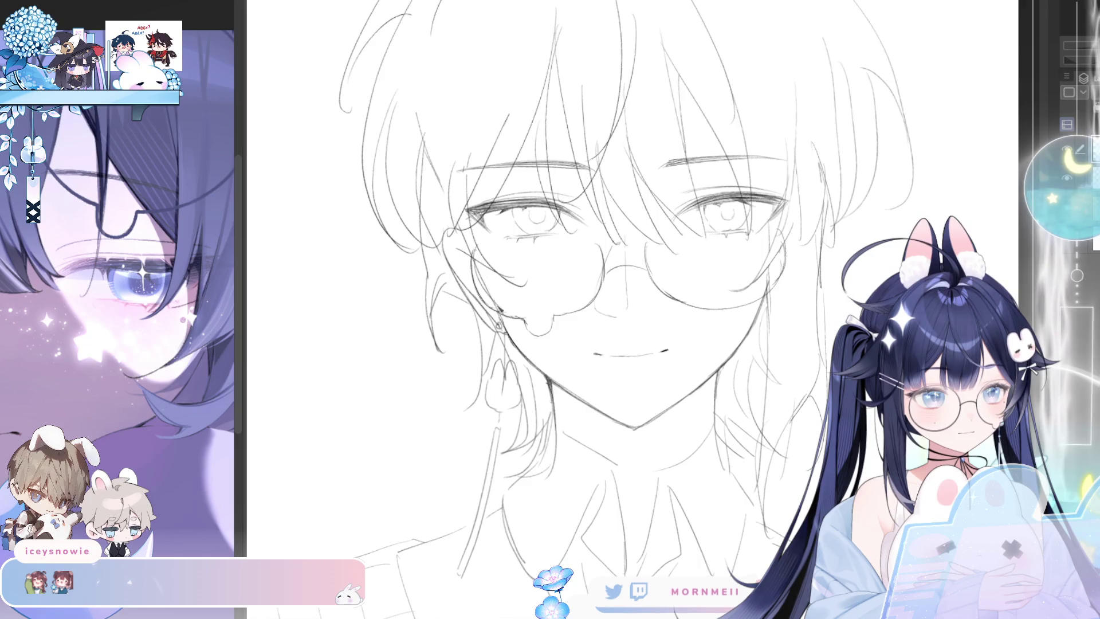
{"action": "key", "text": "h"}
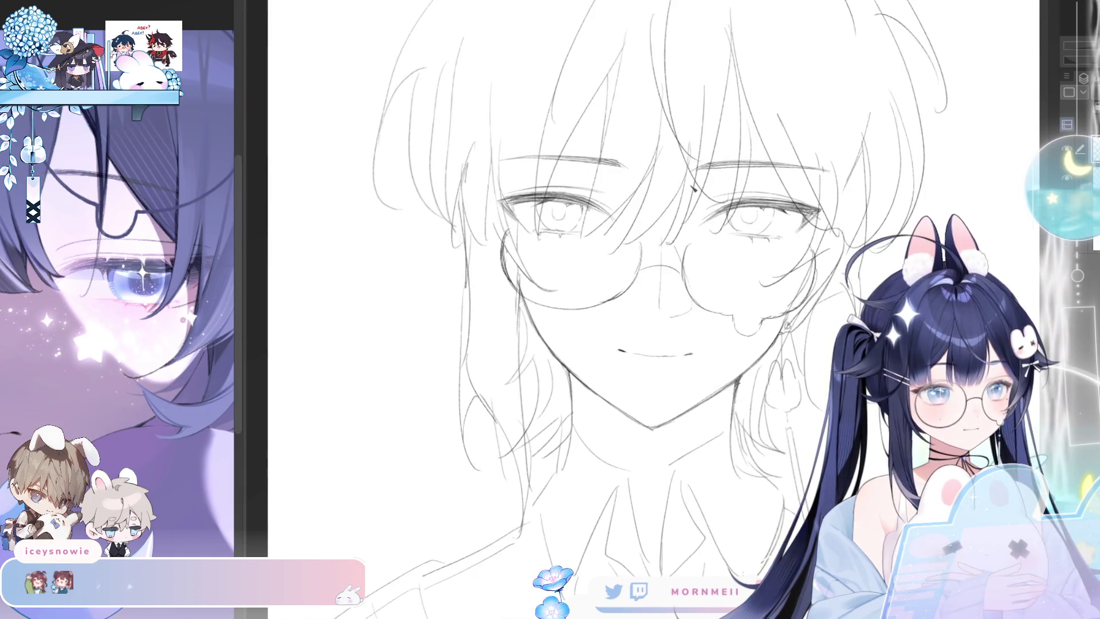
{"action": "key", "text": "h"}
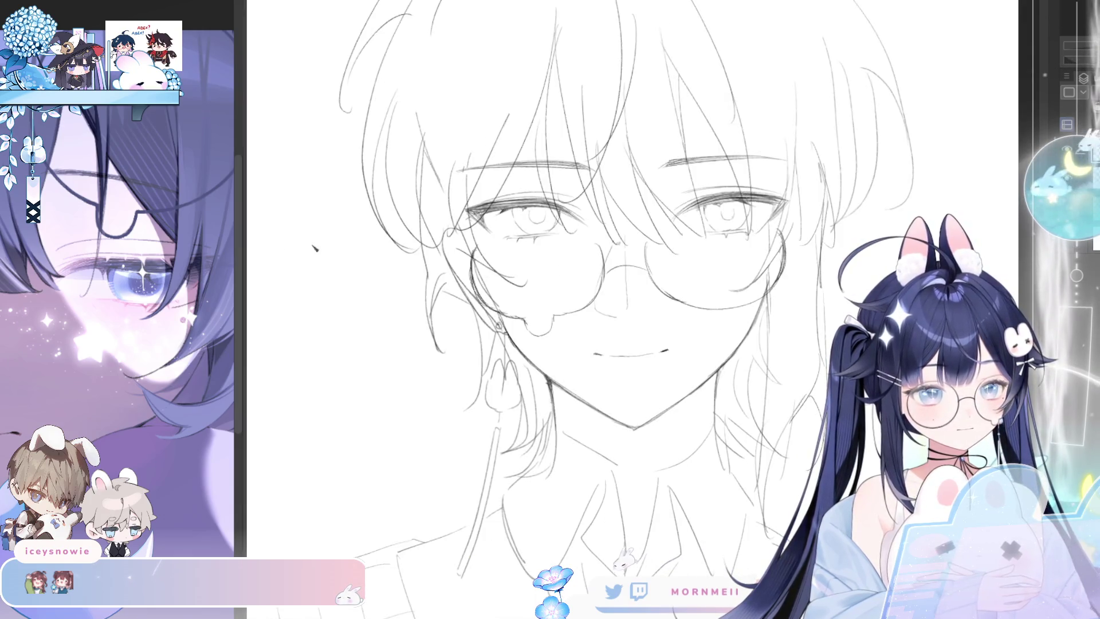
{"action": "left_click_drag", "start_coordinate": [781, 229], "coordinate": [1020, 172]}
{"action": "key", "text": "ctrl+z"}
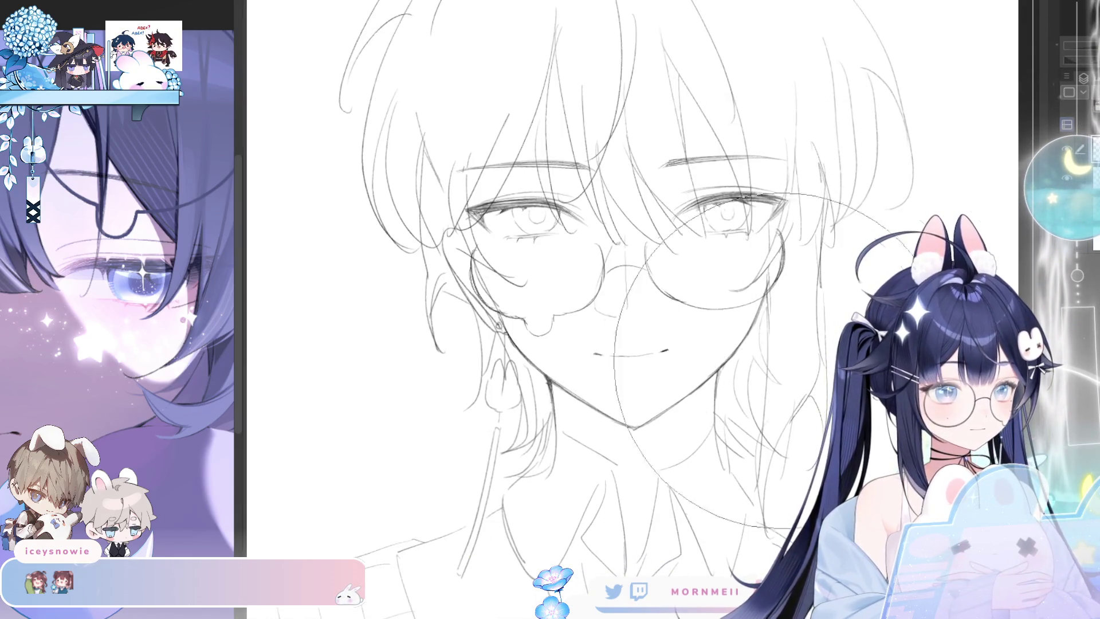
{"action": "scroll", "coordinate": [582, 361], "scroll_direction": "down", "scroll_amount": 2}
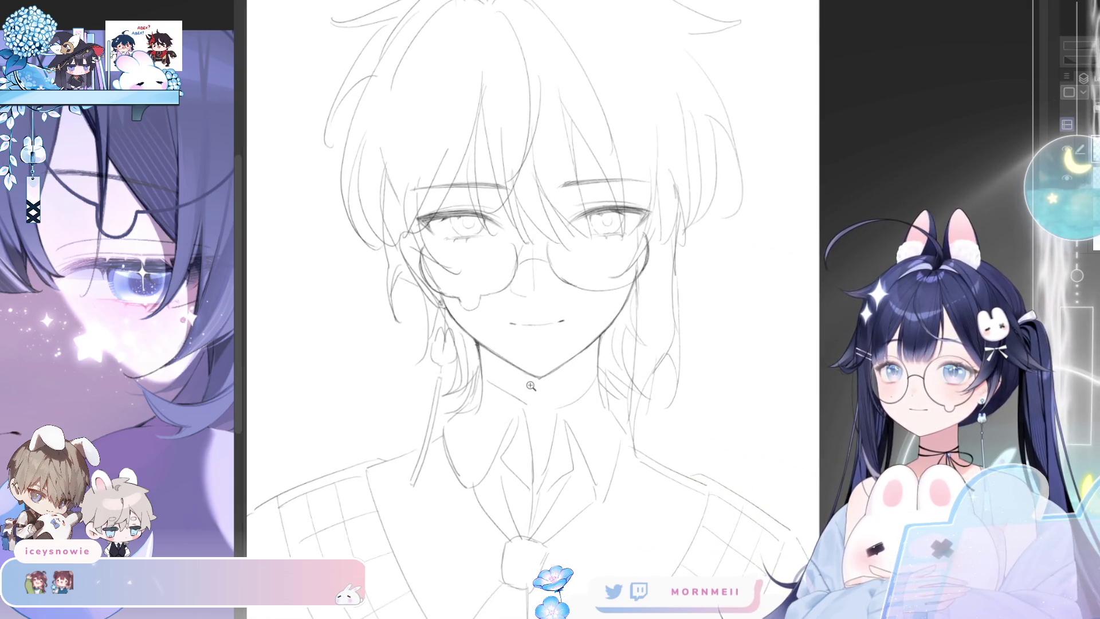
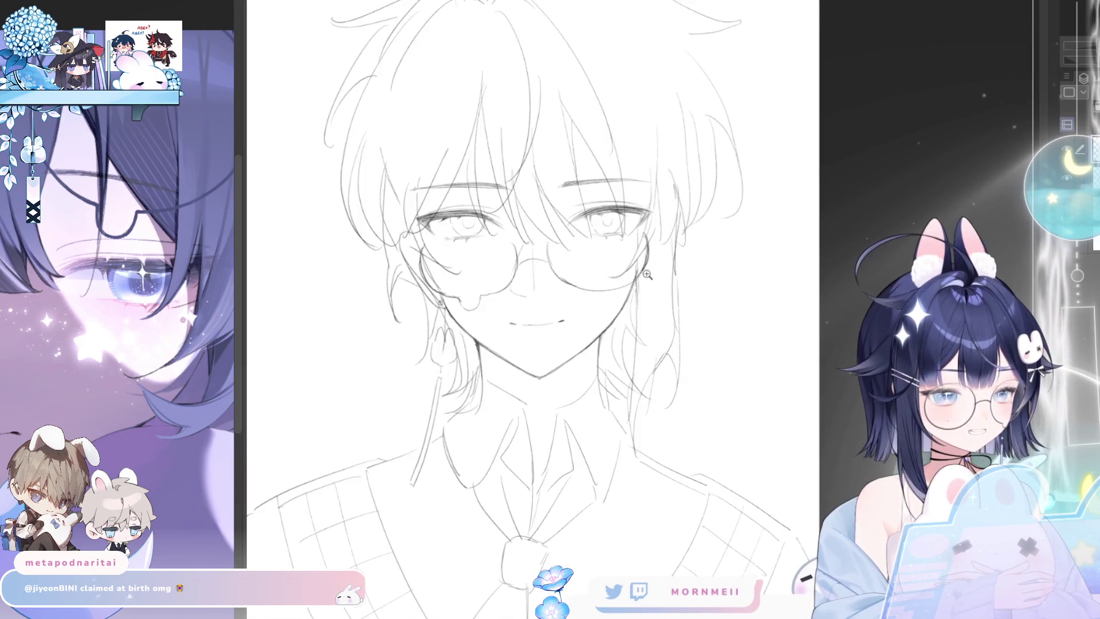
- Flip the canvas view back to normal and zoom in closely on the boy's face and glasses
{"action": "key", "text": "h"}
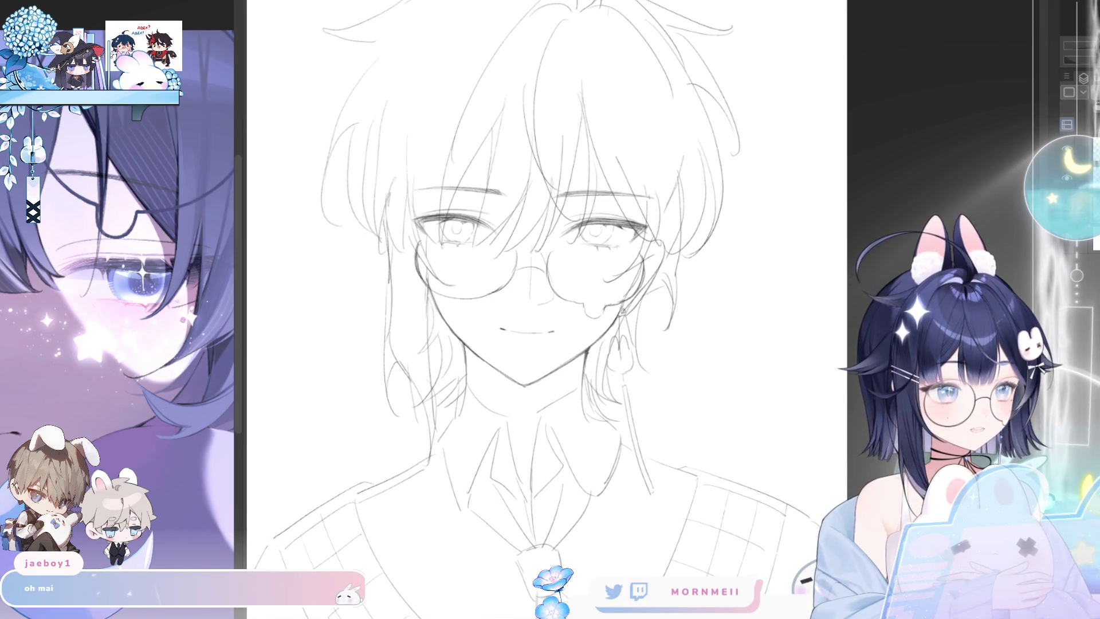
{"action": "left_click", "coordinate": [639, 244]}
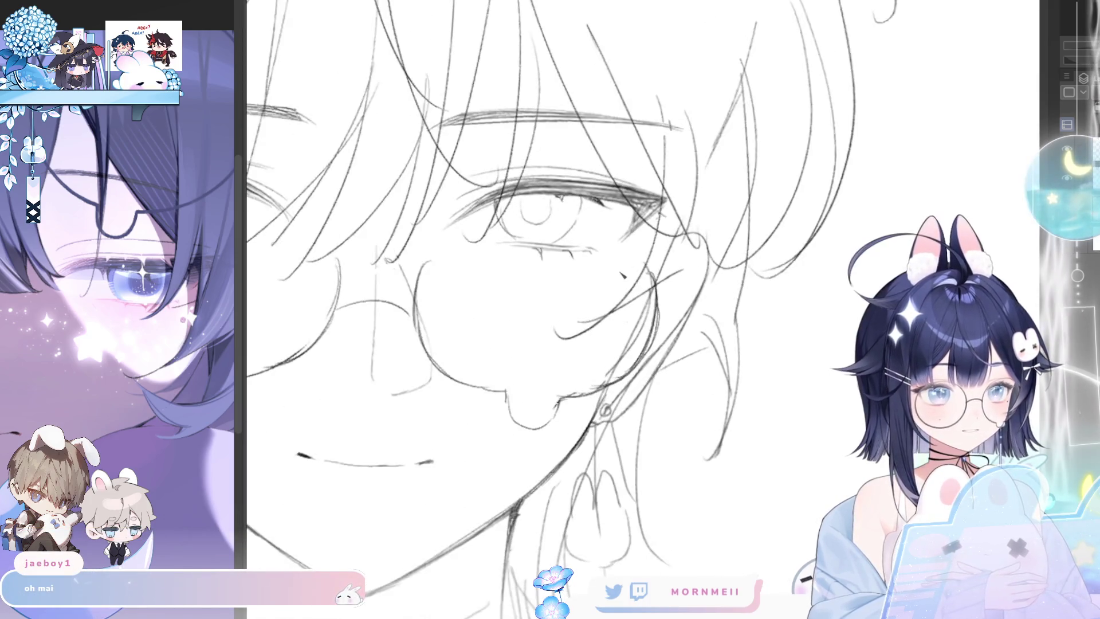
{"action": "left_click_drag", "start_coordinate": [217, 354], "coordinate": [442, 291]}
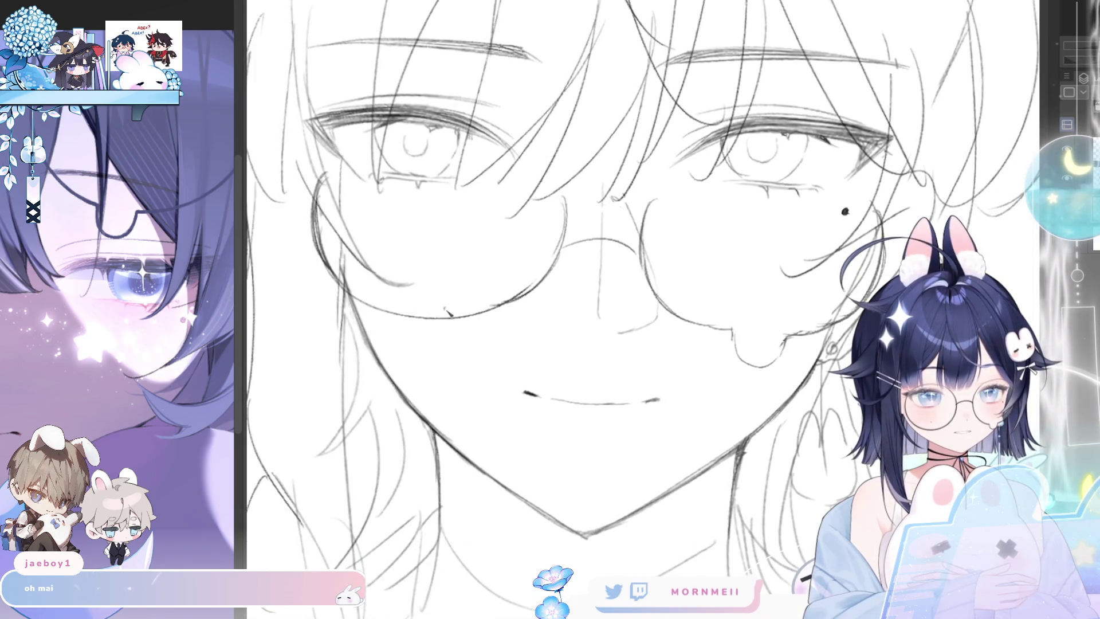
{"action": "left_click", "coordinate": [533, 344], "text": "alt"}
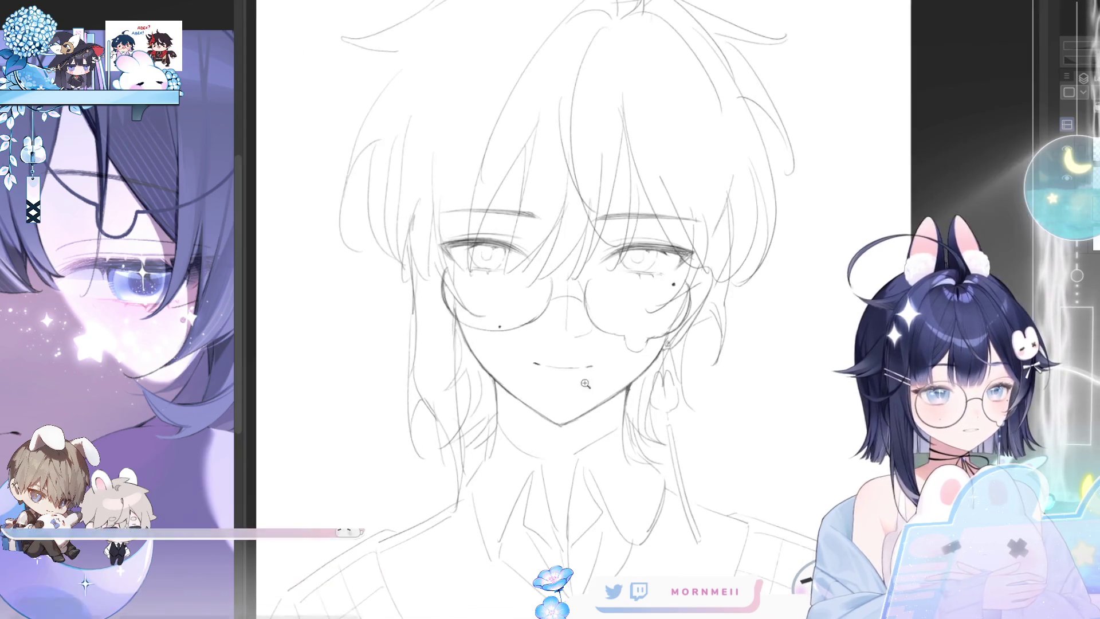
{"action": "left_click", "coordinate": [702, 278], "text": "alt"}
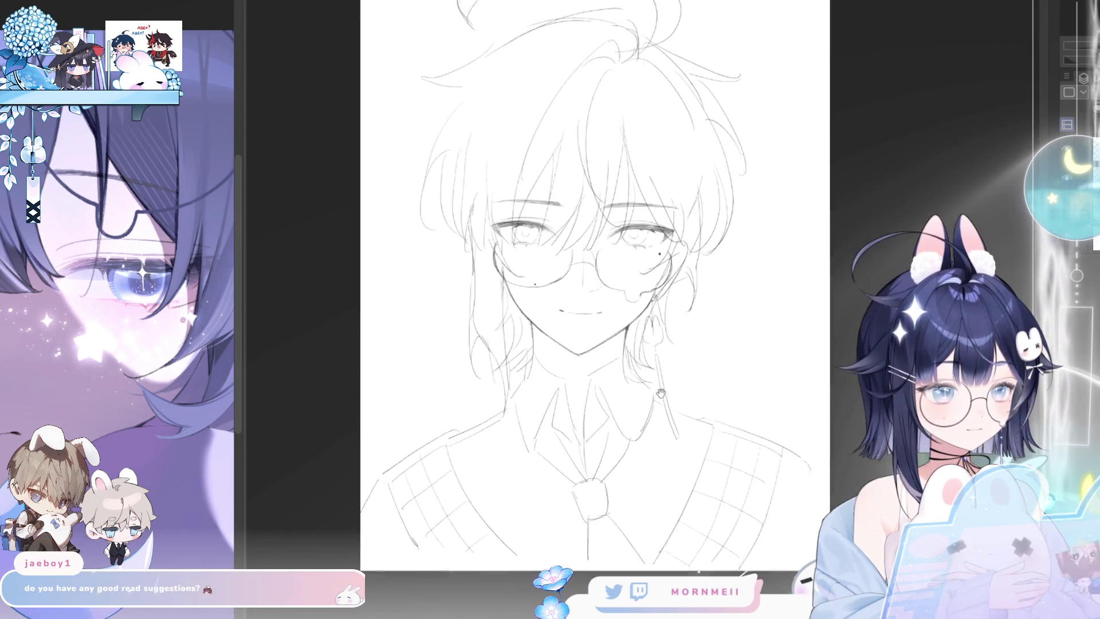
{"action": "left_click", "coordinate": [530, 426]}
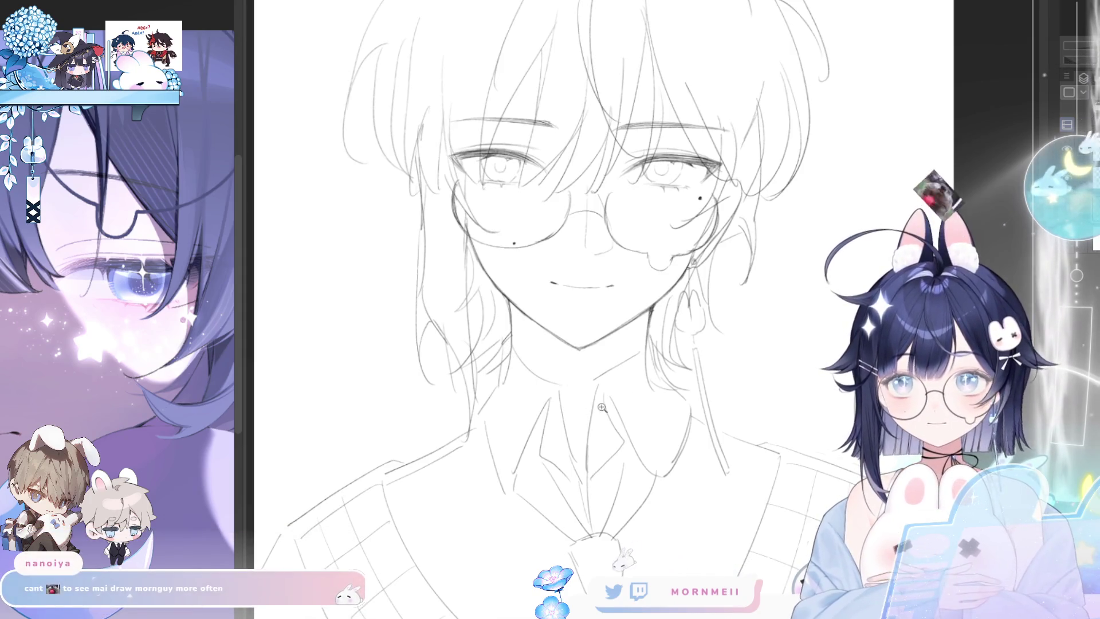
{"action": "left_click", "coordinate": [627, 470]}
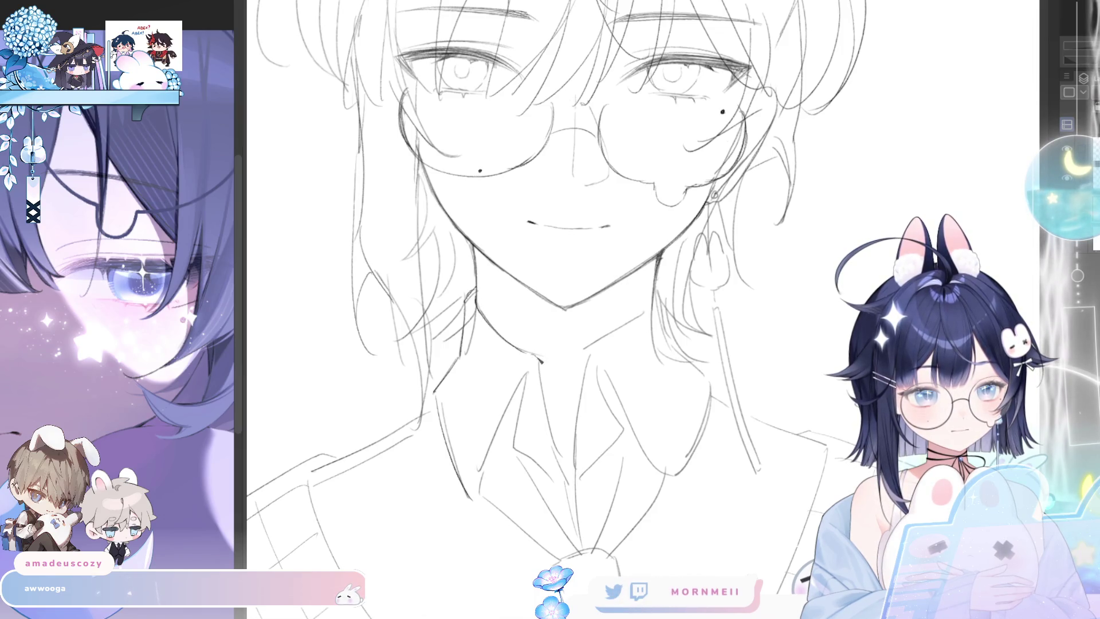
- Shrink the brush and dot a small dark mark beside the drip on the glasses
{"action": "key", "text": "bracketleft"}
{"action": "key", "text": "bracketleft"}
{"action": "key", "text": "bracketleft"}
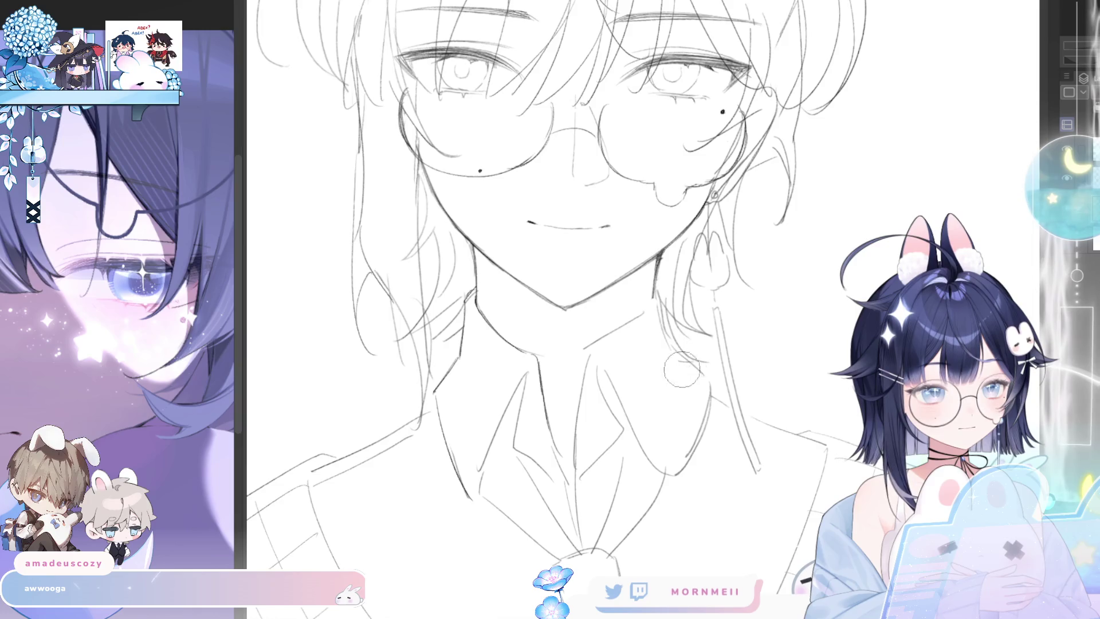
{"action": "left_click_drag", "start_coordinate": [656, 198], "coordinate": [661, 205]}
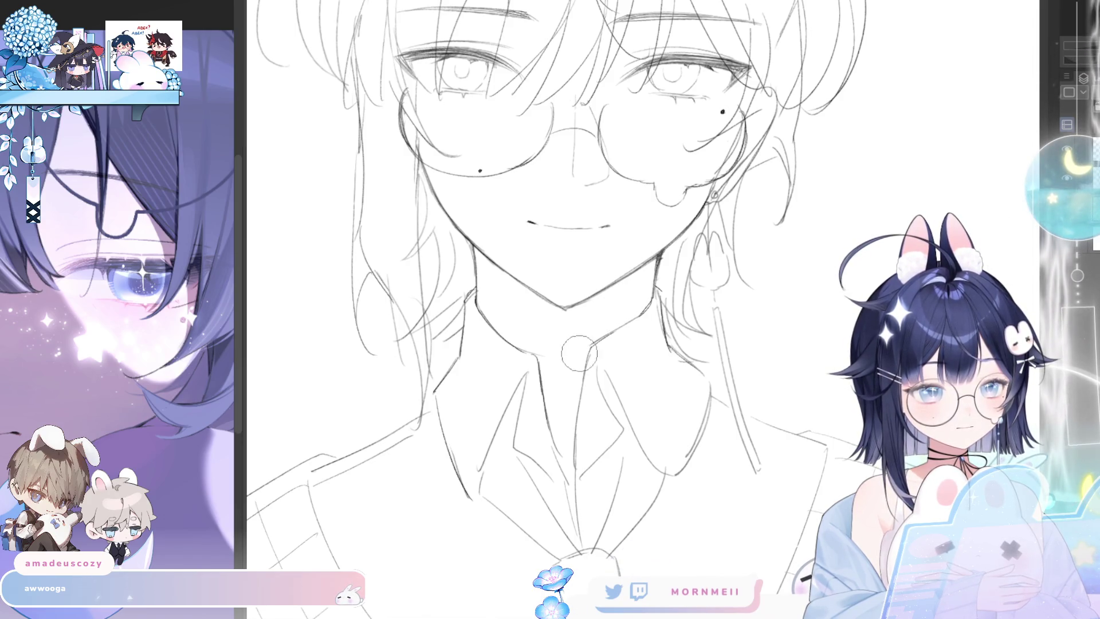
{"action": "scroll", "coordinate": [623, 302], "scroll_direction": "down", "scroll_amount": 5}
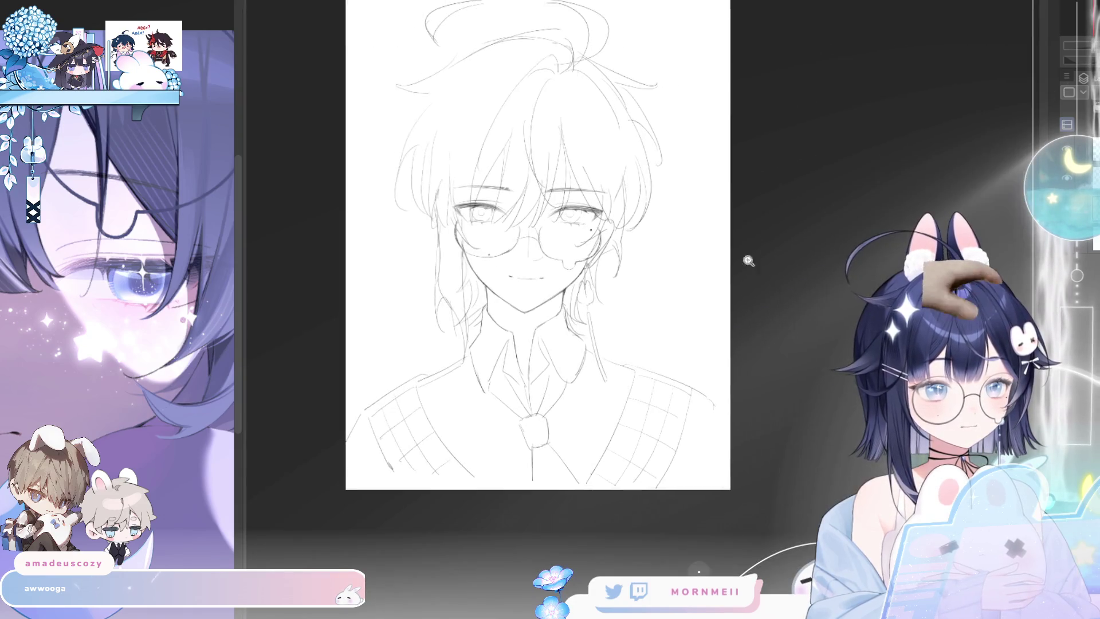
{"action": "scroll", "coordinate": [600, 336], "scroll_direction": "up", "scroll_amount": 3}
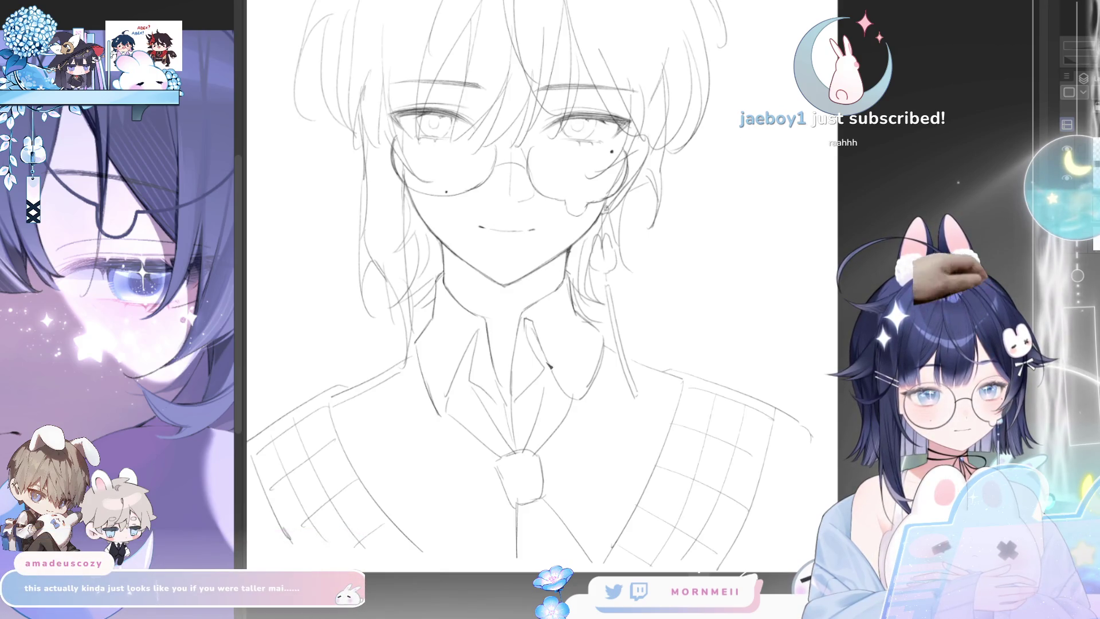
{"action": "scroll", "coordinate": [465, 372], "scroll_direction": "up", "scroll_amount": 1}
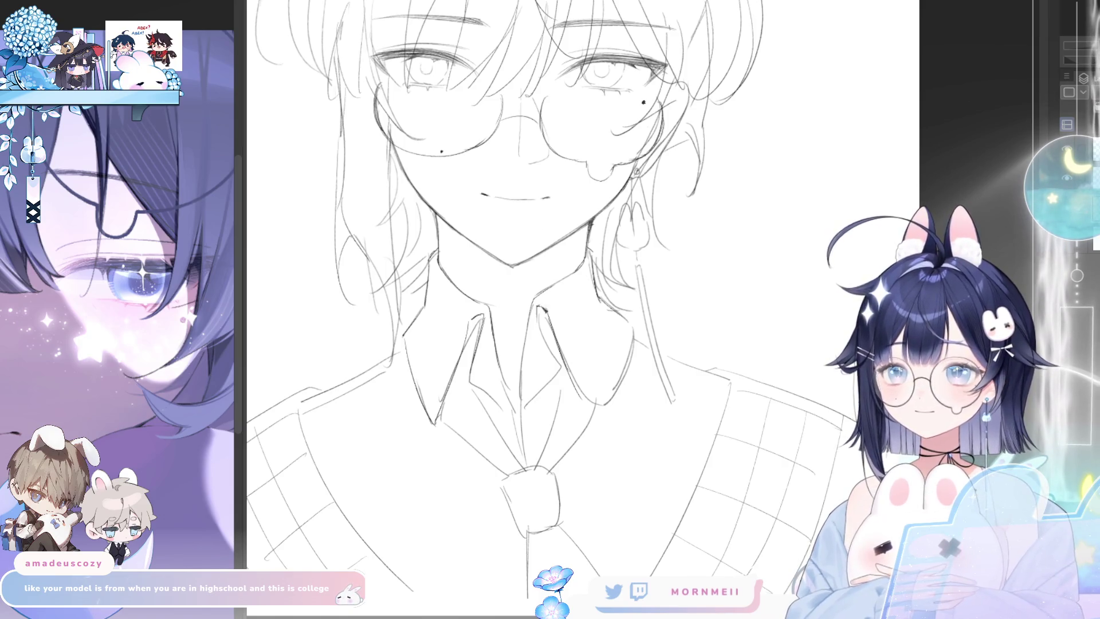
{"action": "scroll", "coordinate": [542, 310], "scroll_direction": "down", "scroll_amount": 3}
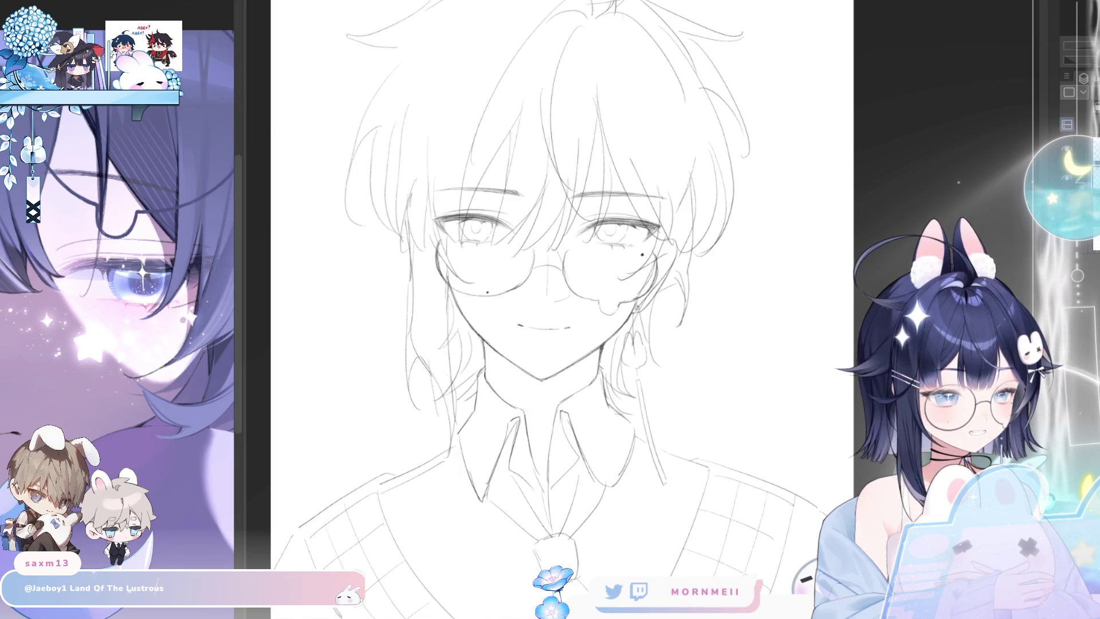
- Lasso the right eye with its surrounding hair and nudge it slightly lower
{"action": "mouse_move", "coordinate": [516, 287]}
{"action": "left_mouse_down"}
{"action": "mouse_move", "coordinate": [730, 295]}
{"action": "mouse_move", "coordinate": [516, 277]}
{"action": "left_mouse_up"}
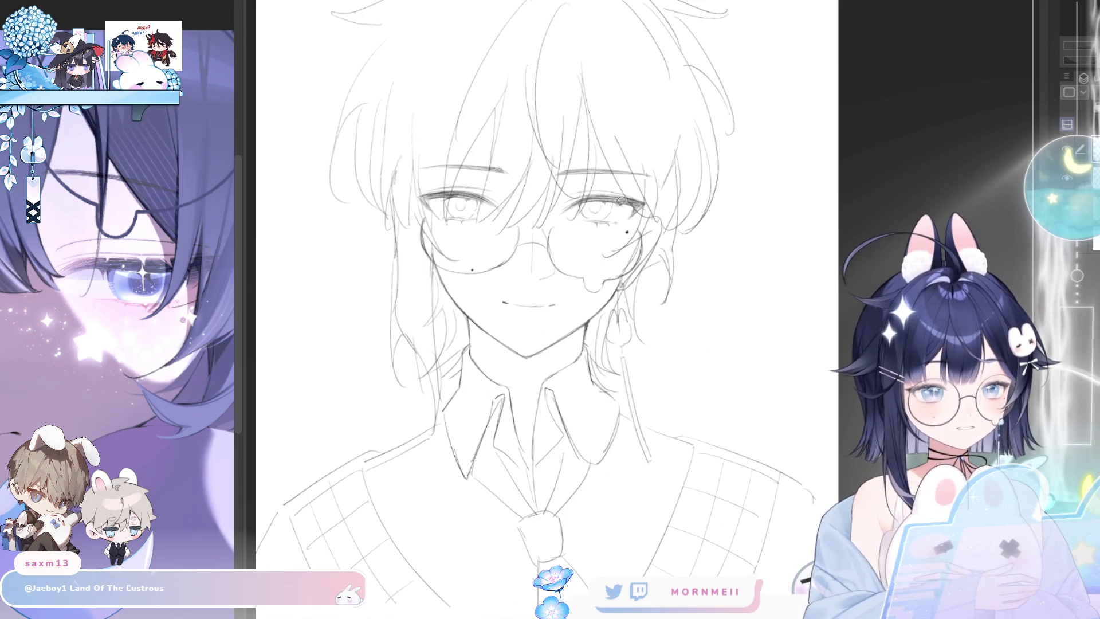
{"action": "mouse_move", "coordinate": [646, 258]}
{"action": "left_mouse_down"}
{"action": "mouse_move", "coordinate": [583, 267]}
{"action": "mouse_move", "coordinate": [630, 281]}
{"action": "left_mouse_up"}
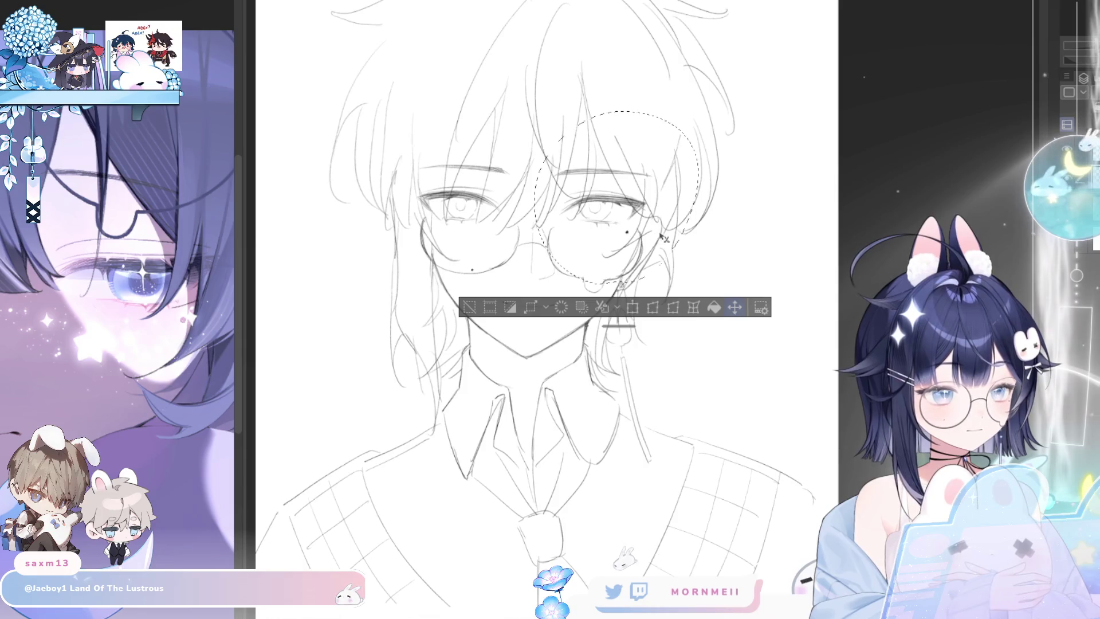
{"action": "left_click_drag", "start_coordinate": [621, 283], "coordinate": [621, 286]}
{"action": "left_click", "coordinate": [468, 310]}
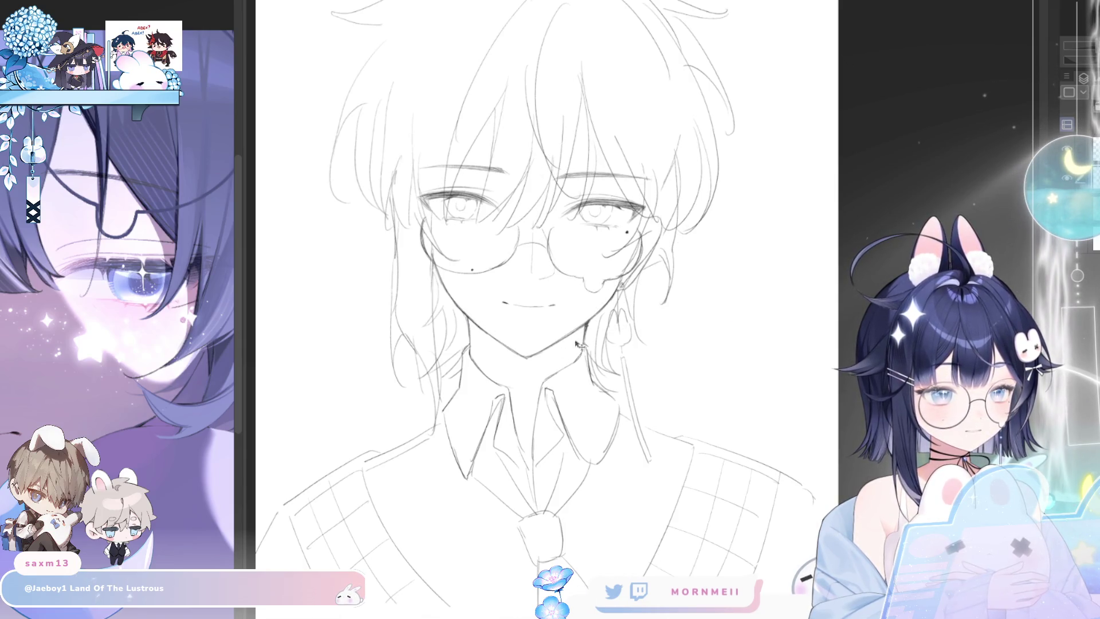
{"action": "scroll", "coordinate": [641, 262], "scroll_direction": "right", "scroll_amount": 5}
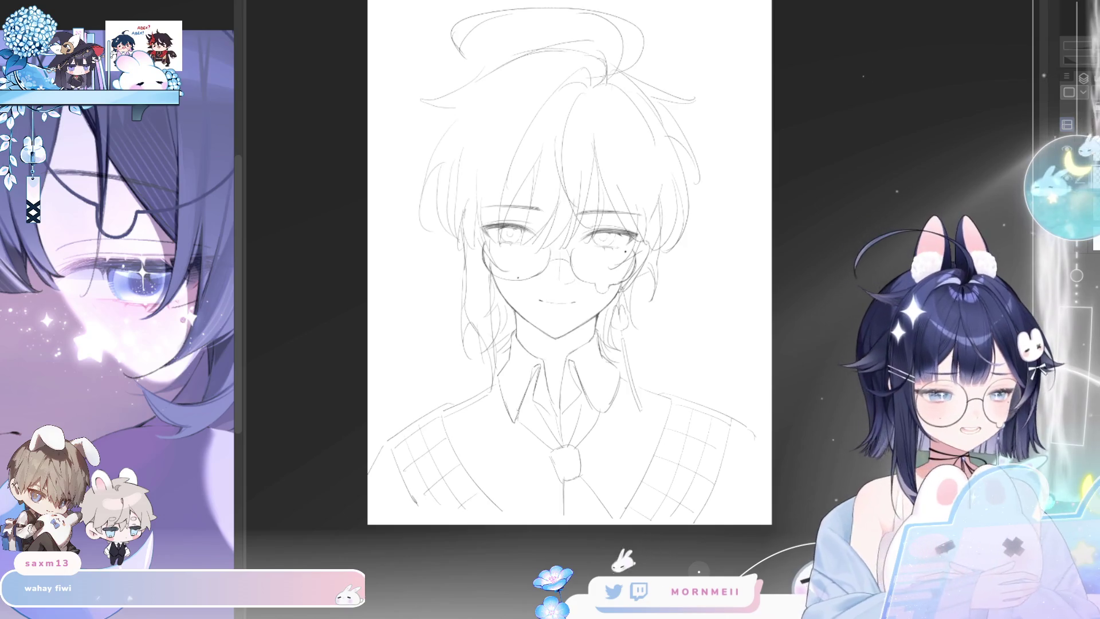
{"action": "scroll", "coordinate": [636, 309], "scroll_direction": "up", "scroll_amount": 3}
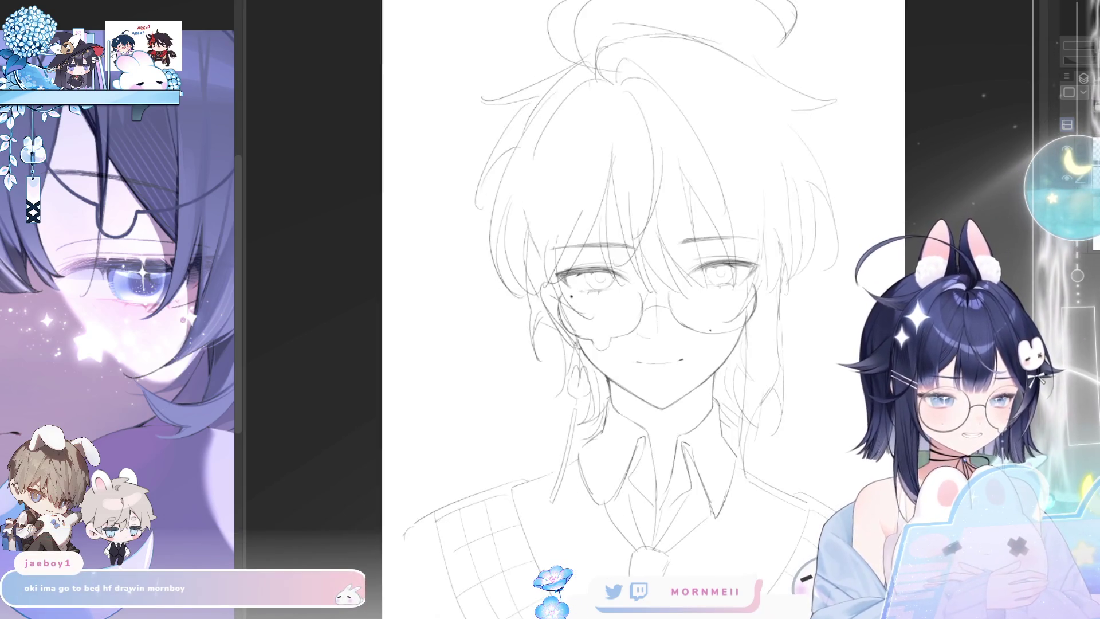
{"action": "key", "text": "h"}
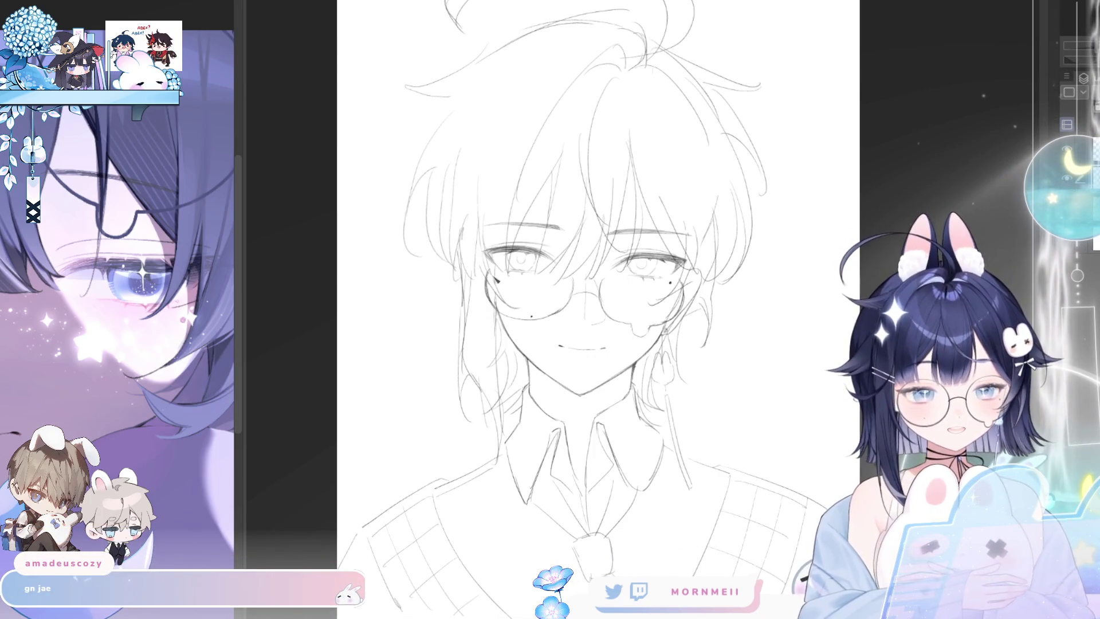
{"action": "key", "text": "h"}
{"action": "key", "text": "h"}
{"action": "key", "text": "ctrl+z"}
{"action": "key", "text": "ctrl+y"}
{"action": "key", "text": "ctrl+z"}
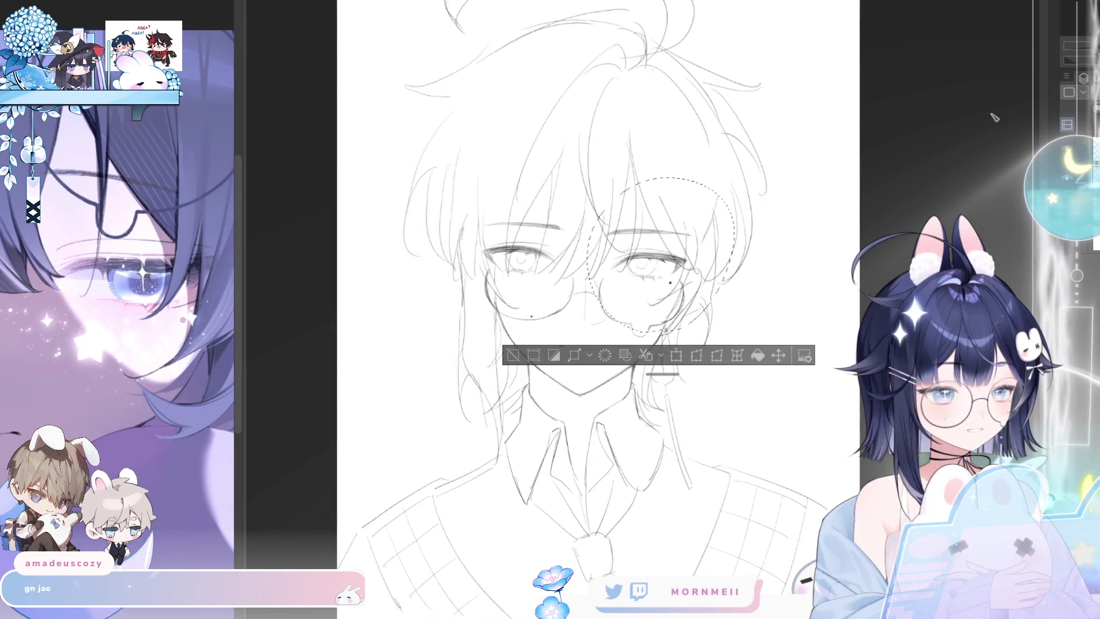
{"action": "key", "text": "ctrl+d"}
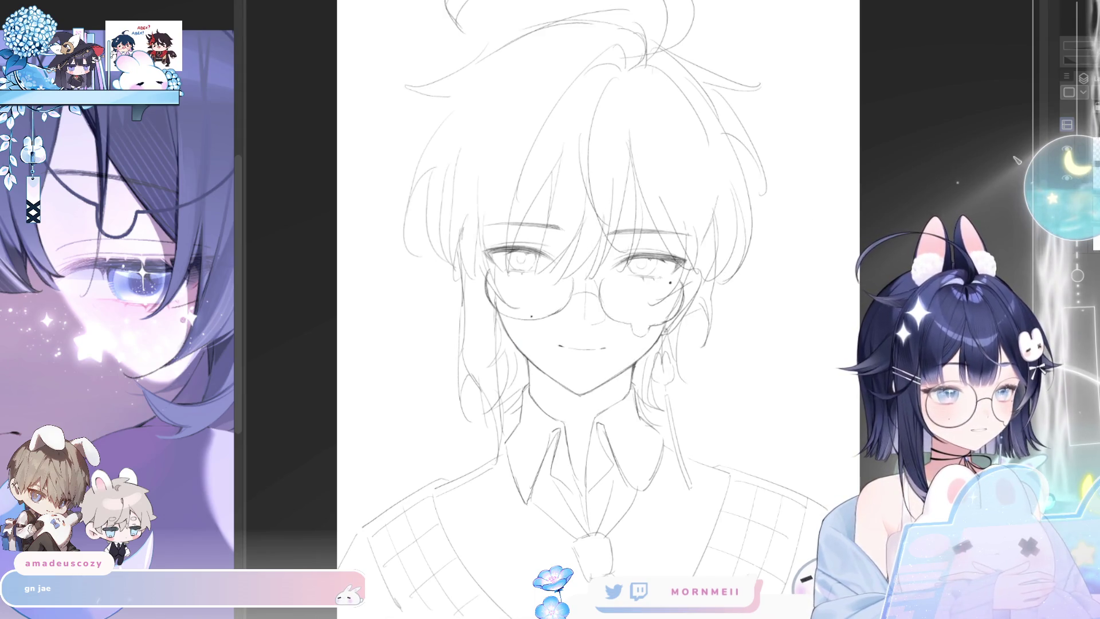
{"action": "left_click_drag", "start_coordinate": [504, 136], "coordinate": [474, 145]}
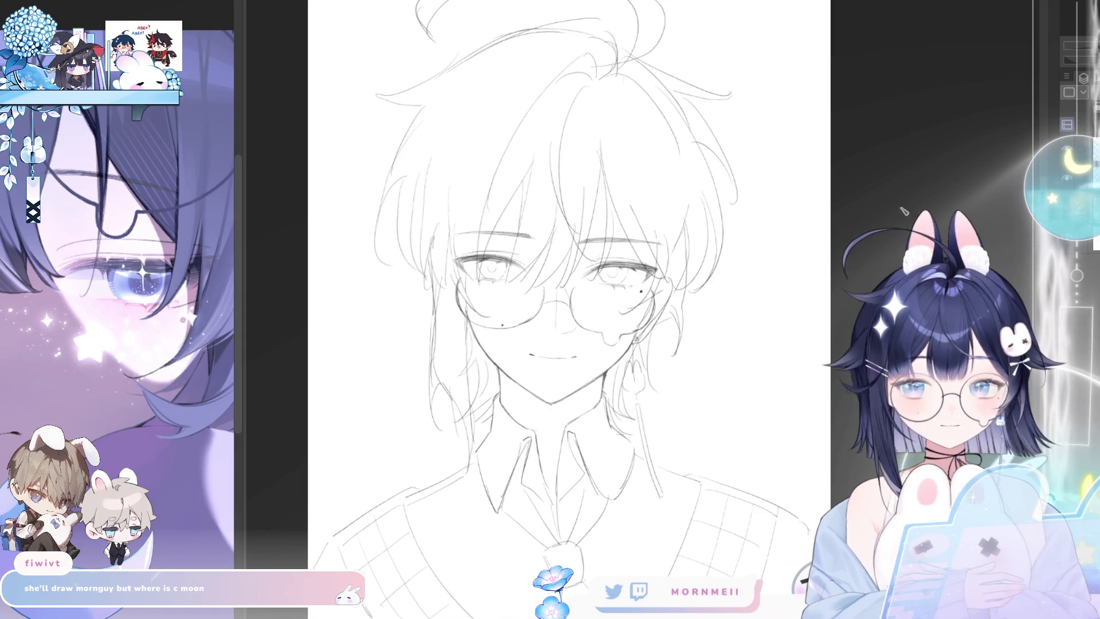
{"action": "left_click_drag", "start_coordinate": [814, 320], "coordinate": [825, 270]}
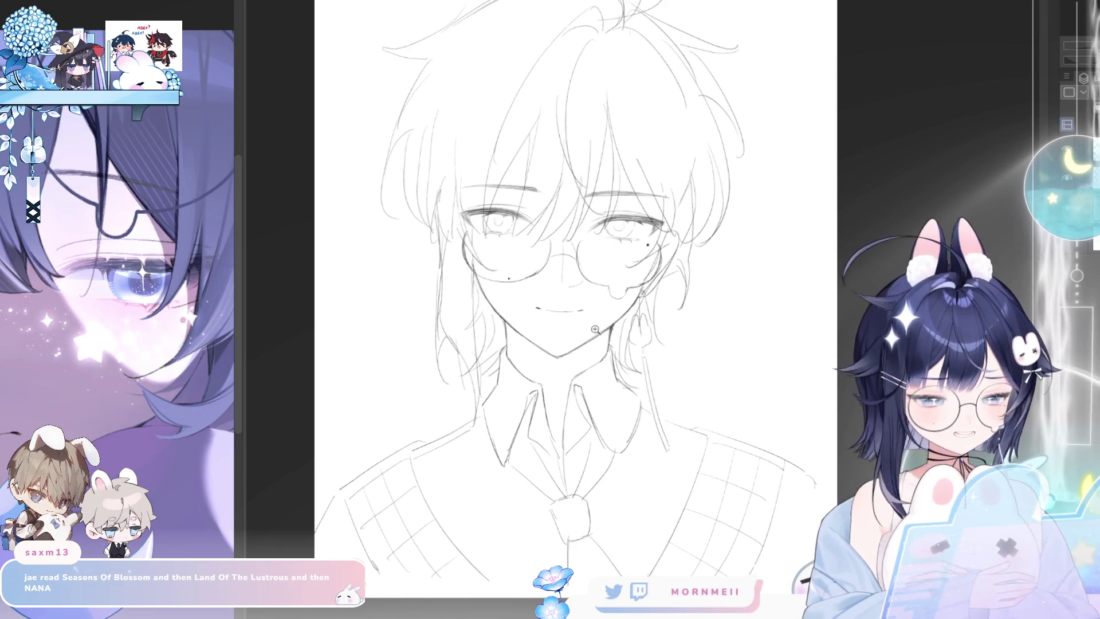
{"action": "scroll", "coordinate": [595, 330], "scroll_direction": "up", "scroll_amount": 2}
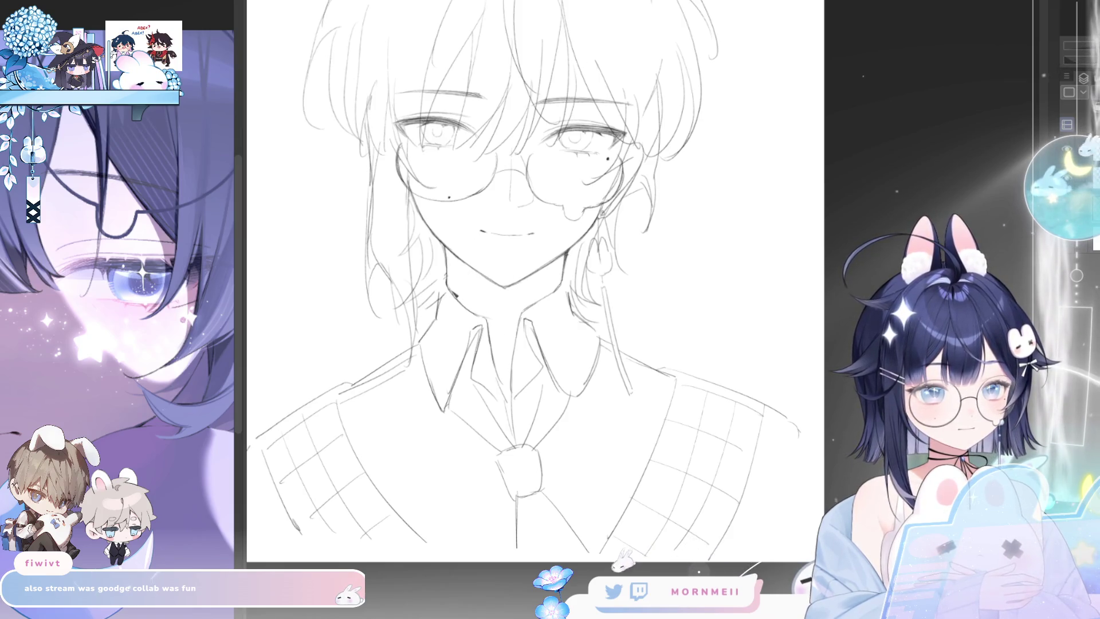
- Draw the choker's upper and lower curves at the neck base, checking it mirrored
{"action": "left_click_drag", "start_coordinate": [452, 294], "coordinate": [533, 305]}
{"action": "left_click_drag", "start_coordinate": [448, 285], "coordinate": [522, 308]}
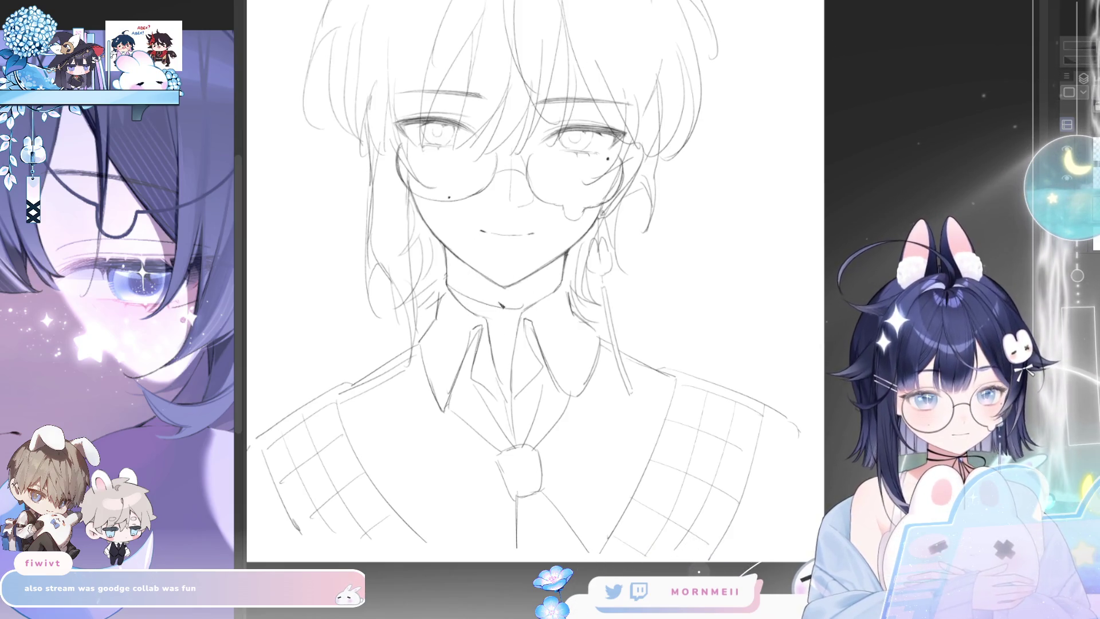
{"action": "key", "text": "ctrl+z"}
{"action": "left_click_drag", "start_coordinate": [447, 284], "coordinate": [519, 319]}
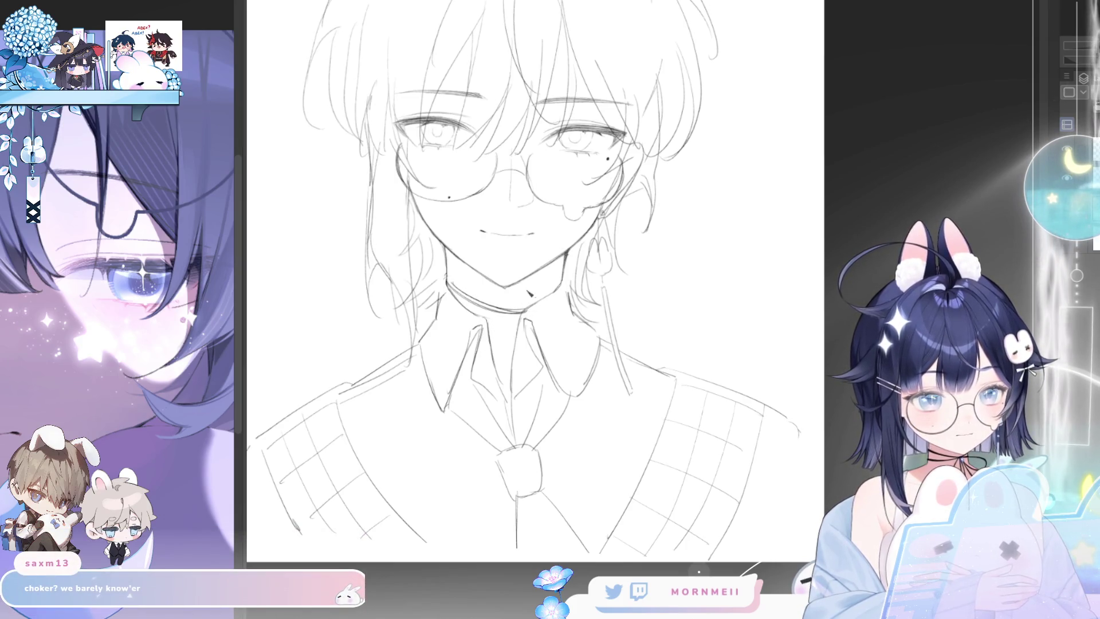
{"action": "key", "text": "h"}
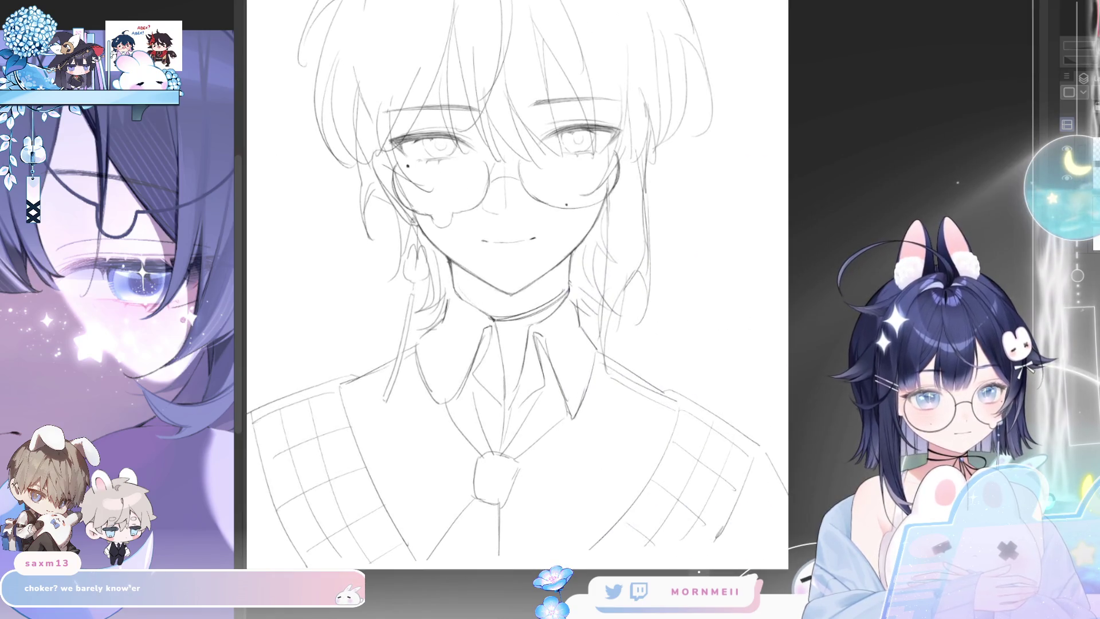
{"action": "left_click_drag", "start_coordinate": [455, 285], "coordinate": [535, 326]}
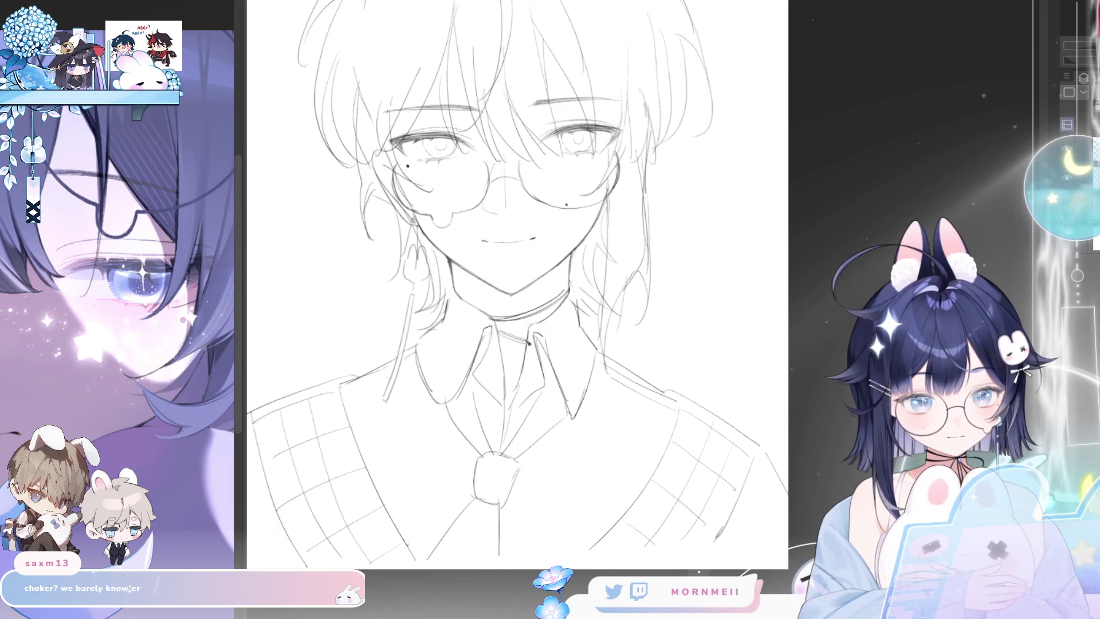
{"action": "key", "text": "h"}
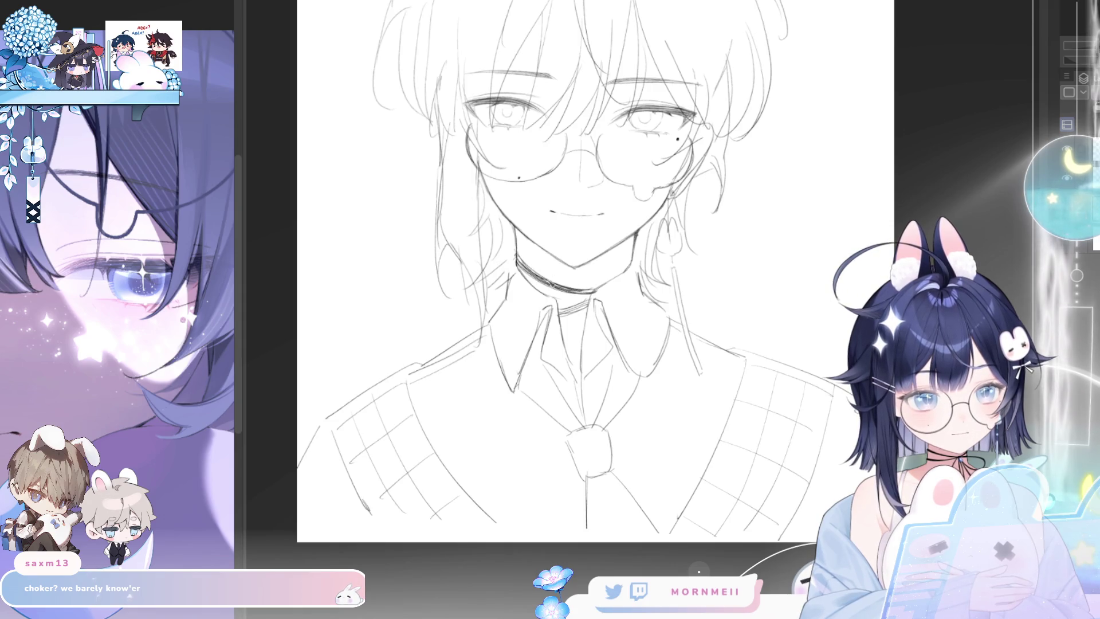
{"action": "scroll", "coordinate": [637, 301], "scroll_direction": "down", "scroll_amount": 2}
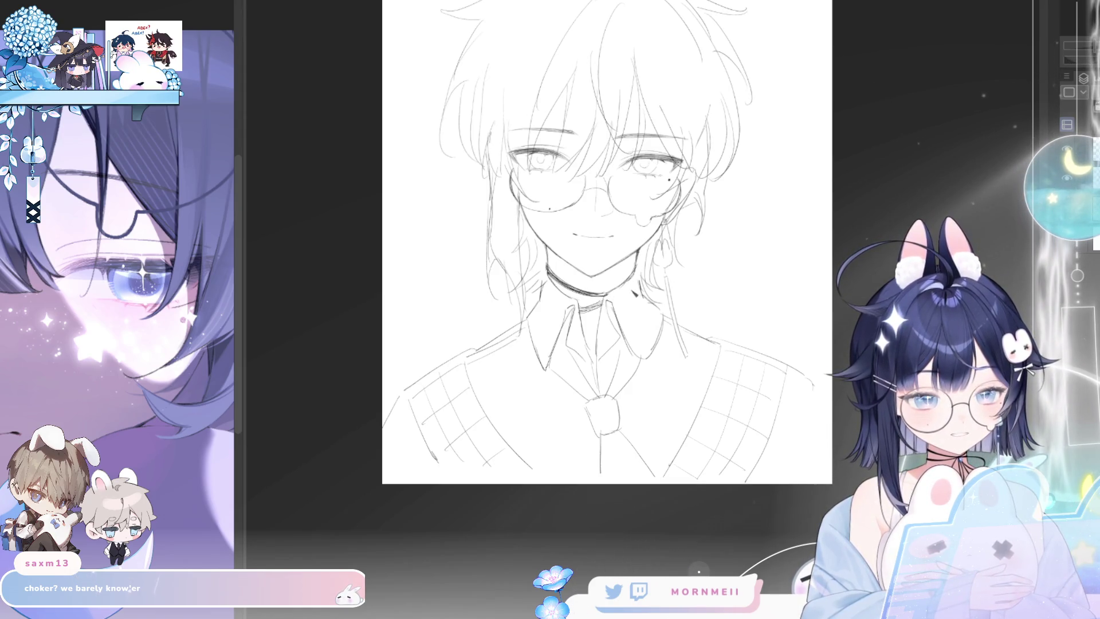
- Undo the last pencil stroke, the stray mark on the shirt collar
{"action": "scroll", "coordinate": [633, 294], "scroll_direction": "down", "scroll_amount": 3}
{"action": "scroll", "coordinate": [632, 293], "scroll_direction": "up", "scroll_amount": 3}
{"action": "scroll", "coordinate": [687, 269], "scroll_direction": "down", "scroll_amount": 3}
{"action": "scroll", "coordinate": [713, 252], "scroll_direction": "up", "scroll_amount": 4}
{"action": "scroll", "coordinate": [713, 252], "scroll_direction": "up", "scroll_amount": 1}
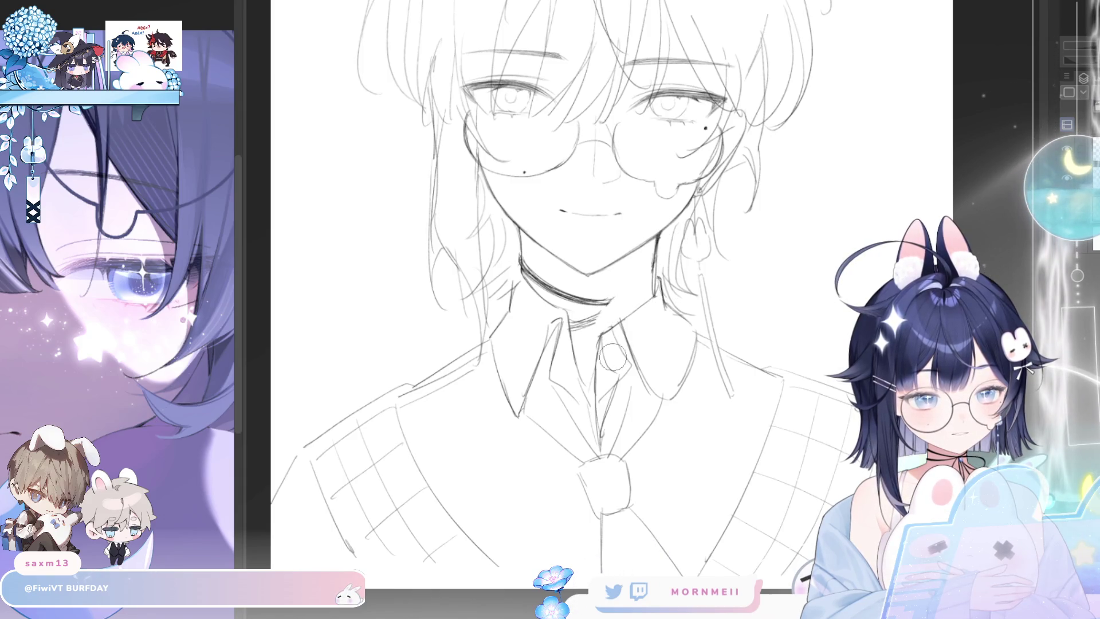
{"action": "key", "text": "ctrl+z"}
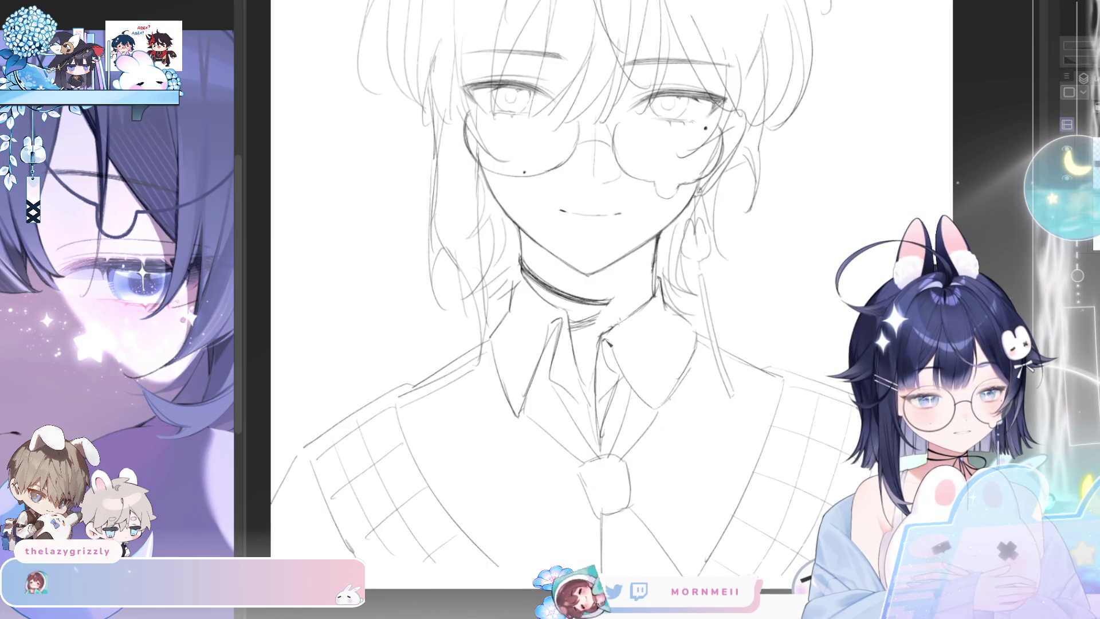
- Add a short line at the choker's right end and a faint line between the collar tips
{"action": "key", "text": "h"}
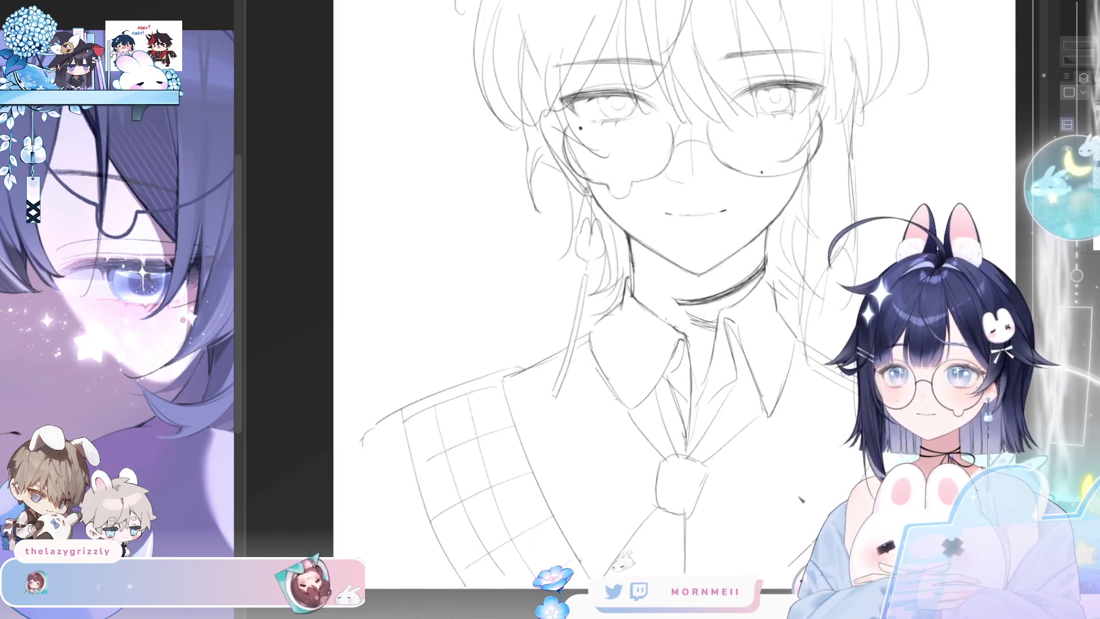
{"action": "left_click_drag", "start_coordinate": [630, 286], "coordinate": [418, 251]}
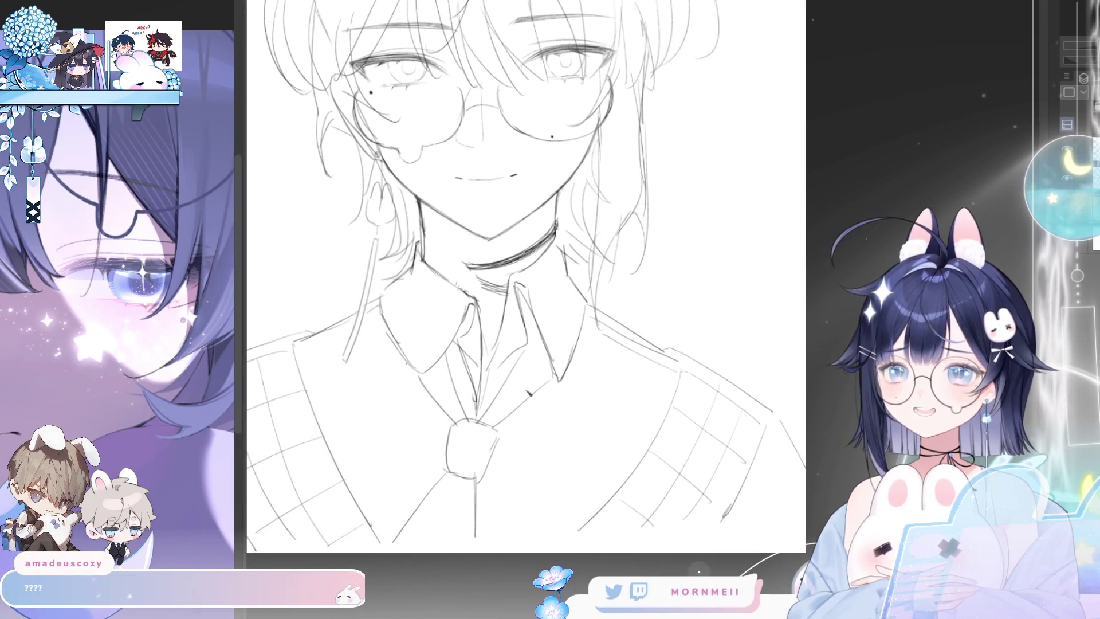
{"action": "mouse_move", "coordinate": [516, 287]}
{"action": "left_mouse_down"}
{"action": "mouse_move", "coordinate": [585, 281]}
{"action": "mouse_move", "coordinate": [756, 315]}
{"action": "mouse_move", "coordinate": [527, 290]}
{"action": "left_mouse_up"}
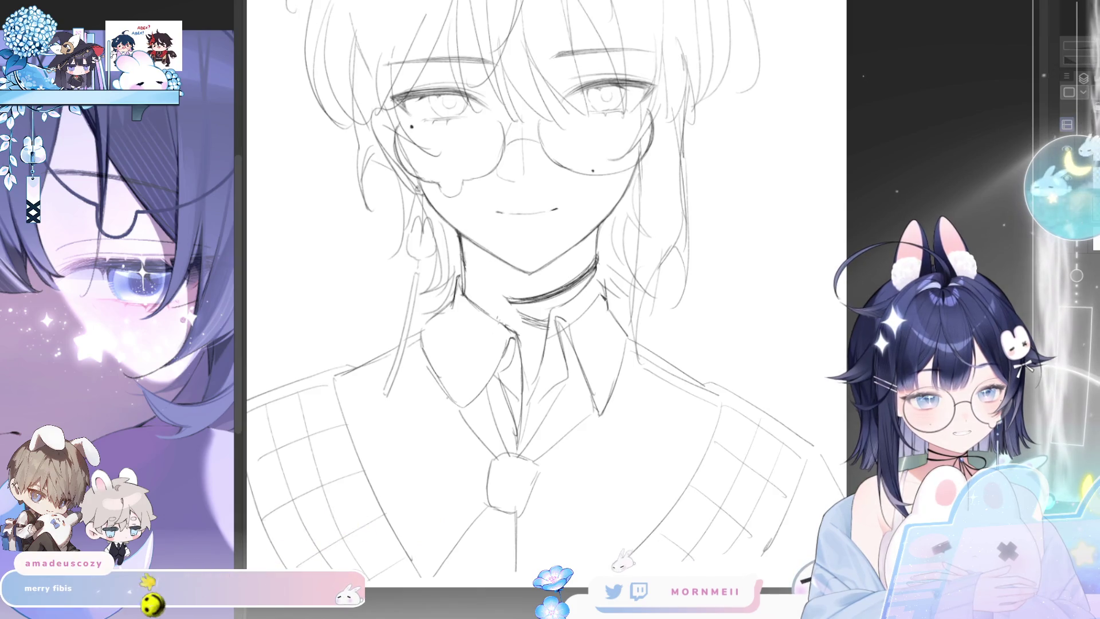
{"action": "left_click_drag", "start_coordinate": [596, 264], "coordinate": [602, 292]}
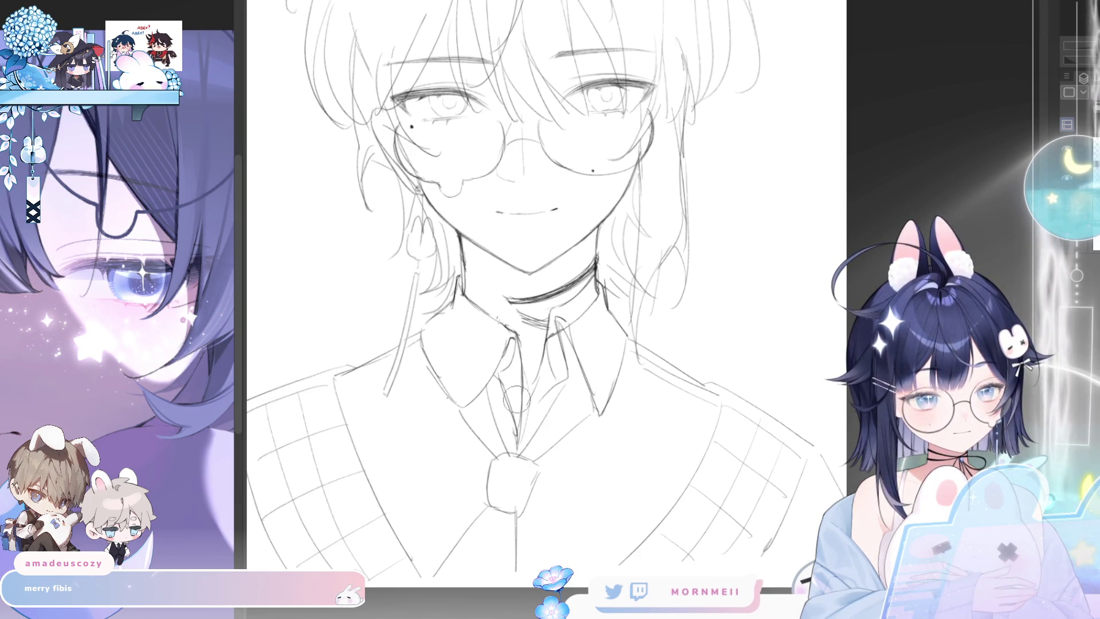
{"action": "left_click_drag", "start_coordinate": [562, 374], "coordinate": [538, 425]}
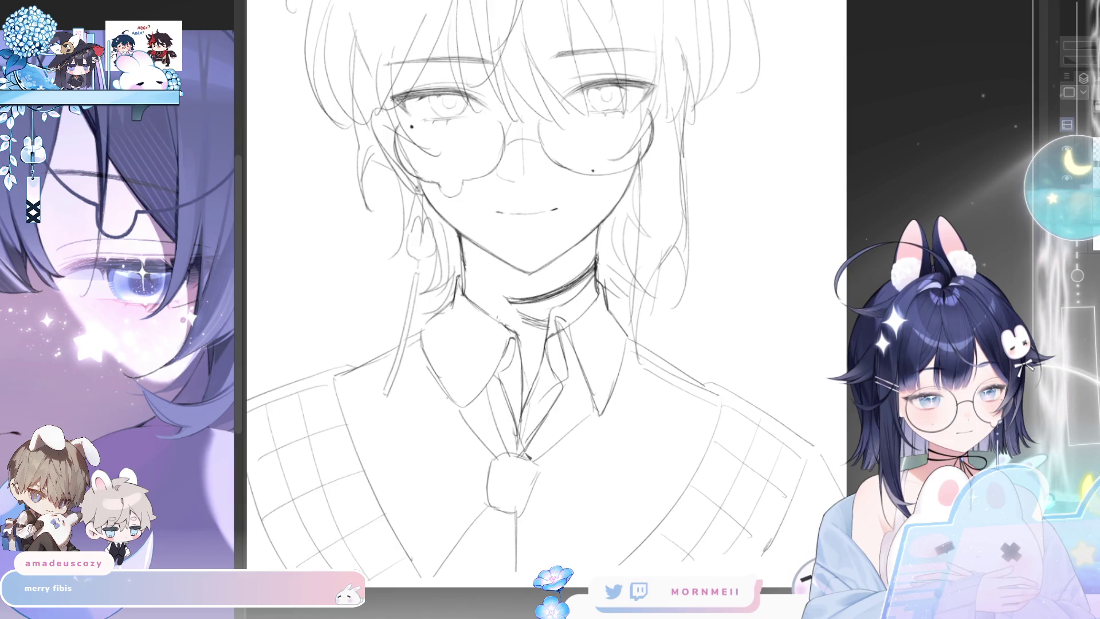
{"action": "scroll", "coordinate": [526, 421], "scroll_direction": "up", "scroll_amount": 2}
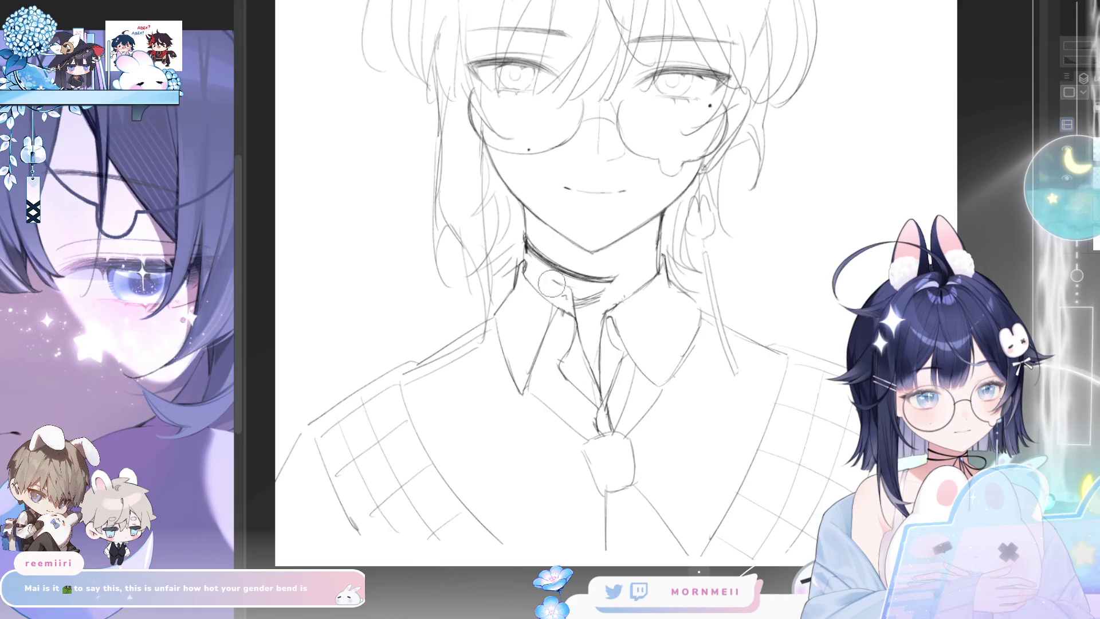
- Trace over the left collar edge to darken it, mirroring the canvas before and after
{"action": "key", "text": "h"}
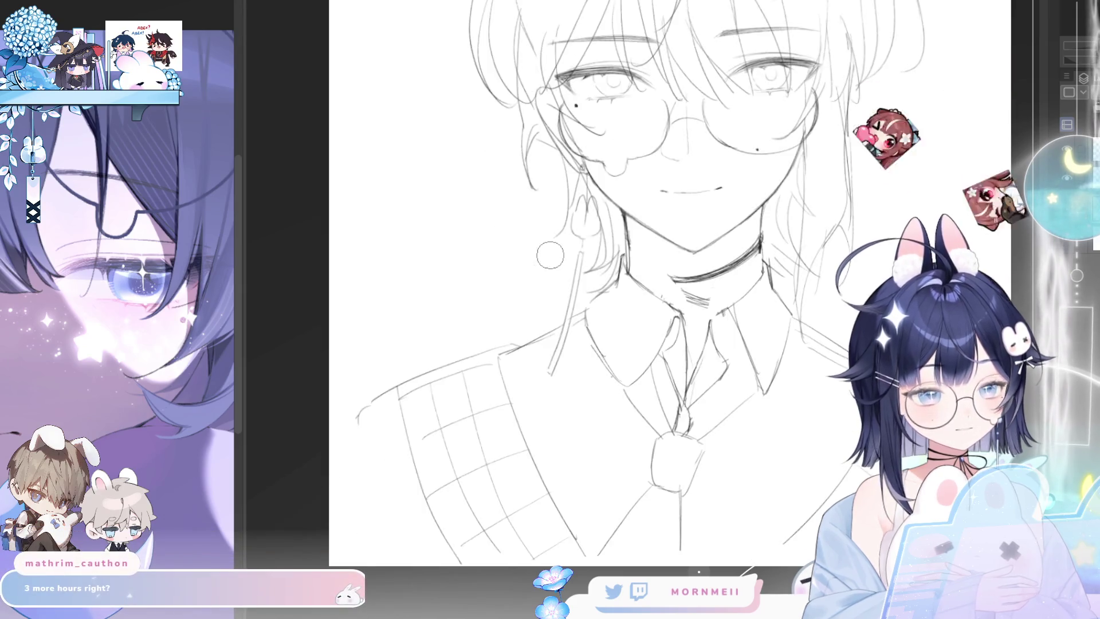
{"action": "key", "text": "h"}
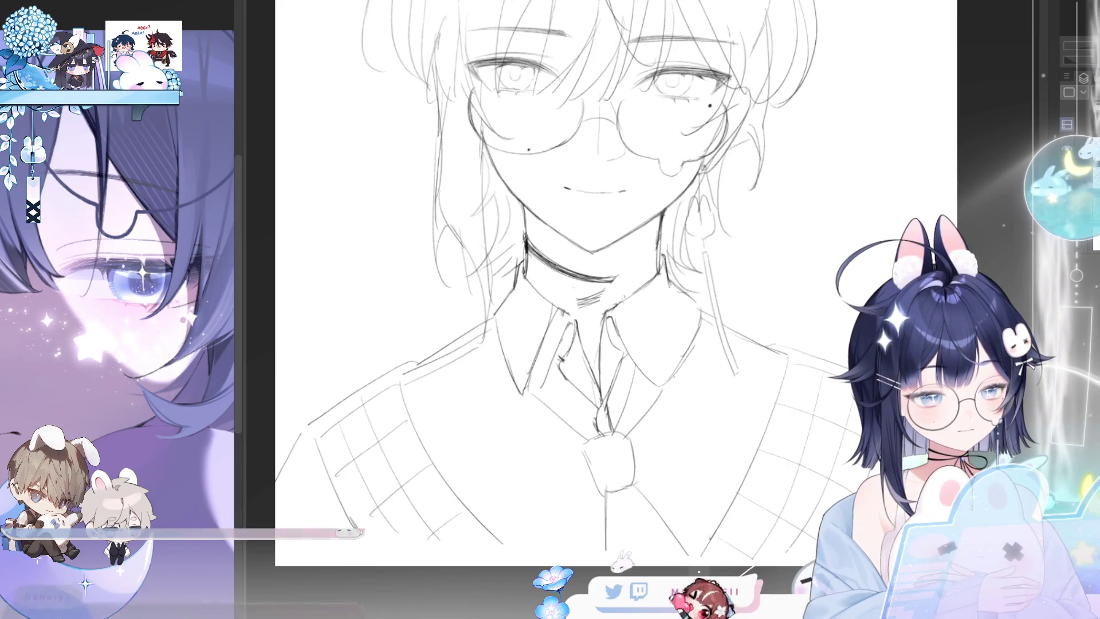
{"action": "left_click_drag", "start_coordinate": [494, 330], "coordinate": [524, 411]}
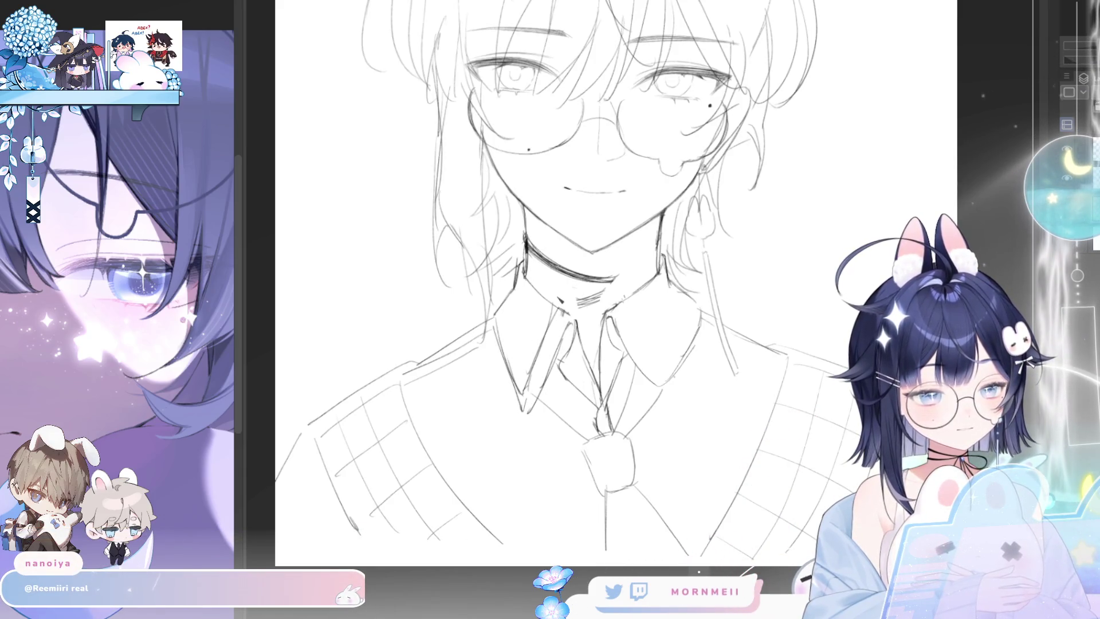
{"action": "key", "text": "h"}
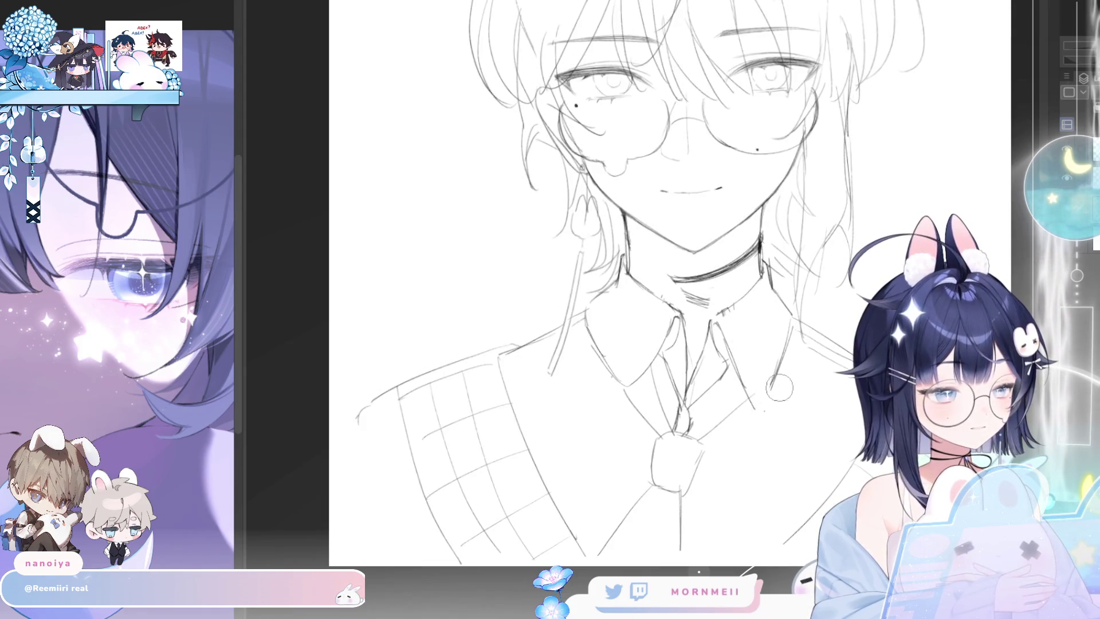
{"action": "key", "text": "h"}
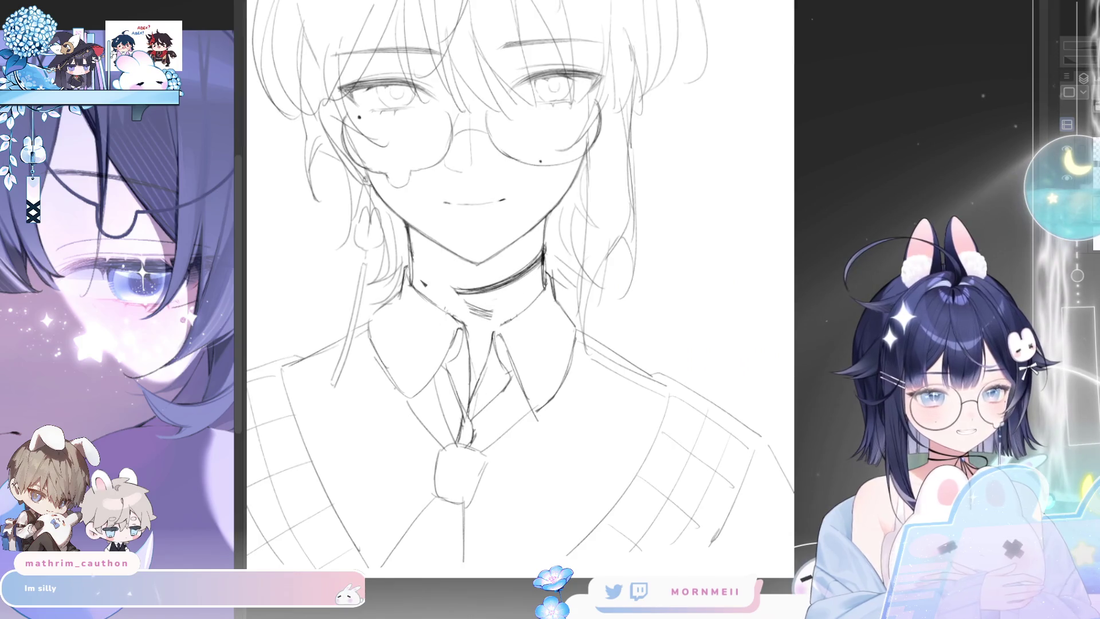
- Darken the choker's left side and extend its lower edge to the right
{"action": "left_click_drag", "start_coordinate": [412, 285], "coordinate": [467, 294]}
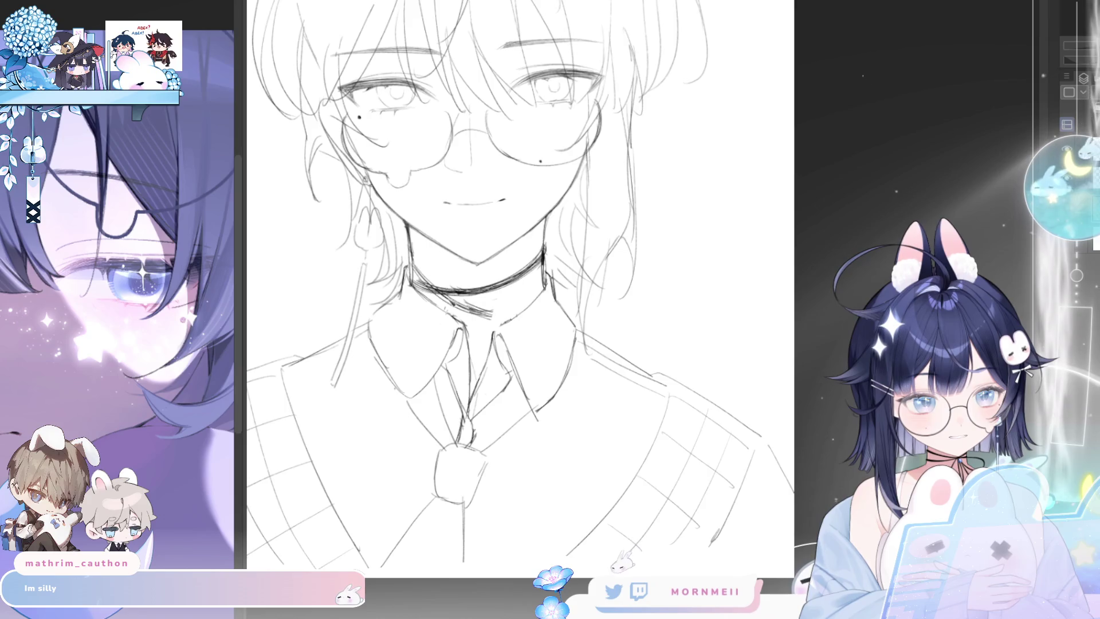
{"action": "mouse_move", "coordinate": [412, 269]}
{"action": "left_mouse_down"}
{"action": "mouse_move", "coordinate": [464, 309]}
{"action": "mouse_move", "coordinate": [521, 295]}
{"action": "left_mouse_up"}
{"action": "key", "text": "ctrl+z"}
{"action": "left_click_drag", "start_coordinate": [453, 304], "coordinate": [519, 309]}
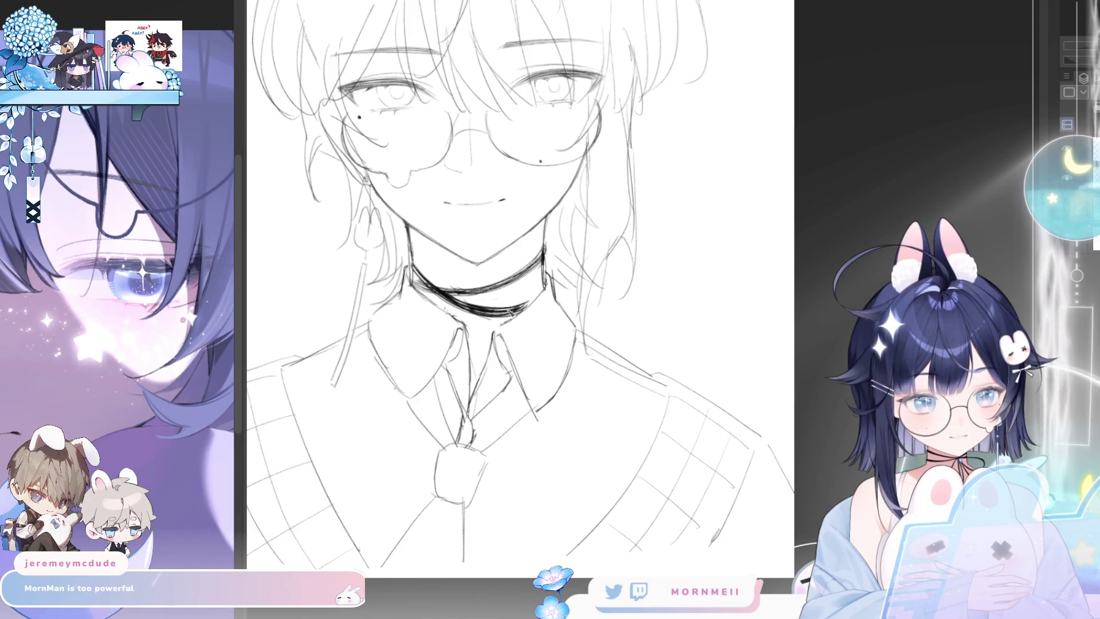
- Thicken the choker's left part, add a stroke under the chin, and start a ribbon tail
{"action": "left_click_drag", "start_coordinate": [475, 298], "coordinate": [659, 287]}
{"action": "left_click_drag", "start_coordinate": [592, 277], "coordinate": [628, 302]}
{"action": "left_click_drag", "start_coordinate": [595, 252], "coordinate": [635, 277]}
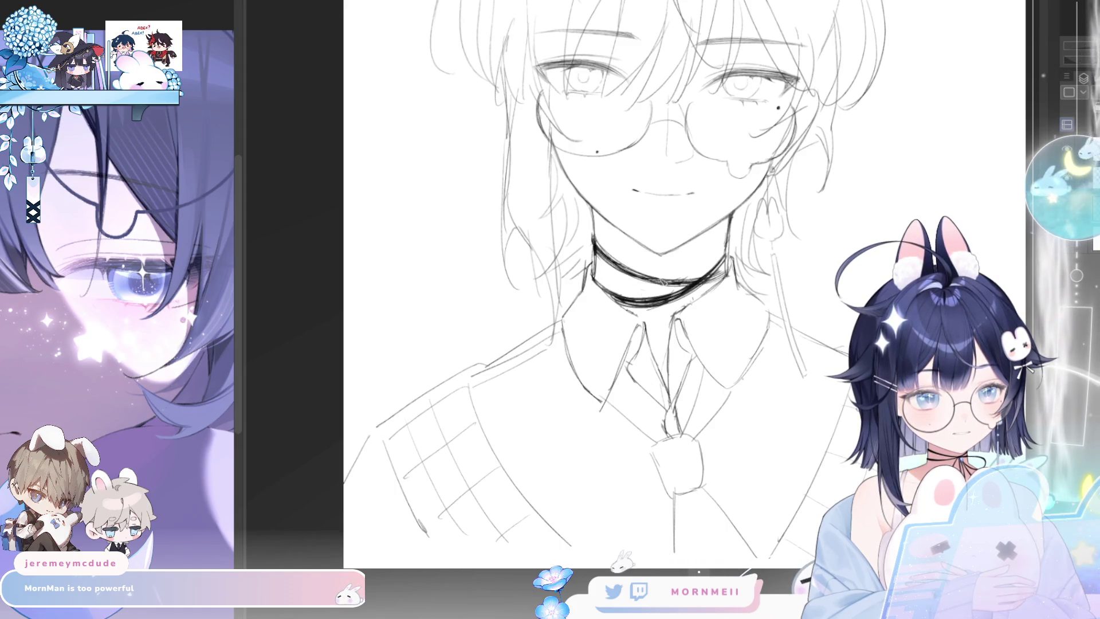
{"action": "left_click_drag", "start_coordinate": [652, 220], "coordinate": [658, 227]}
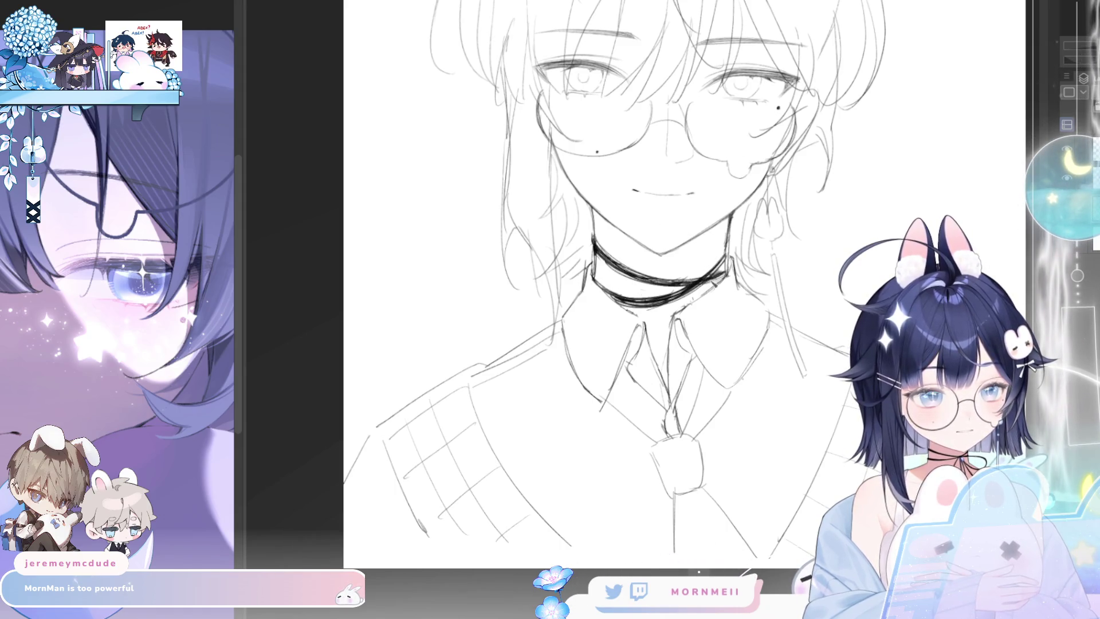
{"action": "key", "text": "ctrl+0"}
{"action": "scroll", "coordinate": [857, 174], "scroll_direction": "up", "scroll_amount": 3}
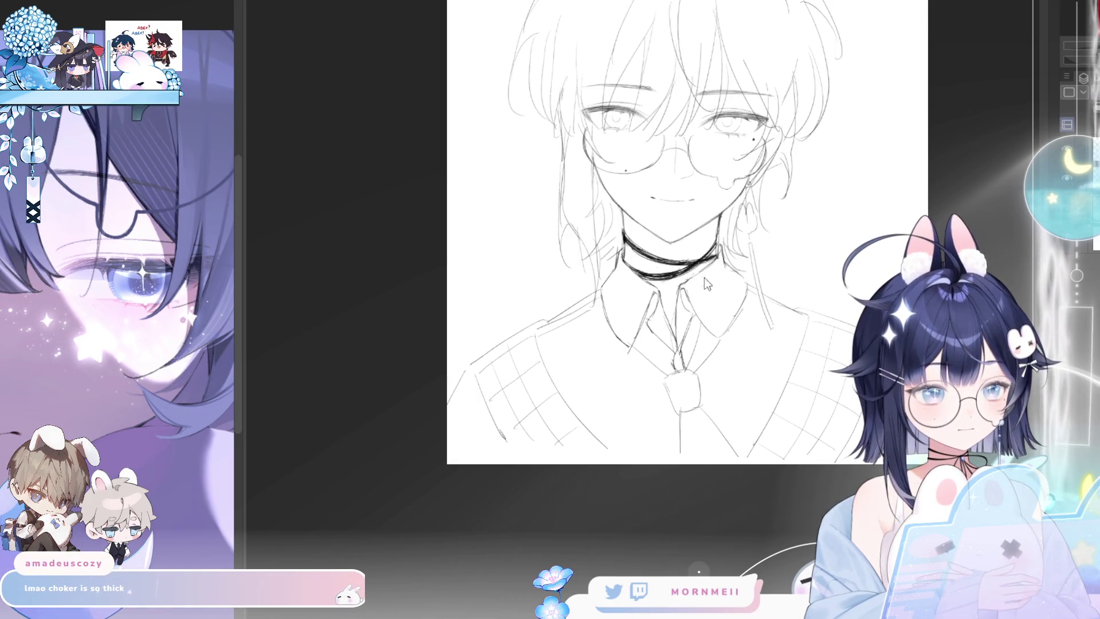
{"action": "left_click_drag", "start_coordinate": [696, 263], "coordinate": [694, 320]}
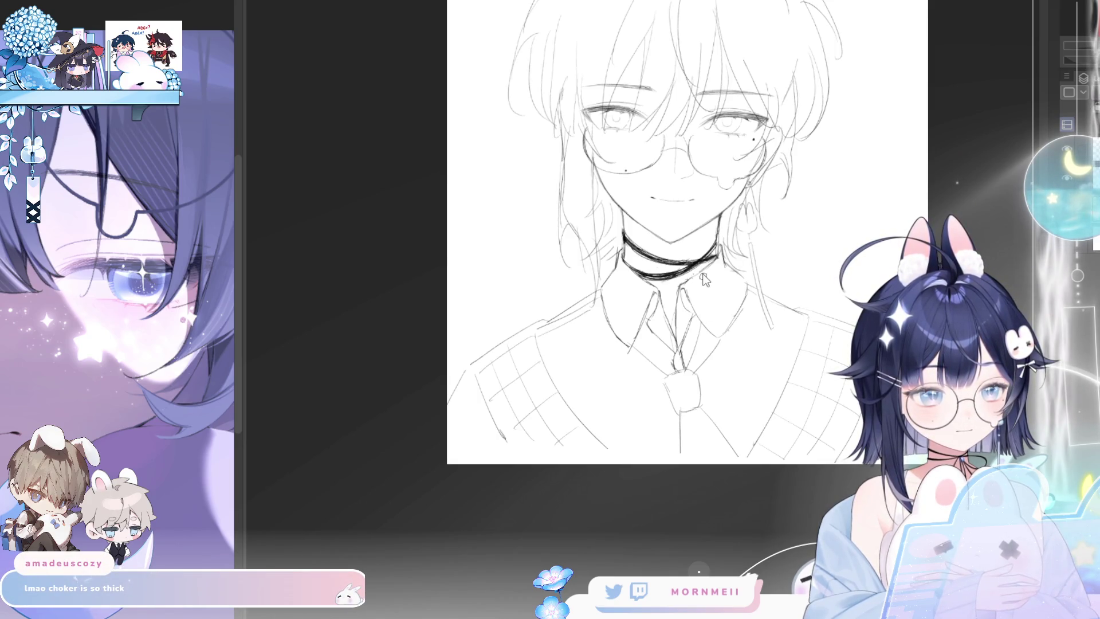
- Draw a bow loop beside the choker knot, redrawing it after an undo
{"action": "left_click_drag", "start_coordinate": [696, 289], "coordinate": [716, 306]}
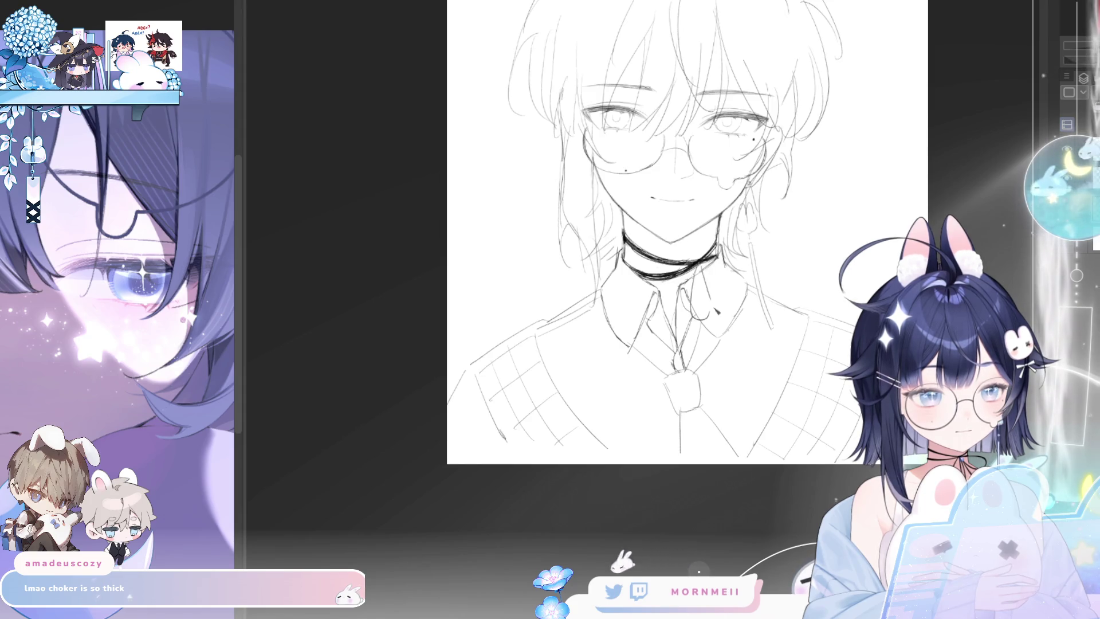
{"action": "key", "text": "ctrl+z"}
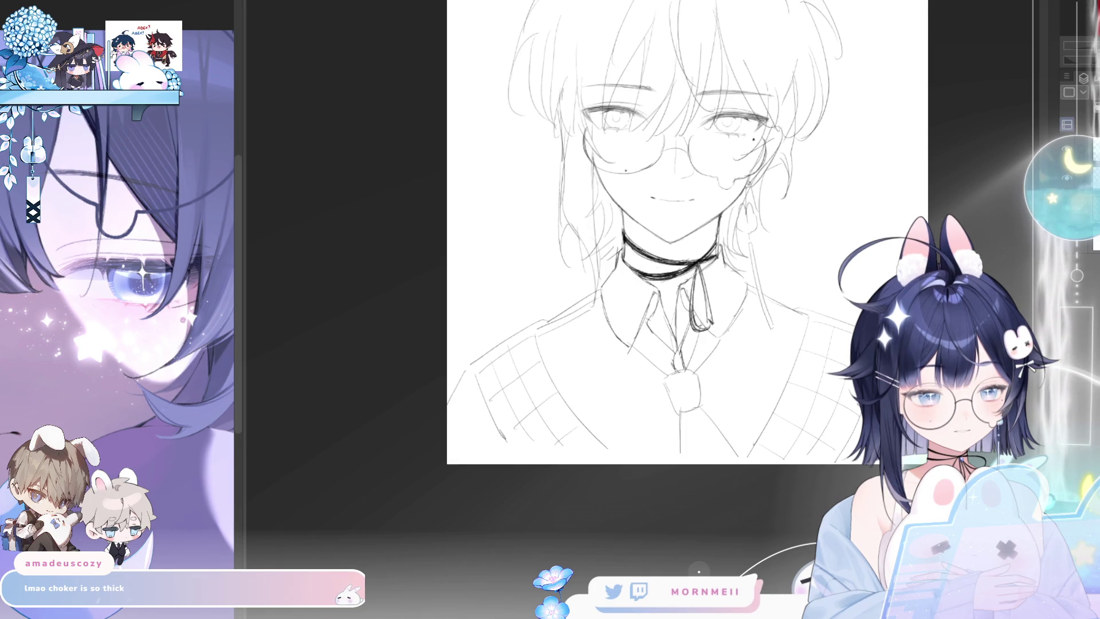
{"action": "key", "text": "h"}
{"action": "left_click_drag", "start_coordinate": [571, 263], "coordinate": [538, 276]}
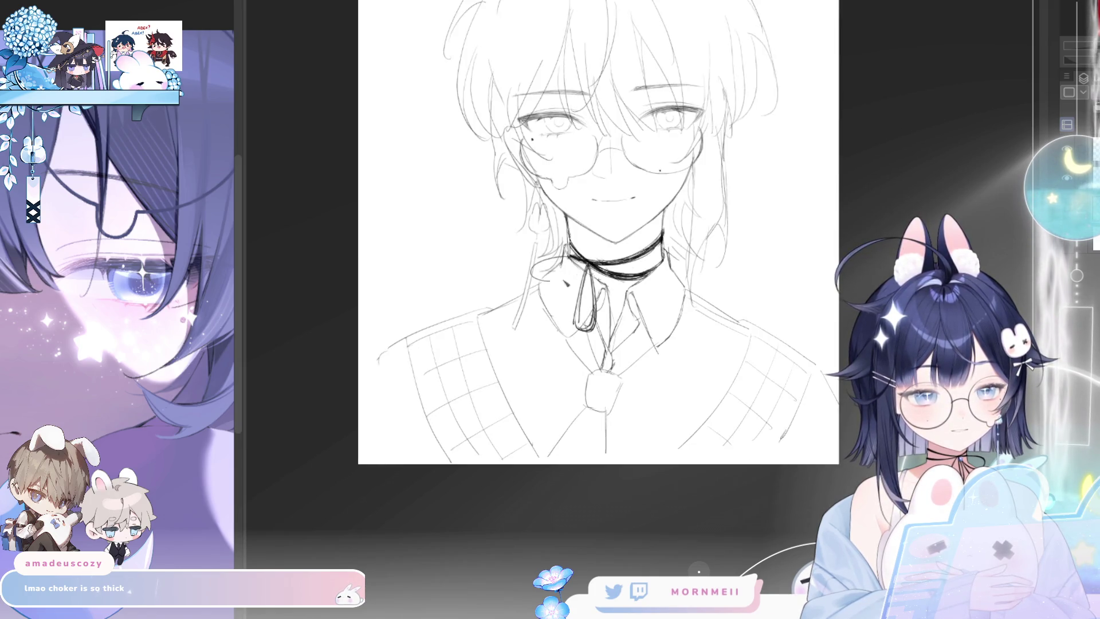
{"action": "key", "text": "ctrl+z"}
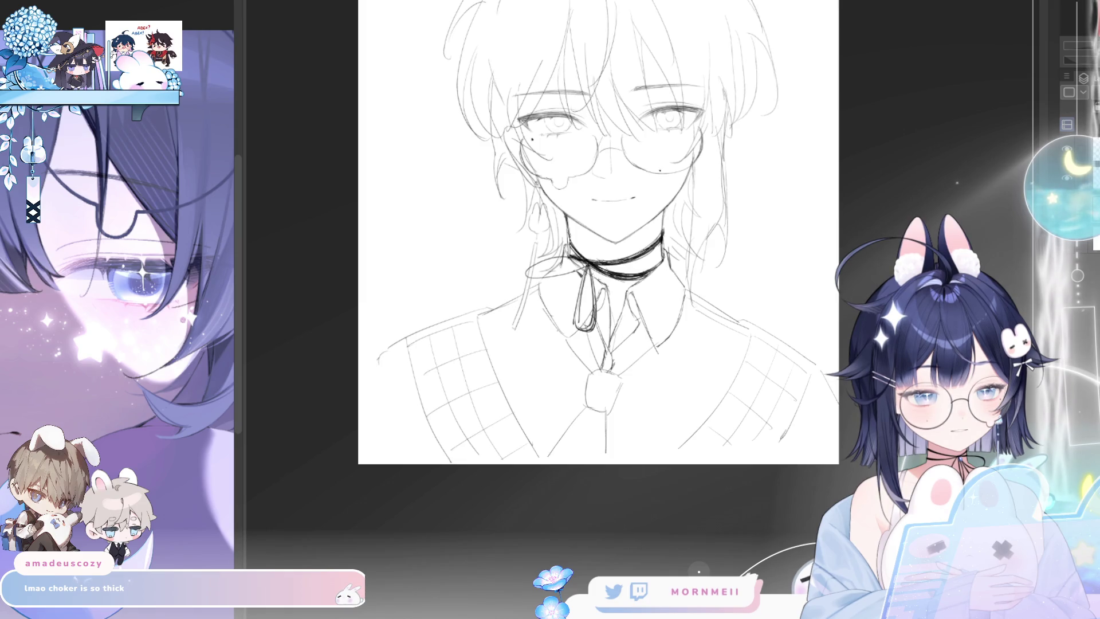
{"action": "mouse_move", "coordinate": [569, 262]}
{"action": "left_mouse_down"}
{"action": "mouse_move", "coordinate": [530, 272]}
{"action": "mouse_move", "coordinate": [572, 261]}
{"action": "left_mouse_up"}
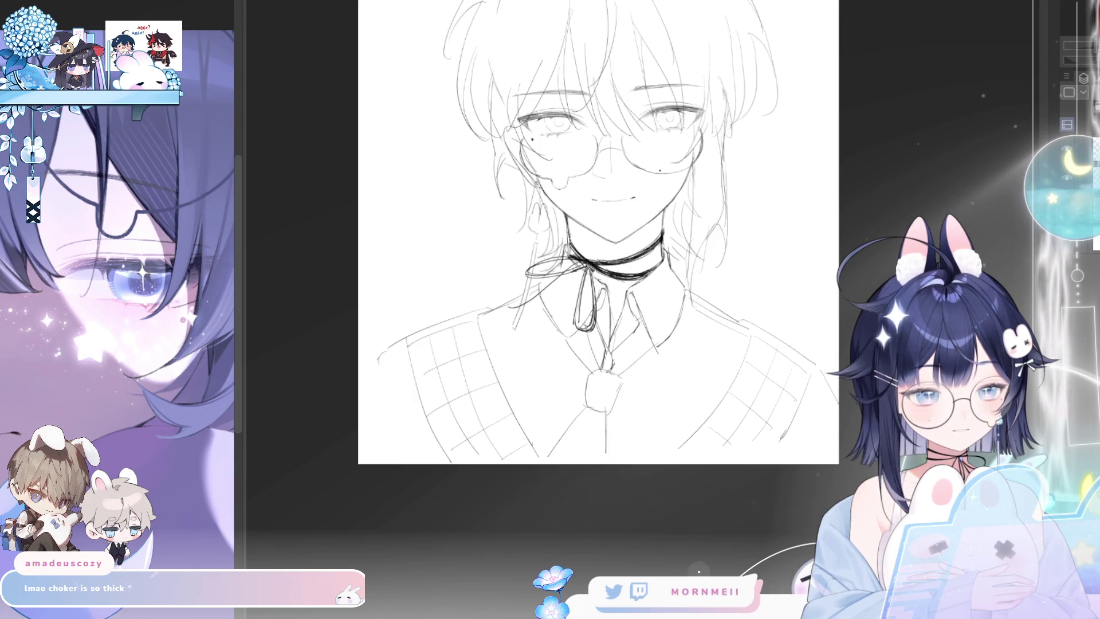
- Extend a ribbon tail down from the choker over the collar
{"action": "left_click_drag", "start_coordinate": [573, 268], "coordinate": [590, 379]}
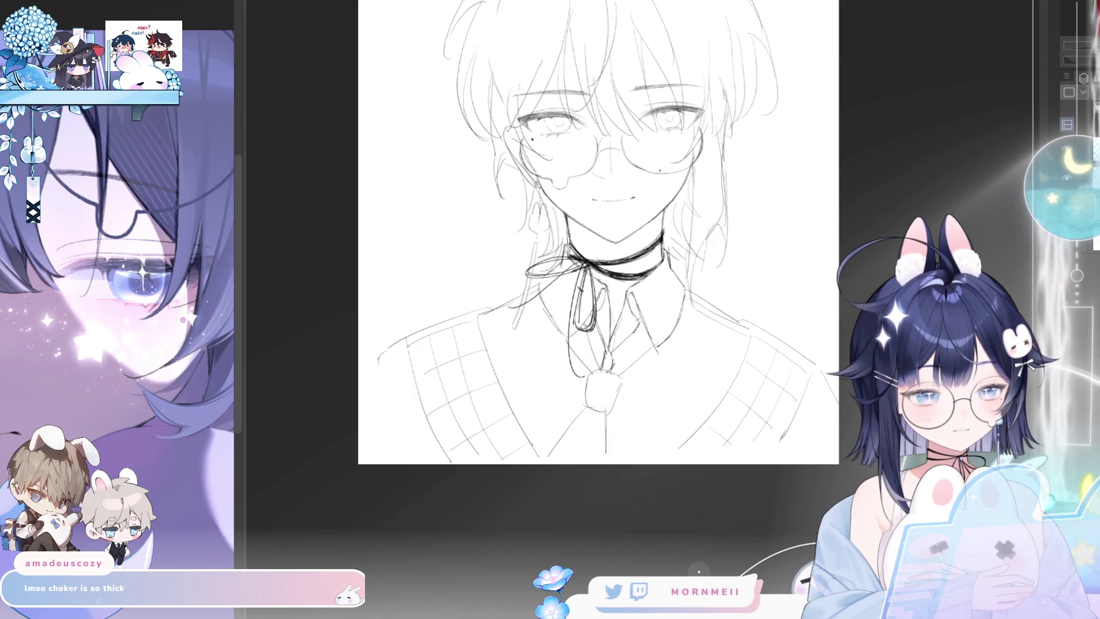
{"action": "key", "text": "ctrl+minus"}
{"action": "left_click_drag", "start_coordinate": [857, 118], "coordinate": [922, 118]}
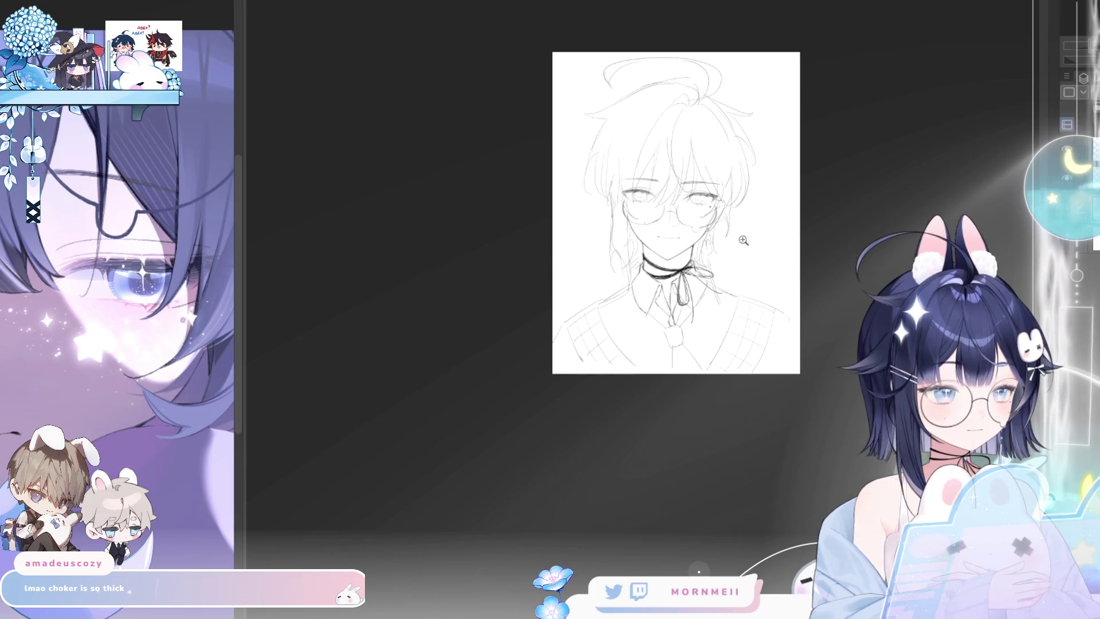
{"action": "left_click", "coordinate": [661, 238]}
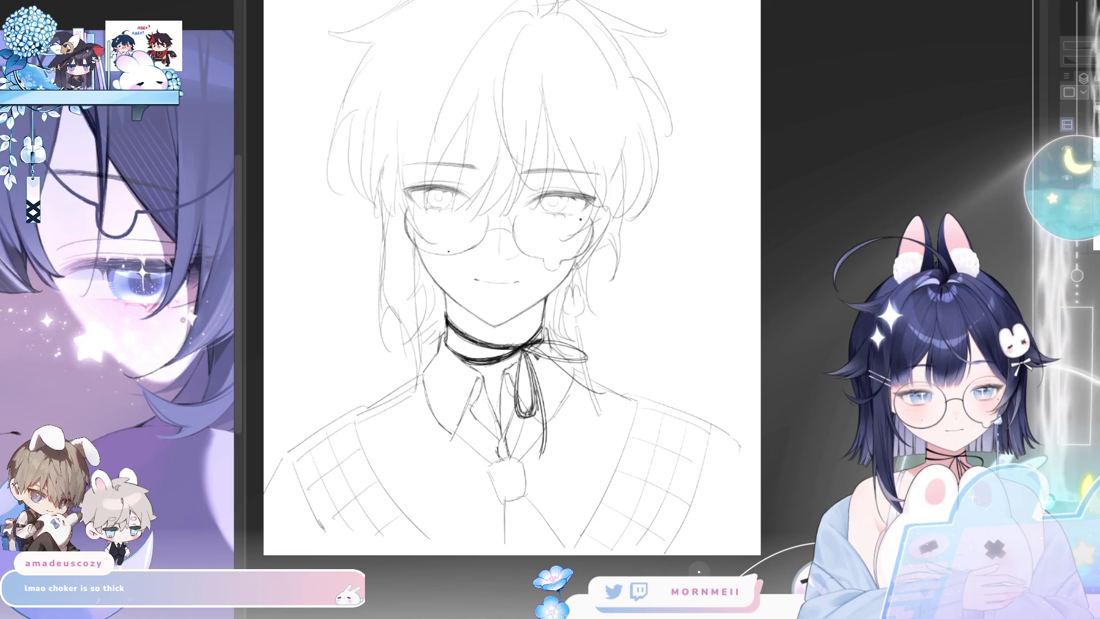
- Lengthen the right ribbon tail and add strokes at the tie's lower edge
{"action": "left_click_drag", "start_coordinate": [538, 348], "coordinate": [607, 395]}
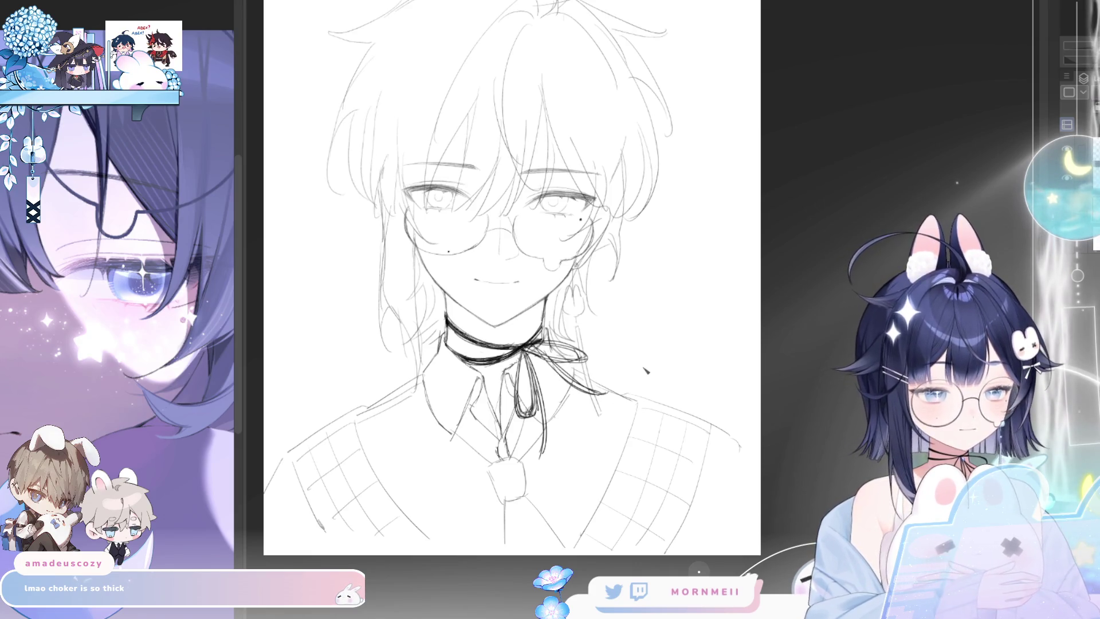
{"action": "key", "text": "h"}
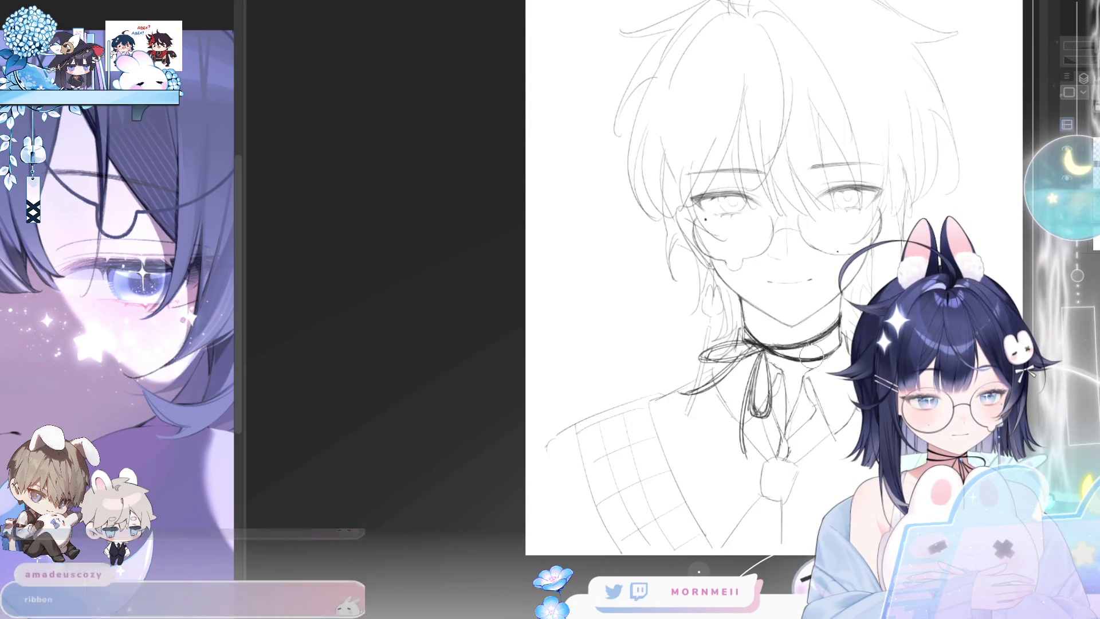
{"action": "key", "text": "h"}
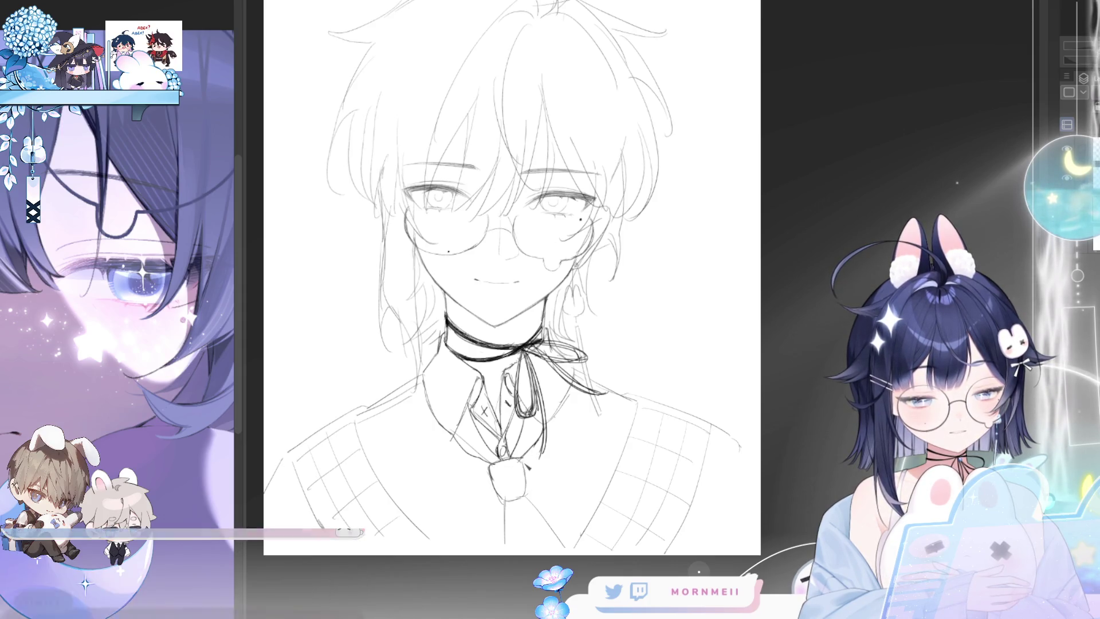
{"action": "mouse_move", "coordinate": [501, 499]}
{"action": "left_mouse_down"}
{"action": "mouse_move", "coordinate": [496, 550]}
{"action": "mouse_move", "coordinate": [505, 538]}
{"action": "left_mouse_up"}
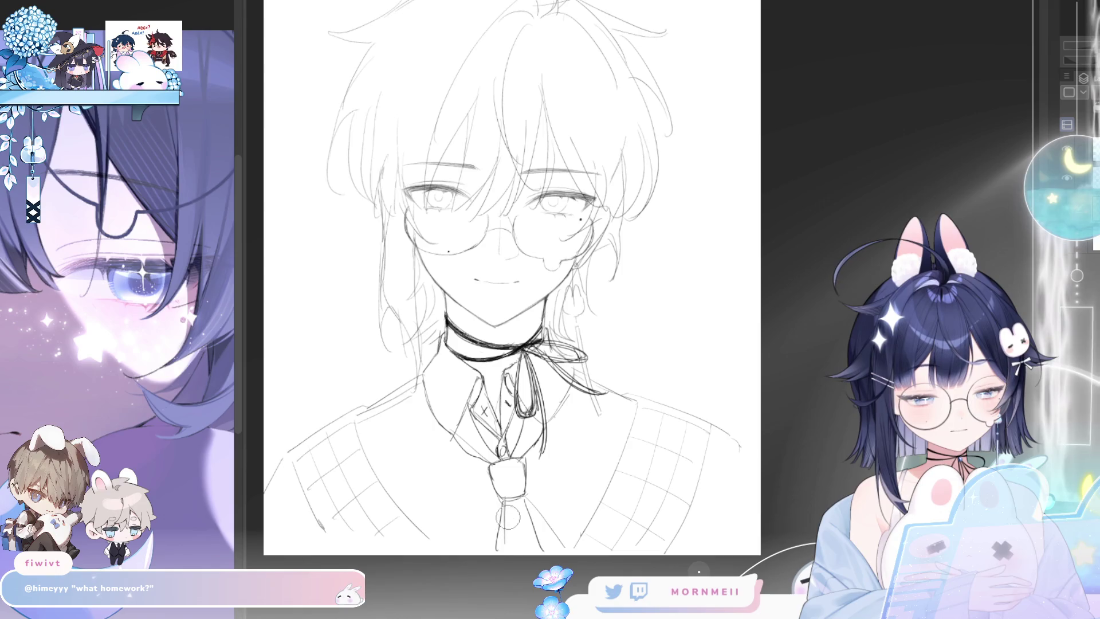
{"action": "key", "text": "h"}
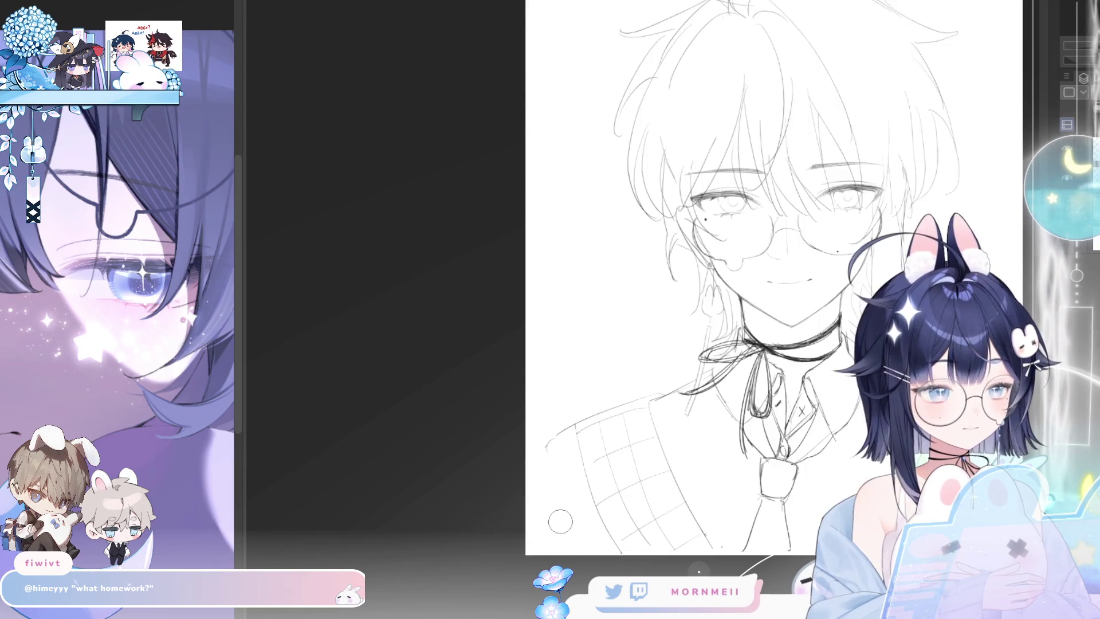
{"action": "key", "text": "h"}
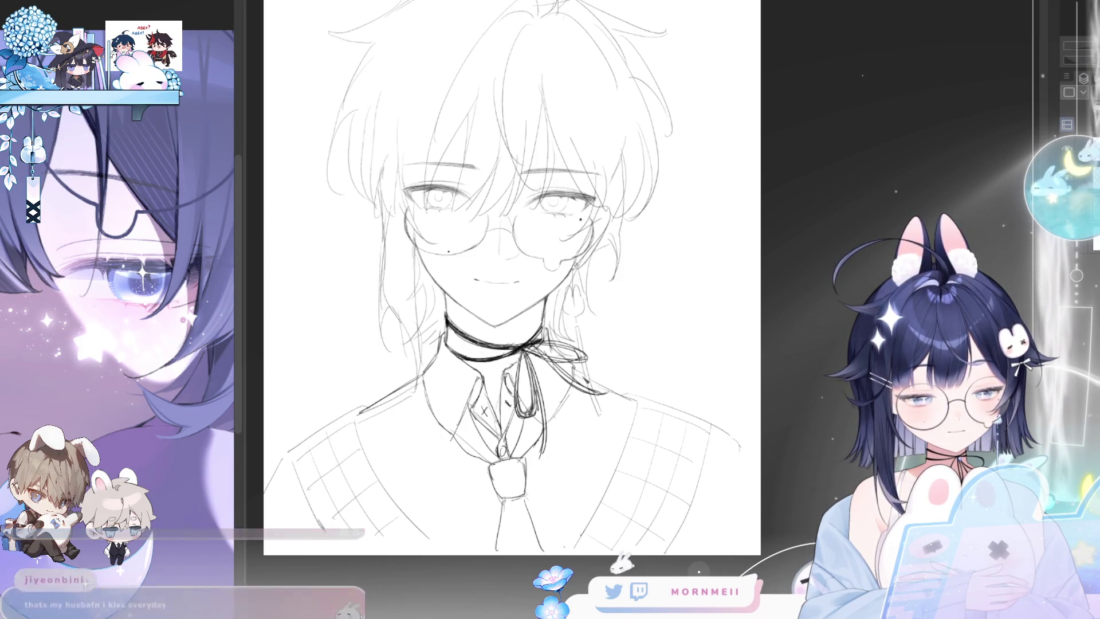
- Draw the thin line hanging from the ribbon's right end, retrying it twice
{"action": "left_click_drag", "start_coordinate": [575, 332], "coordinate": [596, 409]}
{"action": "key", "text": "ctrl+z"}
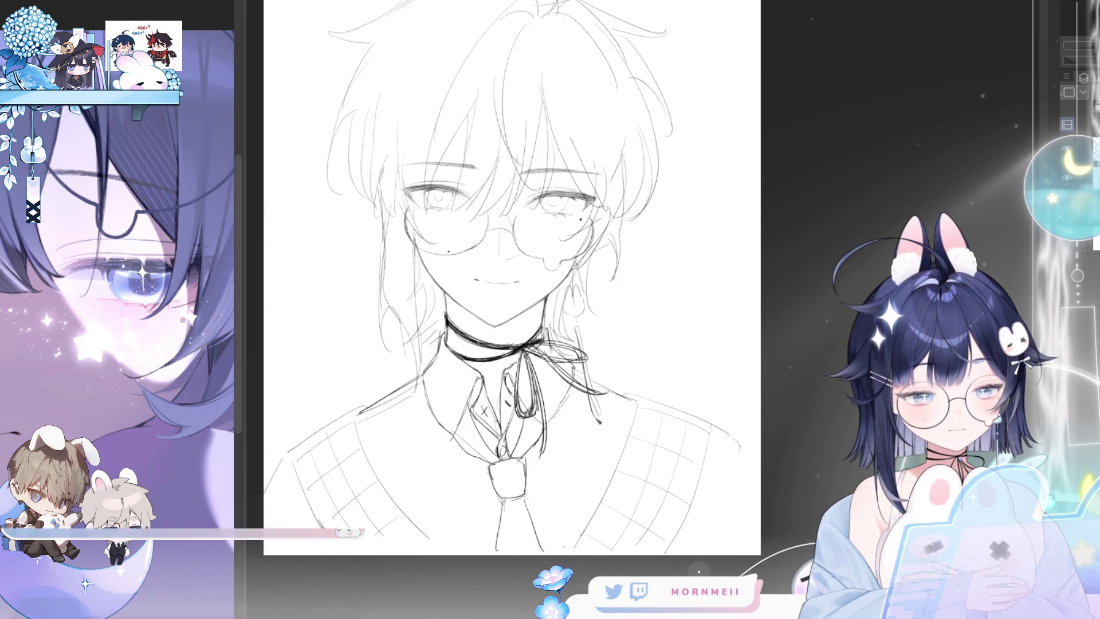
{"action": "left_click_drag", "start_coordinate": [584, 349], "coordinate": [593, 418]}
{"action": "key", "text": "ctrl+z"}
{"action": "left_click_drag", "start_coordinate": [579, 329], "coordinate": [604, 418]}
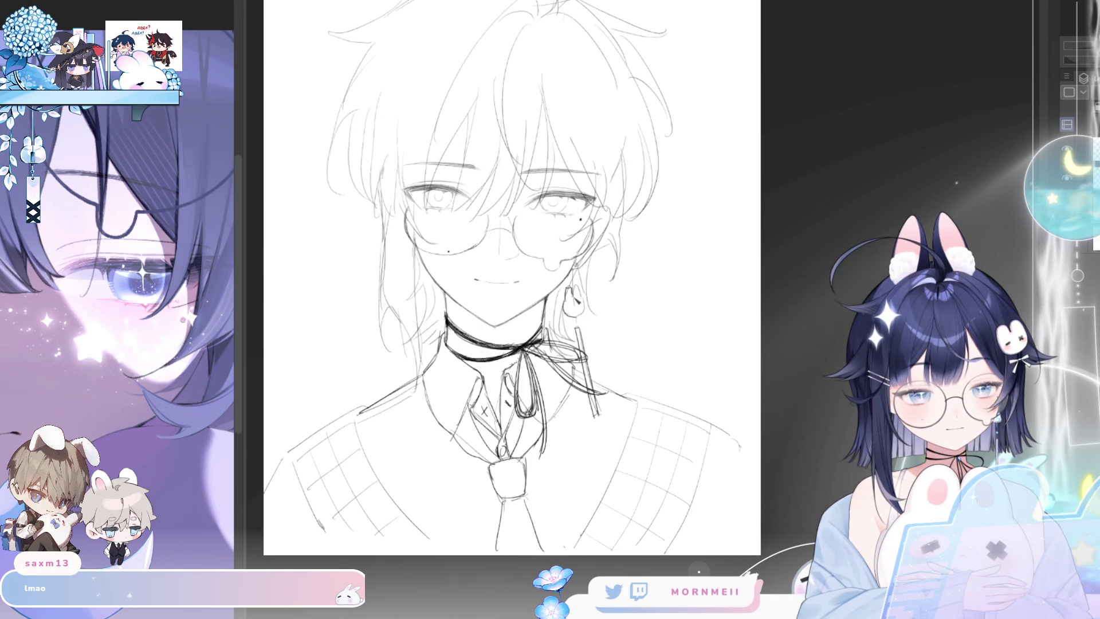
{"action": "scroll", "coordinate": [623, 274], "scroll_direction": "down", "scroll_amount": 1}
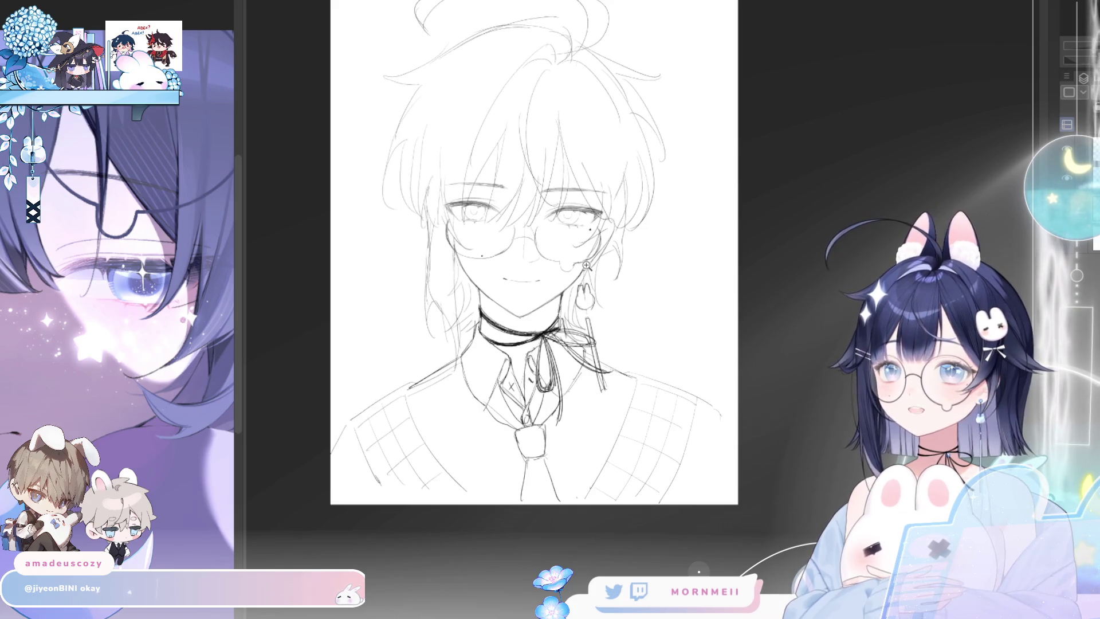
- Pencil in the sweater's left edge and redraw the left shoulder line after a mirrored check
{"action": "scroll", "coordinate": [614, 346], "scroll_direction": "up", "scroll_amount": 3}
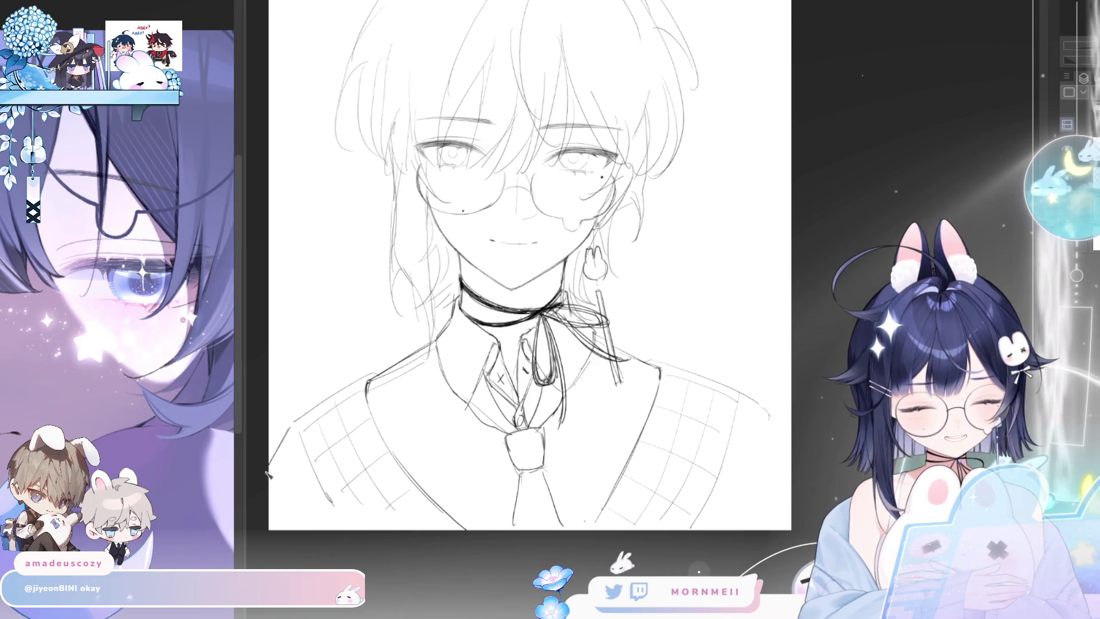
{"action": "left_click_drag", "start_coordinate": [289, 427], "coordinate": [352, 390]}
{"action": "key", "text": "h"}
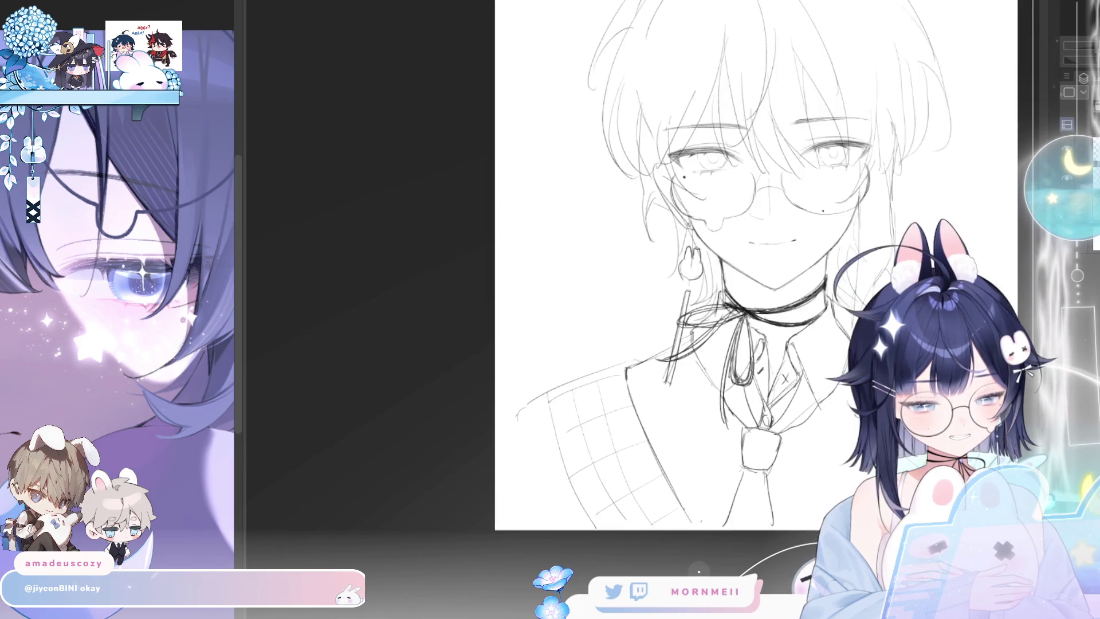
{"action": "left_click_drag", "start_coordinate": [628, 362], "coordinate": [558, 394]}
{"action": "key", "text": "ctrl+z"}
{"action": "left_click_drag", "start_coordinate": [630, 365], "coordinate": [551, 396]}
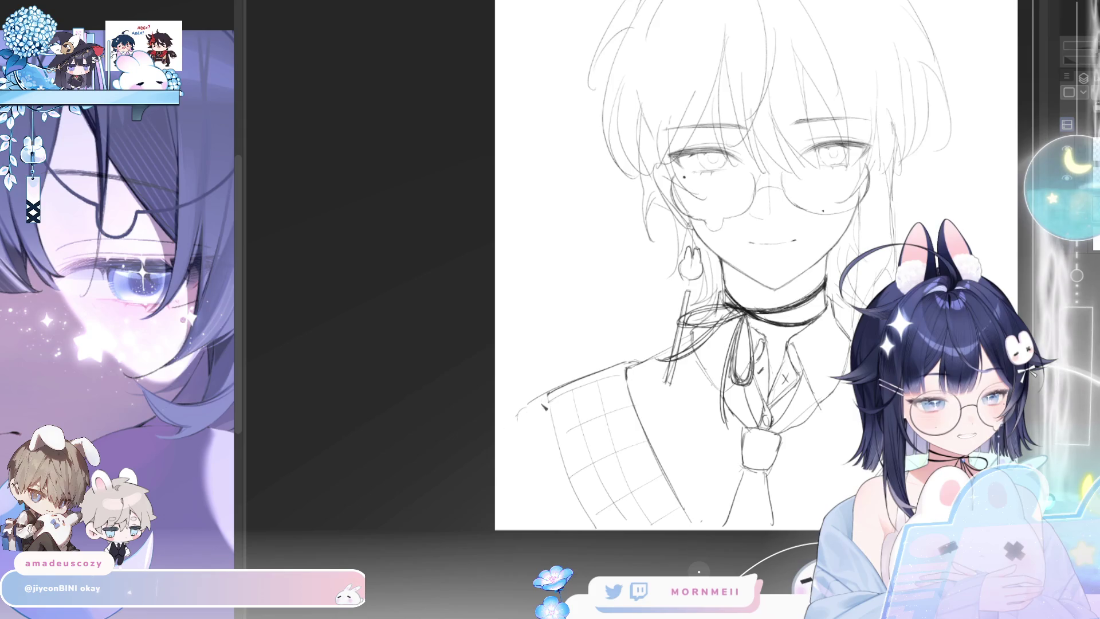
{"action": "key", "text": "h"}
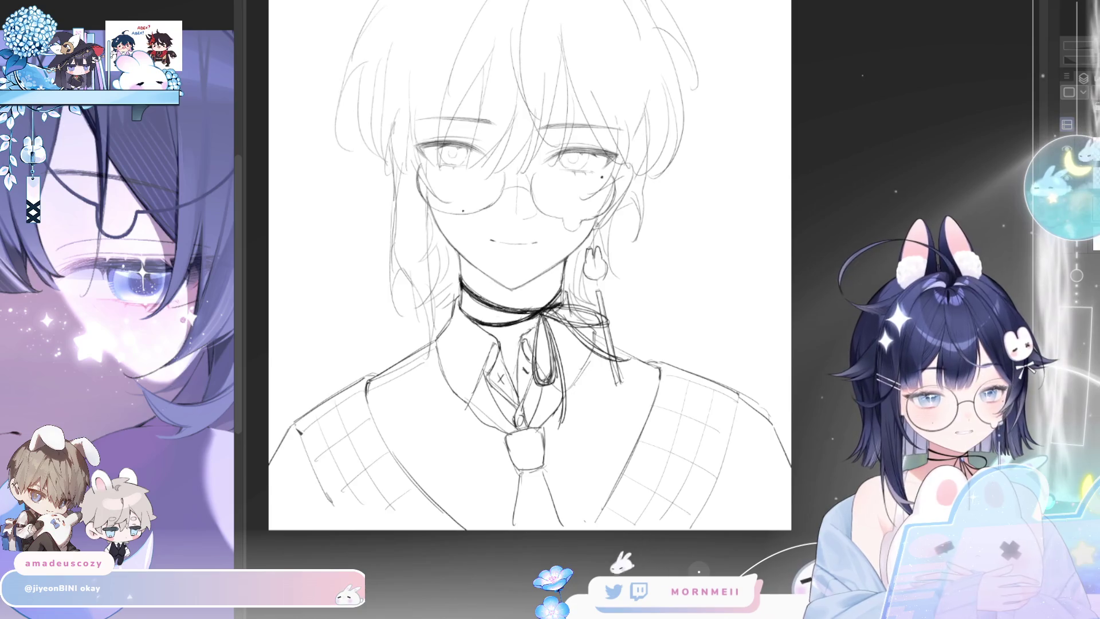
{"action": "scroll", "coordinate": [625, 147], "scroll_direction": "down", "scroll_amount": 2}
{"action": "scroll", "coordinate": [625, 147], "scroll_direction": "up", "scroll_amount": 3}
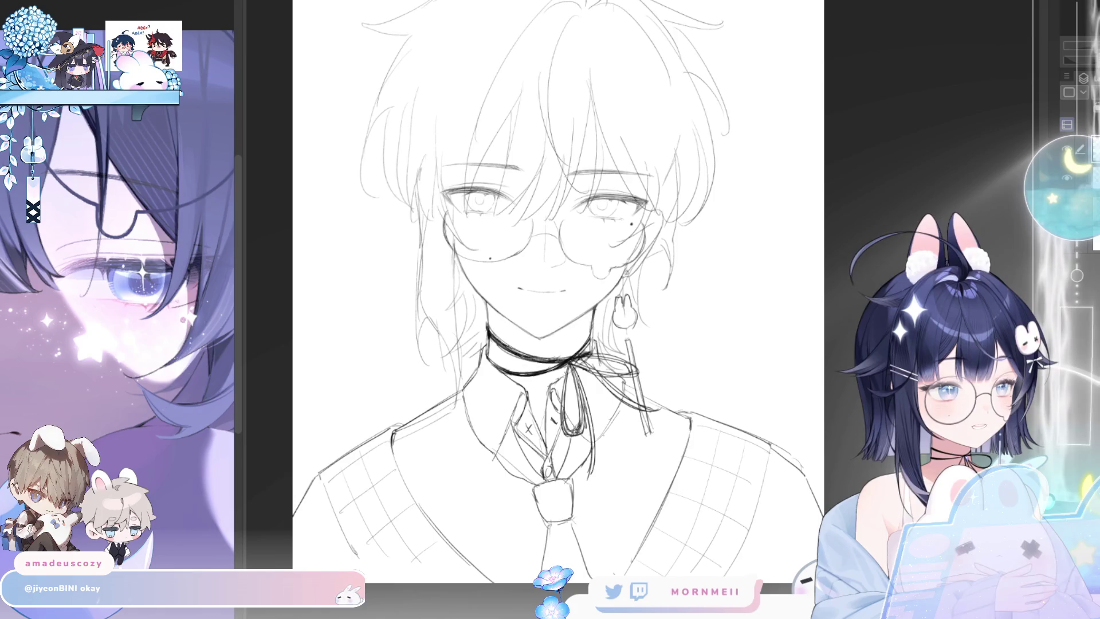
{"action": "scroll", "coordinate": [485, 129], "scroll_direction": "up", "scroll_amount": 2}
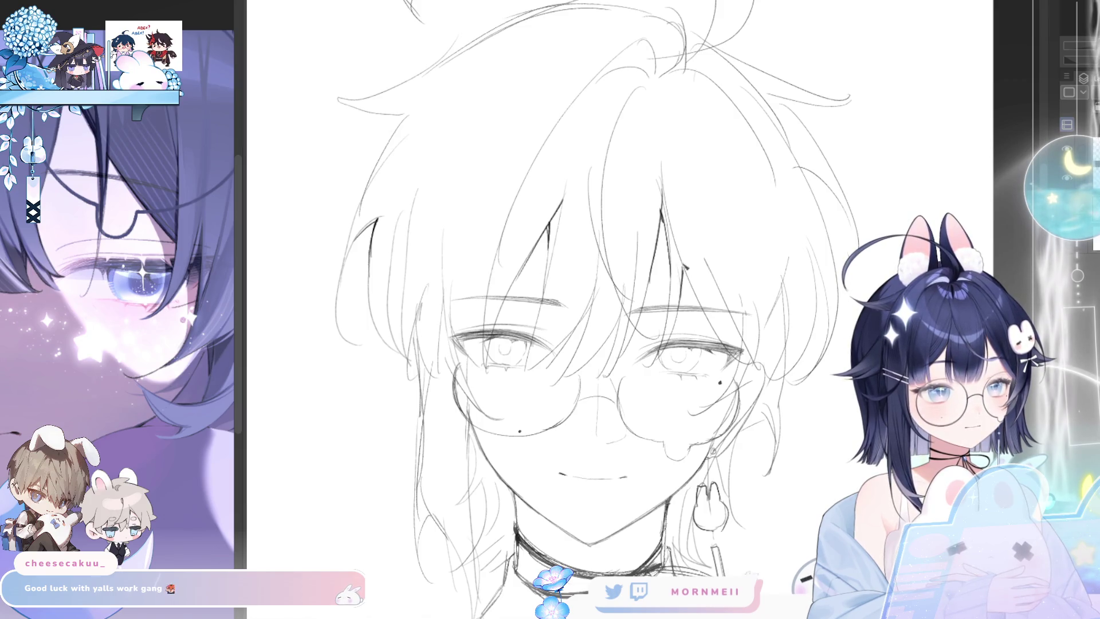
- Add strand lines in the fringe and a shorter strand beside the left eye
{"action": "left_click_drag", "start_coordinate": [682, 265], "coordinate": [695, 296]}
{"action": "left_click_drag", "start_coordinate": [656, 250], "coordinate": [631, 322]}
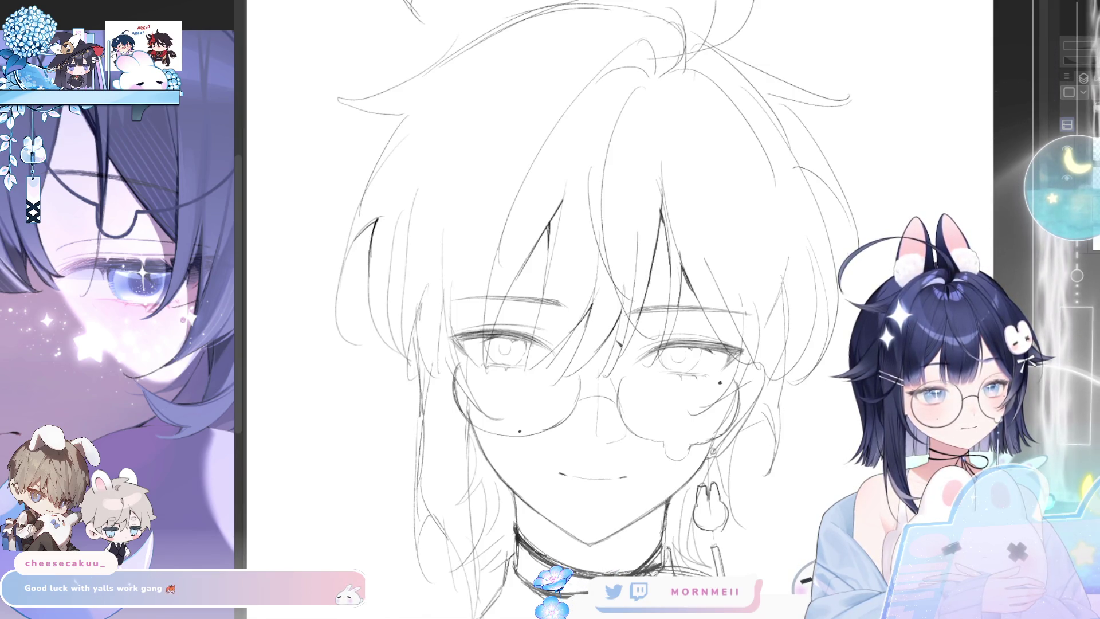
{"action": "key", "text": "h"}
{"action": "key", "text": "h"}
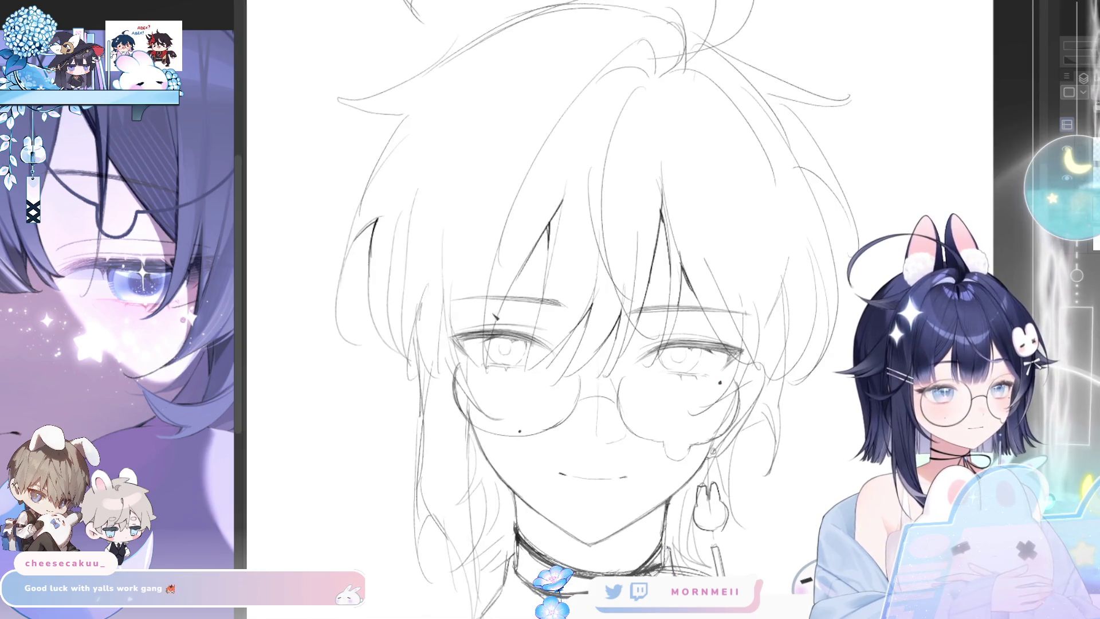
{"action": "left_click_drag", "start_coordinate": [491, 285], "coordinate": [476, 364]}
{"action": "key", "text": "ctrl+z"}
{"action": "key", "text": "ctrl+z"}
{"action": "left_click_drag", "start_coordinate": [486, 287], "coordinate": [483, 321]}
- Redraw a short hair strand falling over the eye until it sits right
{"action": "key", "text": "h"}
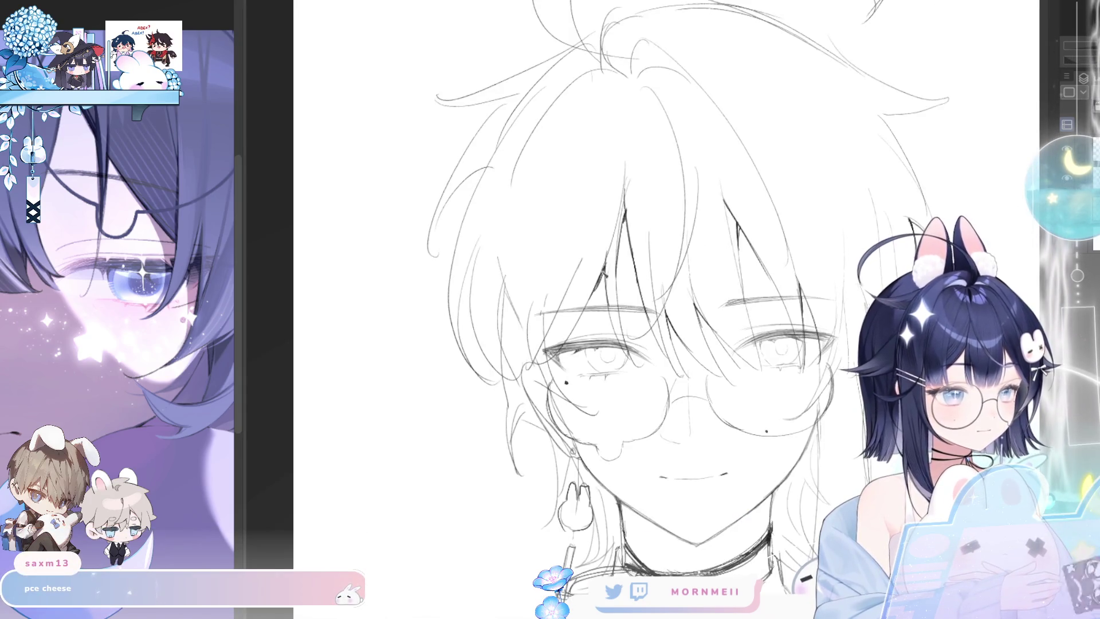
{"action": "mouse_move", "coordinate": [559, 320]}
{"action": "left_mouse_down"}
{"action": "mouse_move", "coordinate": [507, 368]}
{"action": "mouse_move", "coordinate": [513, 378]}
{"action": "left_mouse_up"}
{"action": "key", "text": "ctrl+z"}
{"action": "left_click_drag", "start_coordinate": [552, 281], "coordinate": [530, 358]}
{"action": "key", "text": "ctrl+z"}
{"action": "left_click_drag", "start_coordinate": [545, 315], "coordinate": [532, 350]}
{"action": "key", "text": "h"}
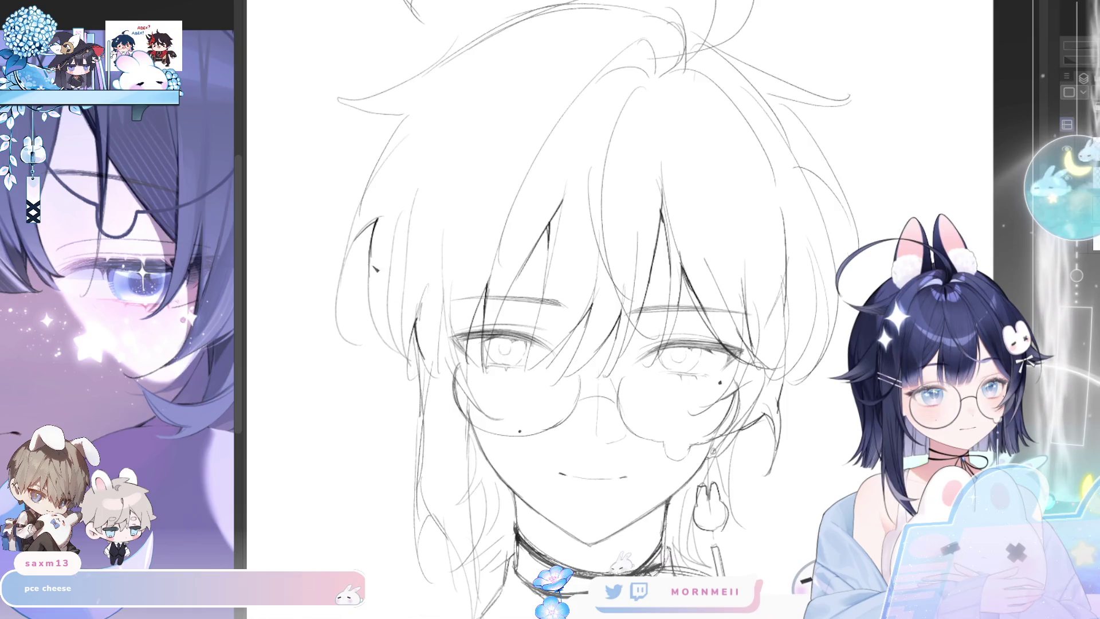
- Darken the left edge of the hair and add a strand on the upper-left hair
{"action": "left_click_drag", "start_coordinate": [369, 229], "coordinate": [400, 355]}
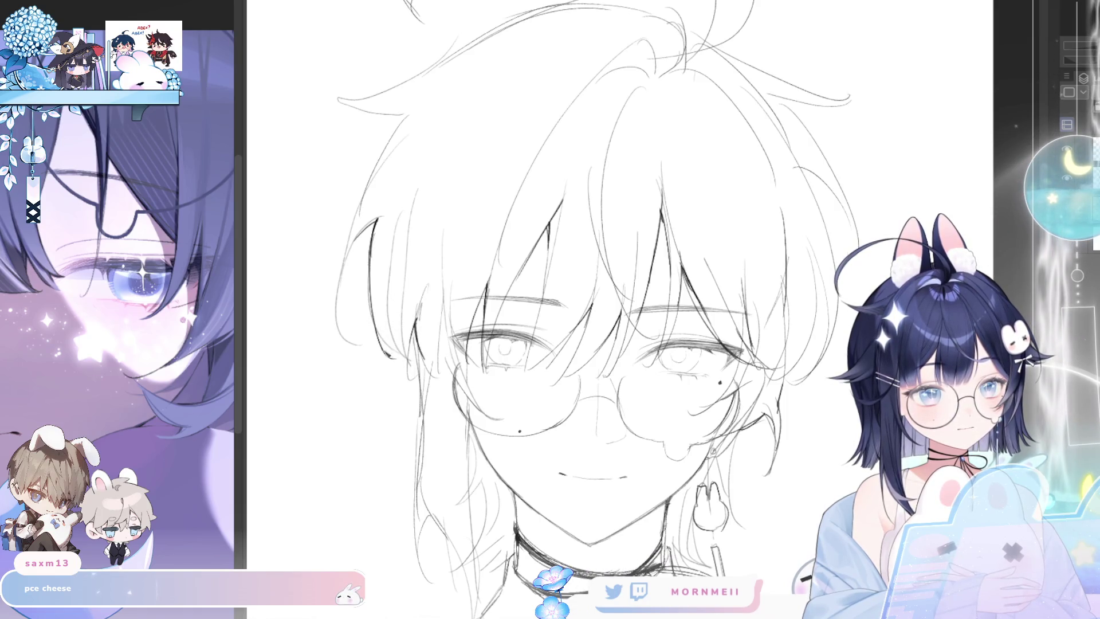
{"action": "left_click_drag", "start_coordinate": [388, 309], "coordinate": [408, 360]}
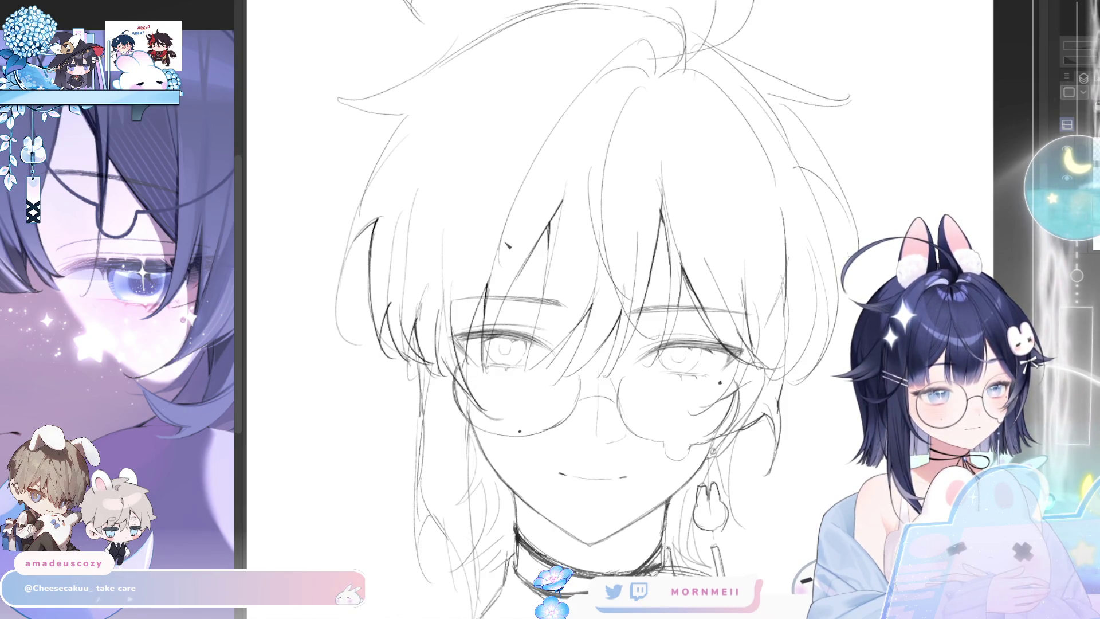
{"action": "key", "text": "h"}
{"action": "key", "text": "h"}
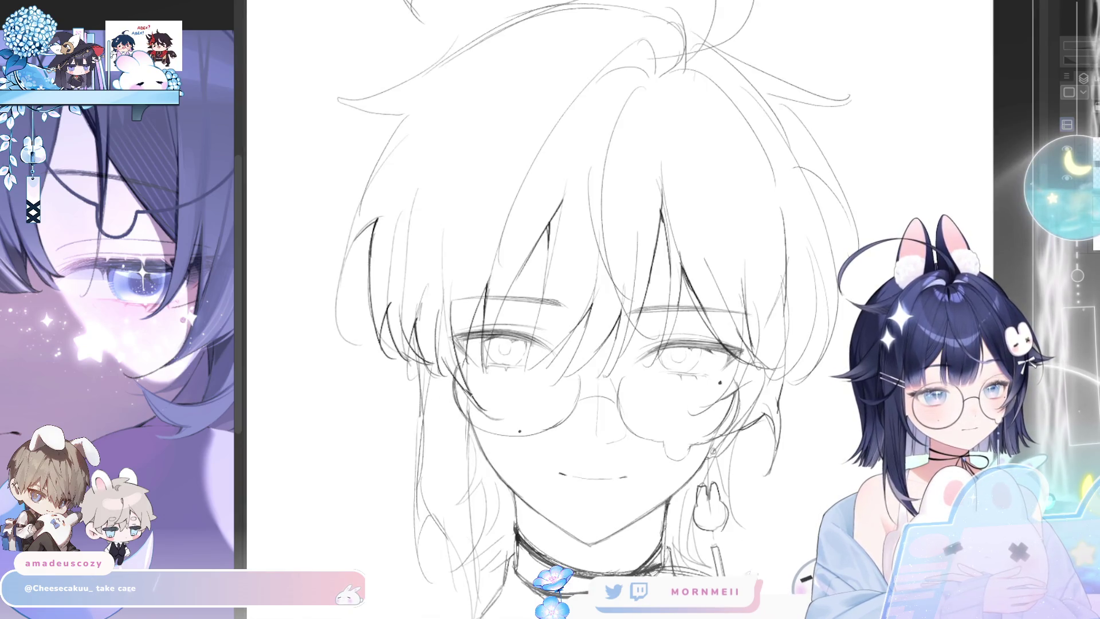
{"action": "key", "text": "ctrl+0"}
{"action": "scroll", "coordinate": [436, 245], "scroll_direction": "up", "scroll_amount": 5}
{"action": "mouse_move", "coordinate": [437, 244]}
{"action": "left_mouse_down"}
{"action": "mouse_move", "coordinate": [475, 171]}
{"action": "mouse_move", "coordinate": [450, 184]}
{"action": "left_mouse_up"}
{"action": "key", "text": "h"}
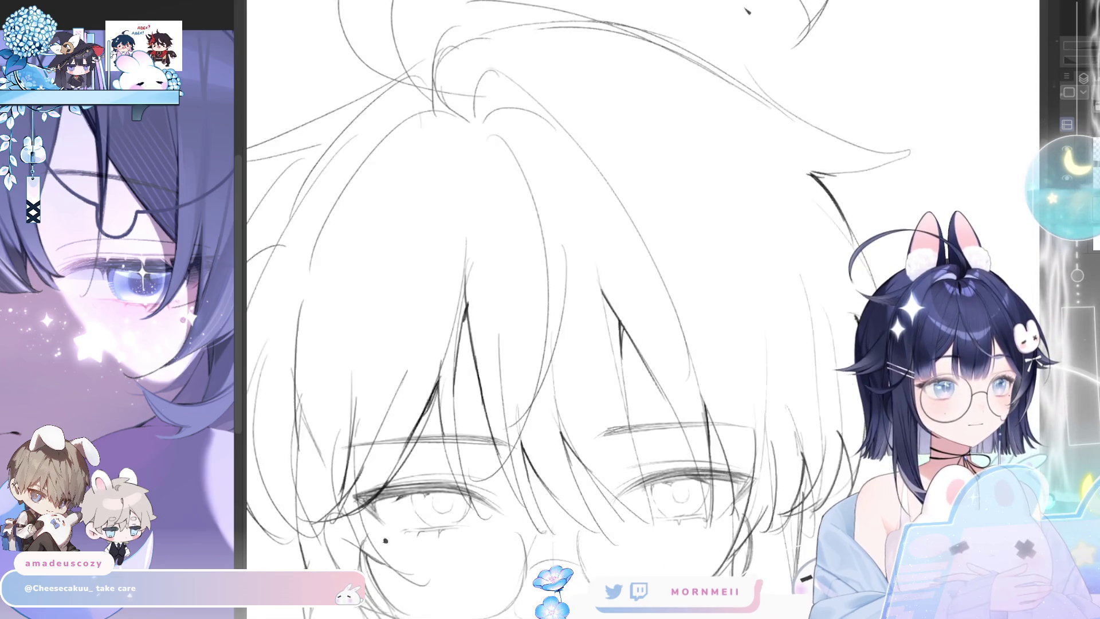
{"action": "key", "text": "ctrl+0"}
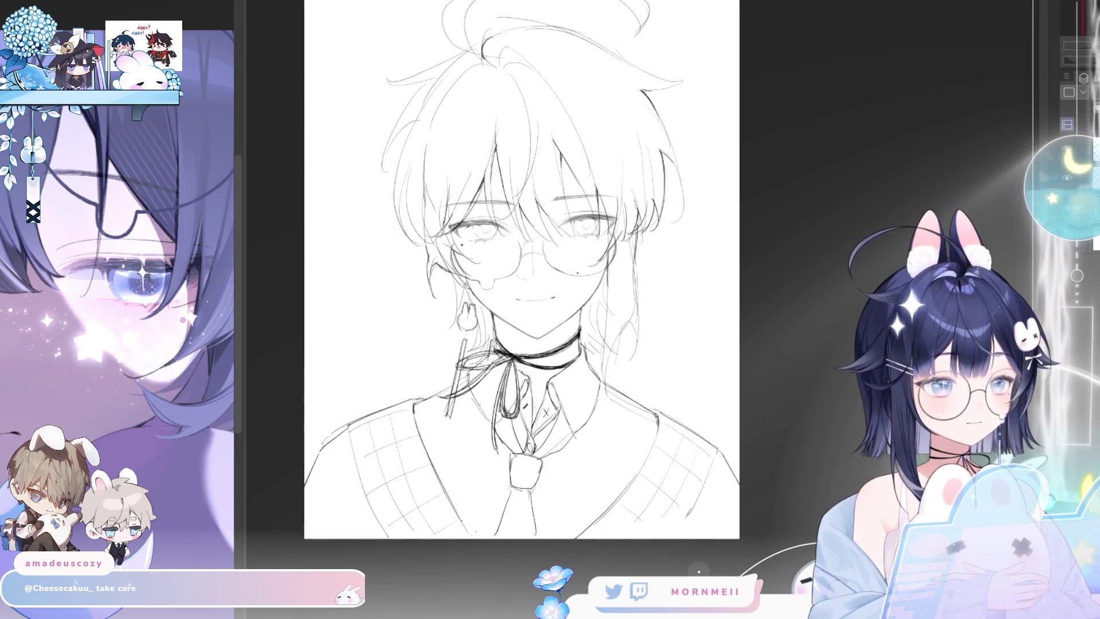
- Unmirror the canvas and zoom in close on the face and glasses
{"action": "key", "text": "h"}
{"action": "key", "text": "ctrl+plus"}
{"action": "key", "text": "ctrl+plus"}
{"action": "key", "text": "ctrl+plus"}
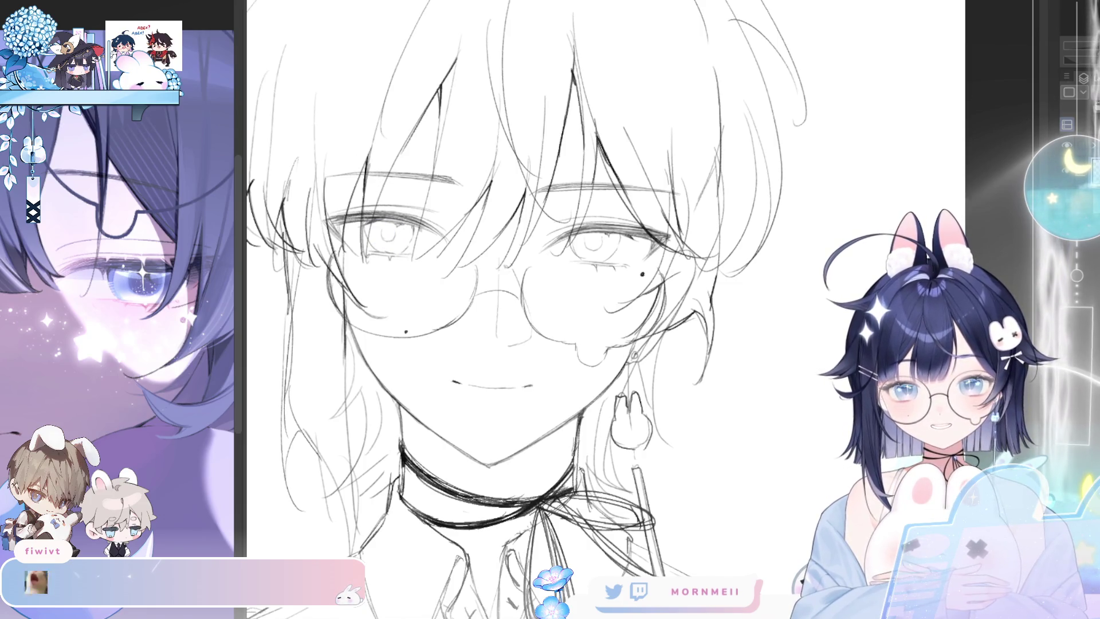
- Paint light blue into the left and right irises, repainting the left once
{"action": "mouse_move", "coordinate": [371, 226]}
{"action": "left_mouse_down"}
{"action": "mouse_move", "coordinate": [390, 246]}
{"action": "mouse_move", "coordinate": [380, 247]}
{"action": "mouse_move", "coordinate": [404, 242]}
{"action": "mouse_move", "coordinate": [404, 229]}
{"action": "left_mouse_up"}
{"action": "key", "text": "ctrl+z"}
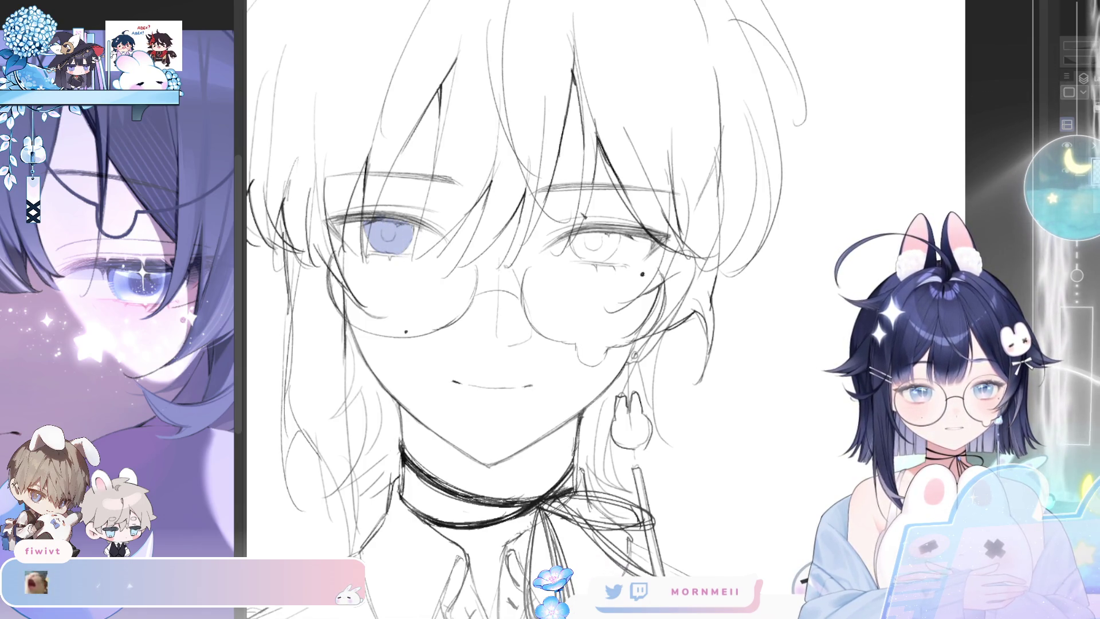
{"action": "mouse_move", "coordinate": [573, 240]}
{"action": "left_mouse_down"}
{"action": "mouse_move", "coordinate": [599, 258]}
{"action": "mouse_move", "coordinate": [609, 249]}
{"action": "left_mouse_up"}
{"action": "left_click_drag", "start_coordinate": [604, 257], "coordinate": [616, 239]}
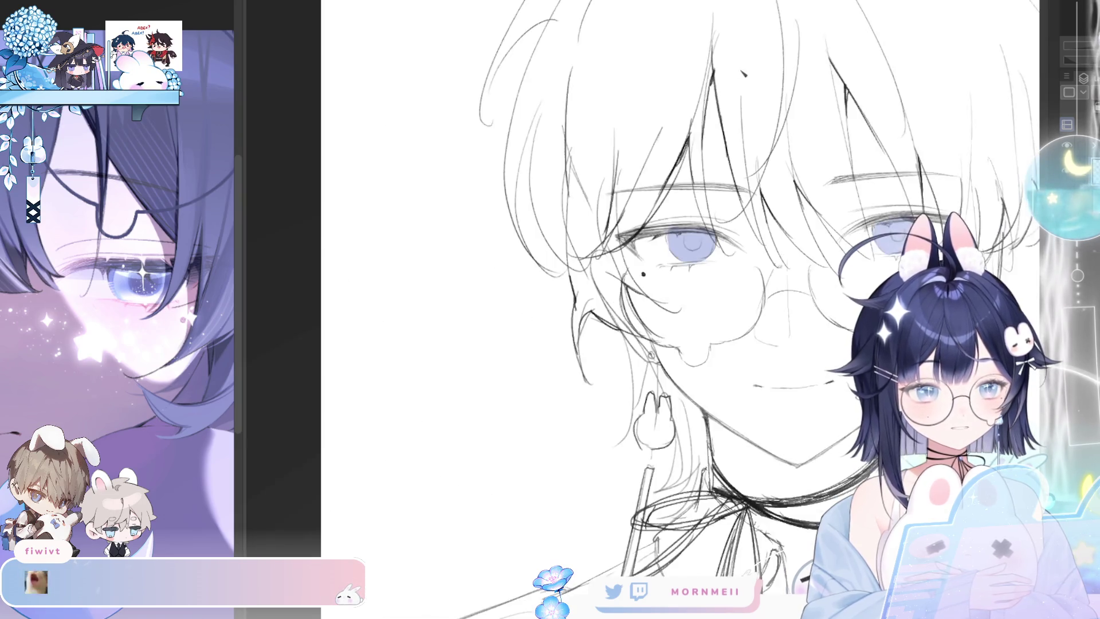
{"action": "key", "text": "ctrl+minus"}
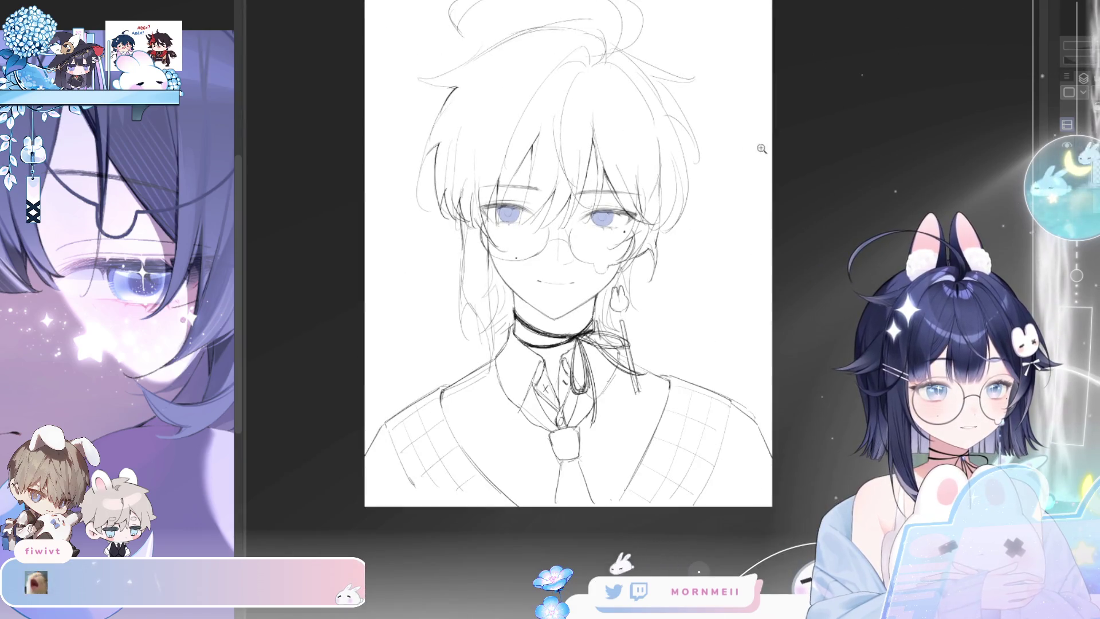
{"action": "key", "text": "ctrl+plus"}
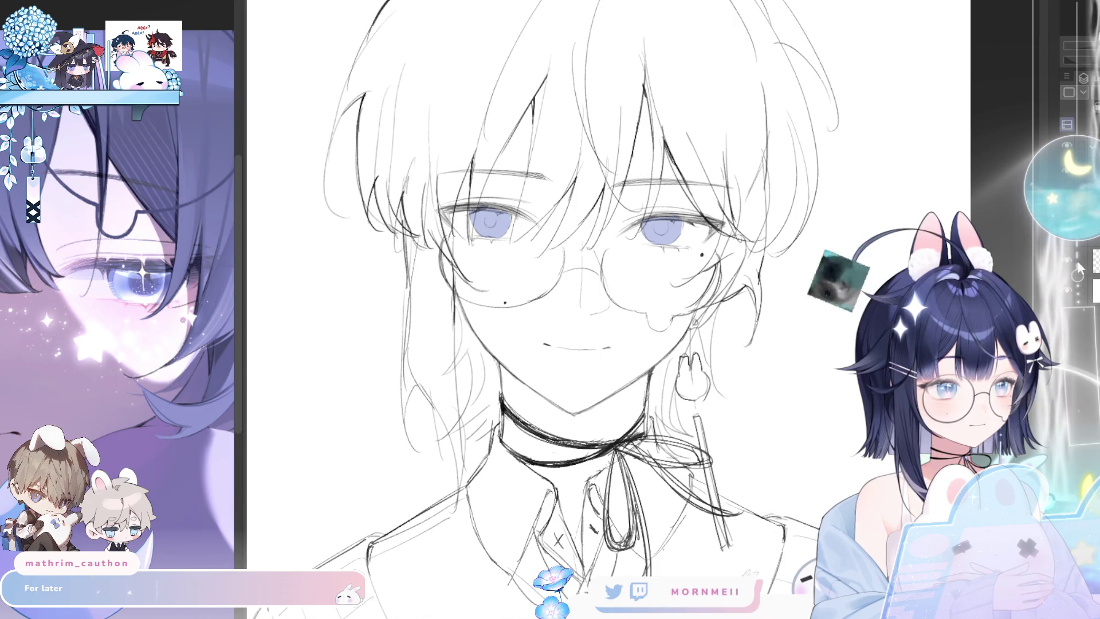
- Pan and zoom around the face and mirror the canvas to check the eyes
{"action": "left_click_drag", "start_coordinate": [548, 250], "coordinate": [441, 247]}
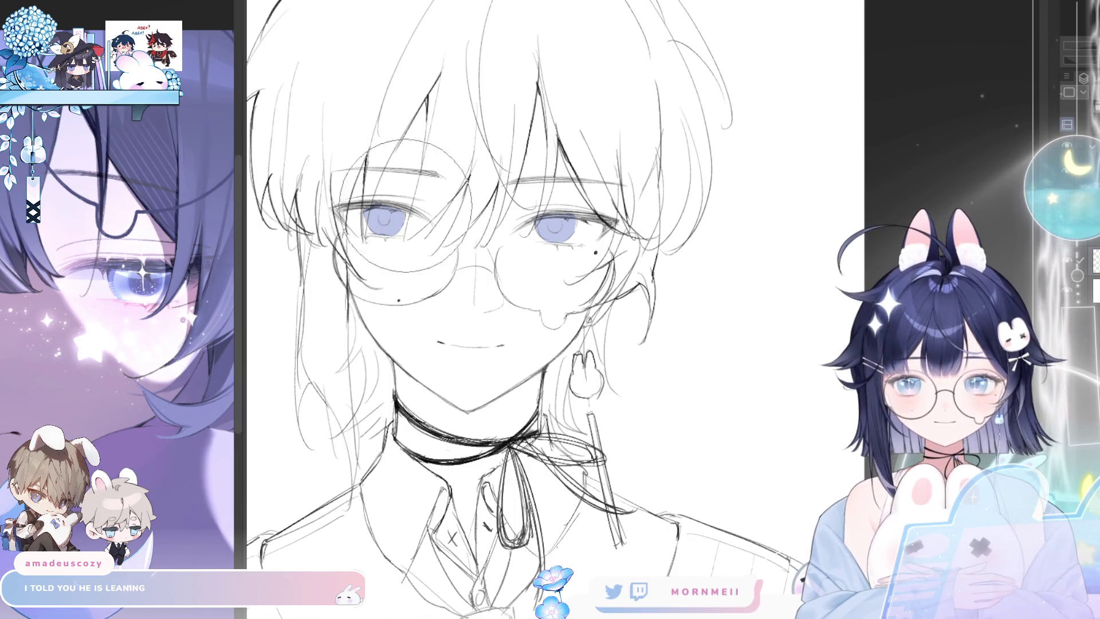
{"action": "scroll", "coordinate": [409, 195], "scroll_direction": "down", "scroll_amount": 5}
{"action": "scroll", "coordinate": [664, 146], "scroll_direction": "up", "scroll_amount": 5}
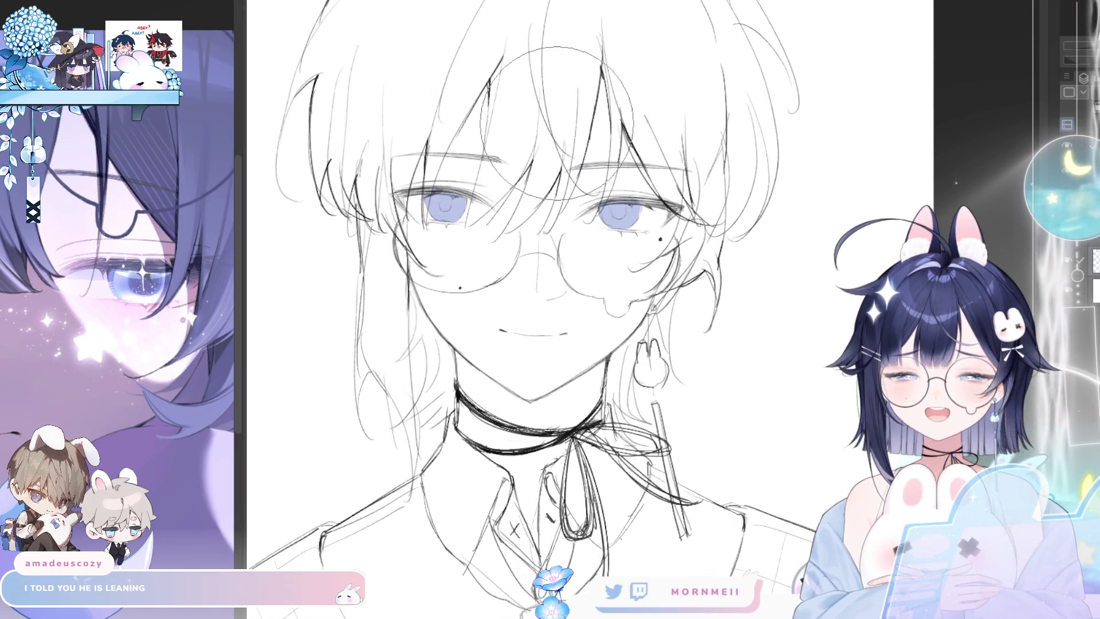
{"action": "key", "text": "h"}
{"action": "key", "text": "h"}
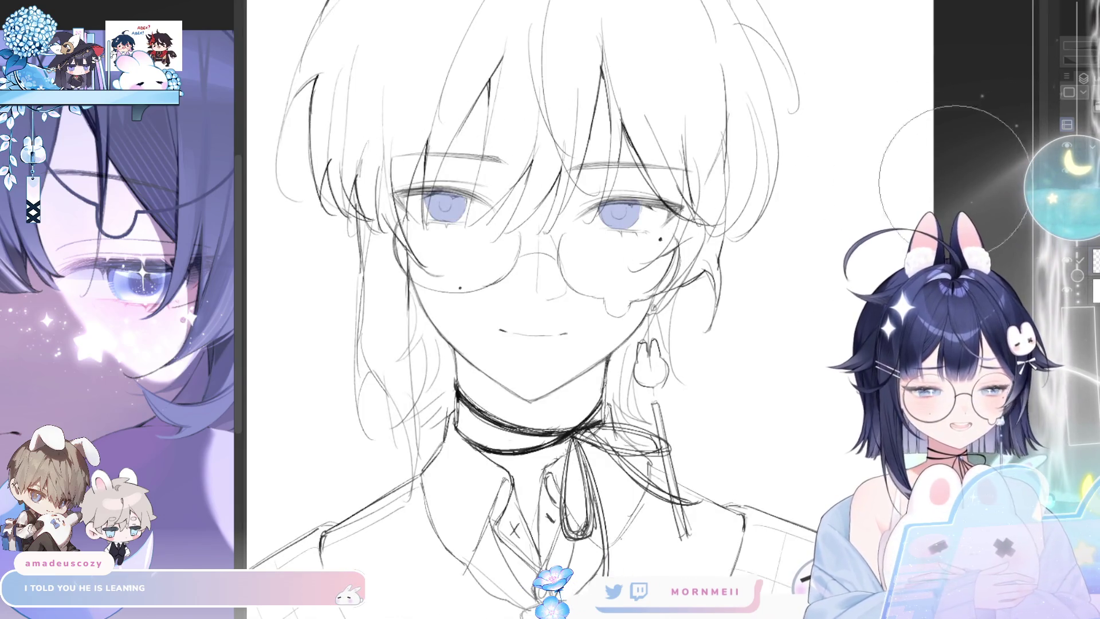
{"action": "scroll", "coordinate": [701, 268], "scroll_direction": "down", "scroll_amount": 3}
{"action": "left_click_drag", "start_coordinate": [701, 268], "coordinate": [675, 268]}
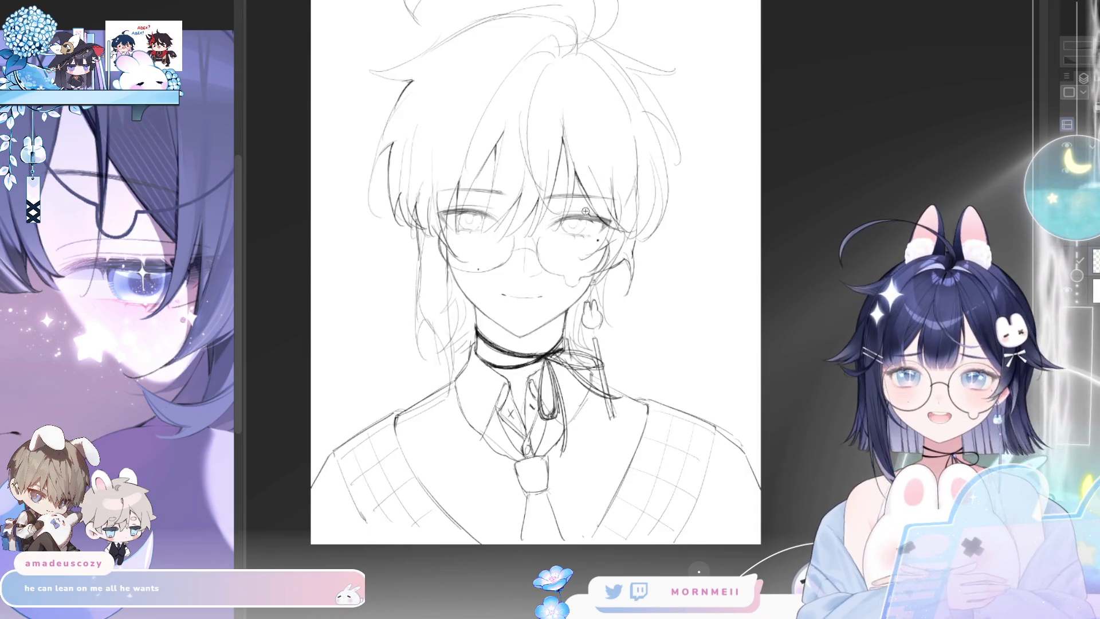
{"action": "scroll", "coordinate": [578, 227], "scroll_direction": "down", "scroll_amount": 1}
{"action": "scroll", "coordinate": [578, 228], "scroll_direction": "up", "scroll_amount": 3}
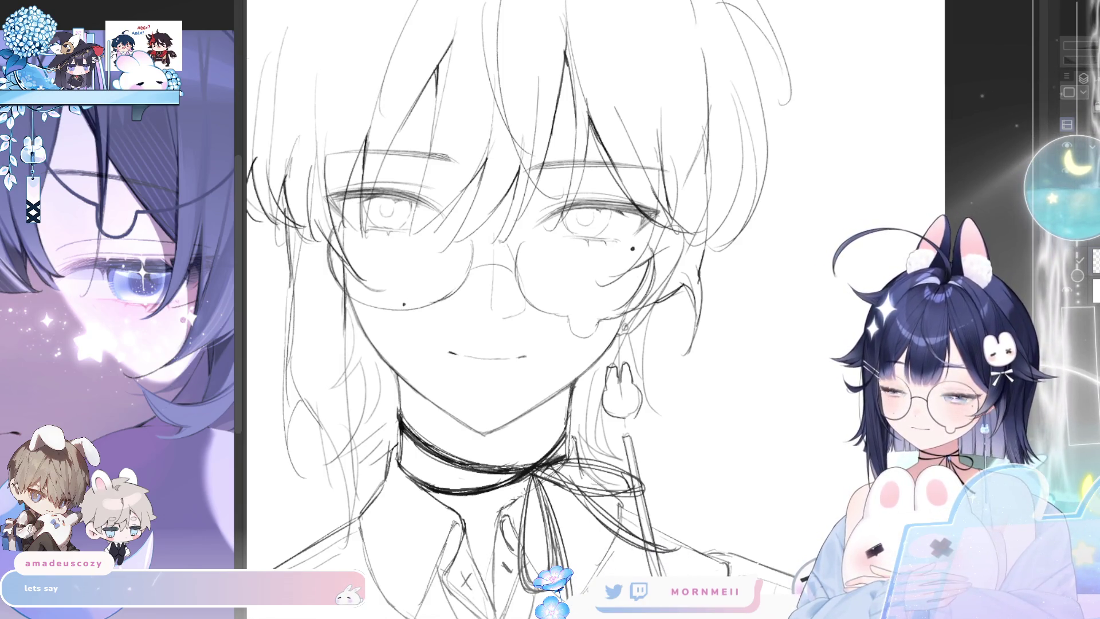
- Turn the eye colour layer's visibility back on in the Layer panel
{"action": "left_click", "coordinate": [1077, 262]}
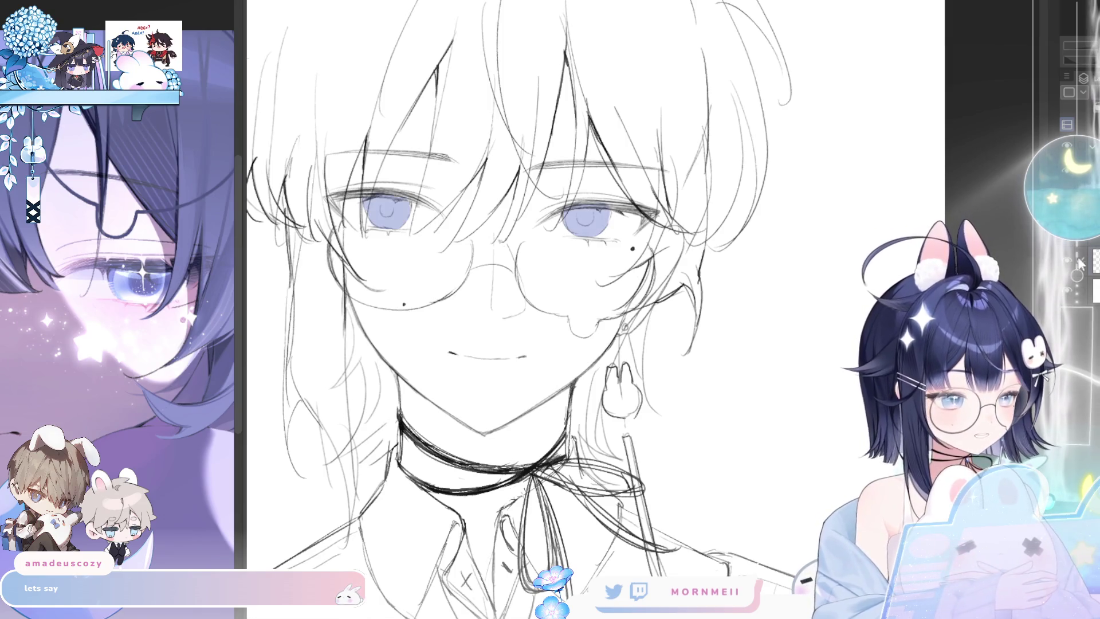
- Zoom and pan the view in close around the boy's right eye
{"action": "key", "text": "ctrl+0"}
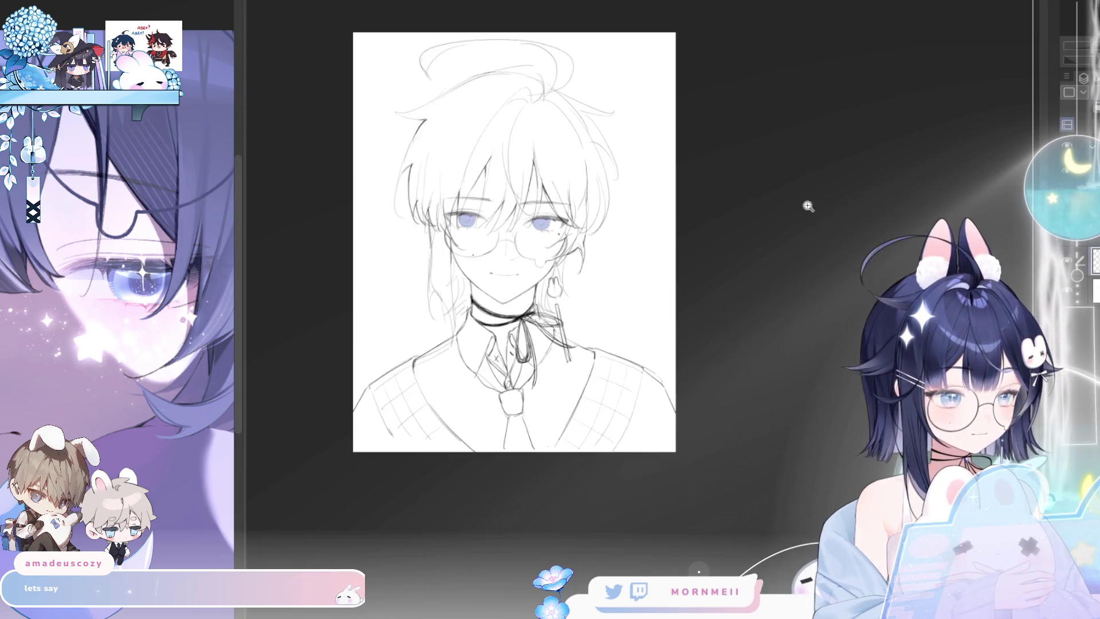
{"action": "key", "text": "ctrl+plus"}
{"action": "left_click_drag", "start_coordinate": [546, 211], "coordinate": [548, 233]}
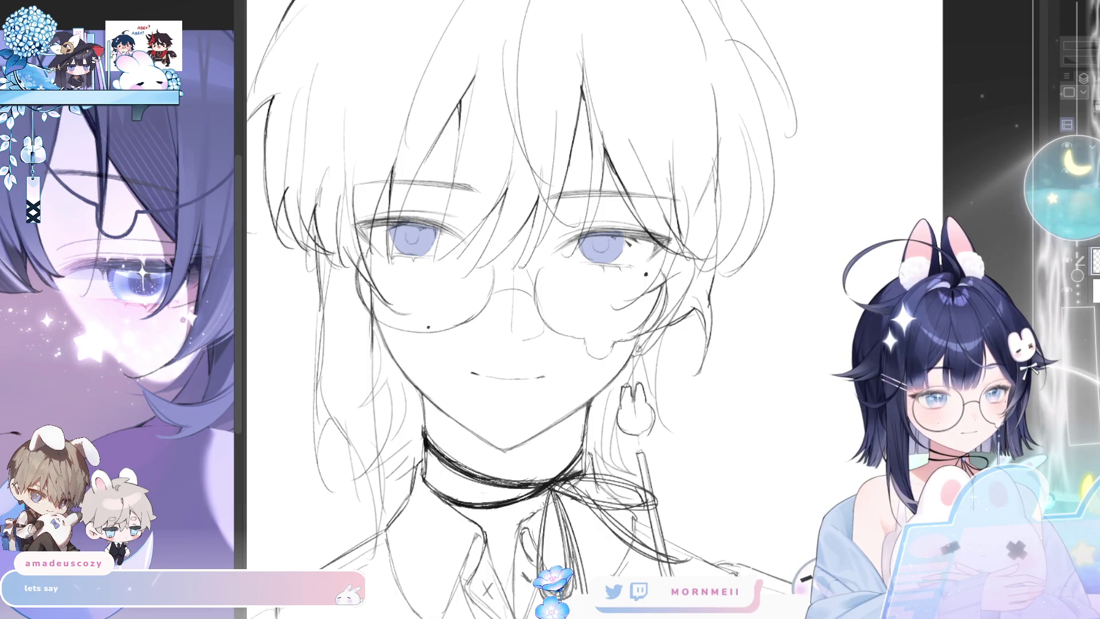
{"action": "key", "text": "ctrl+minus"}
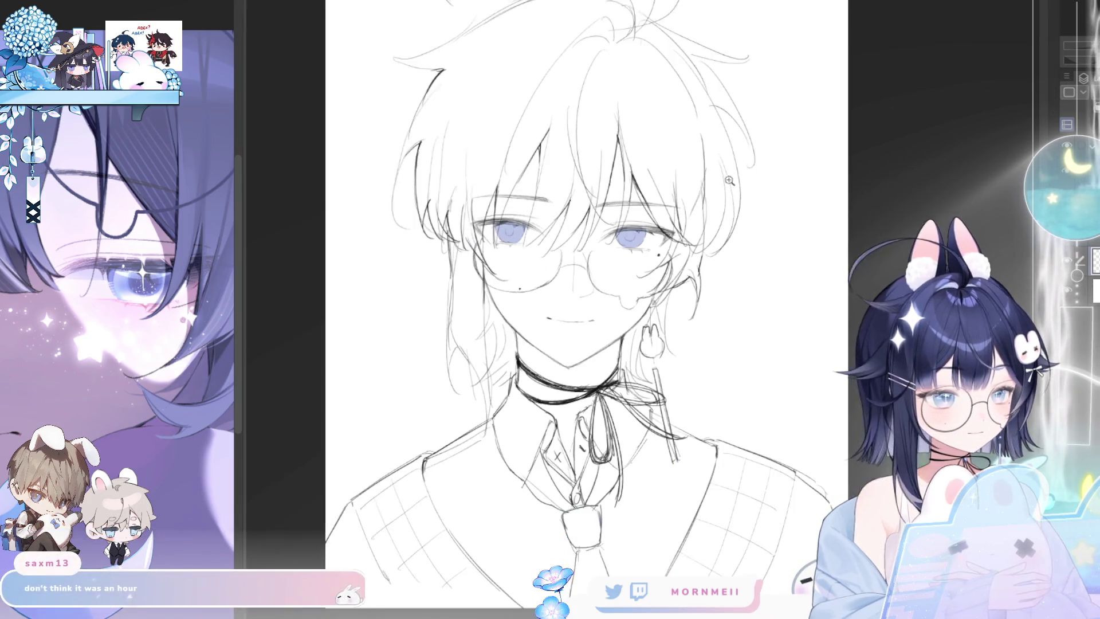
{"action": "left_click_drag", "start_coordinate": [620, 52], "coordinate": [734, 52]}
{"action": "left_click", "coordinate": [583, 301]}
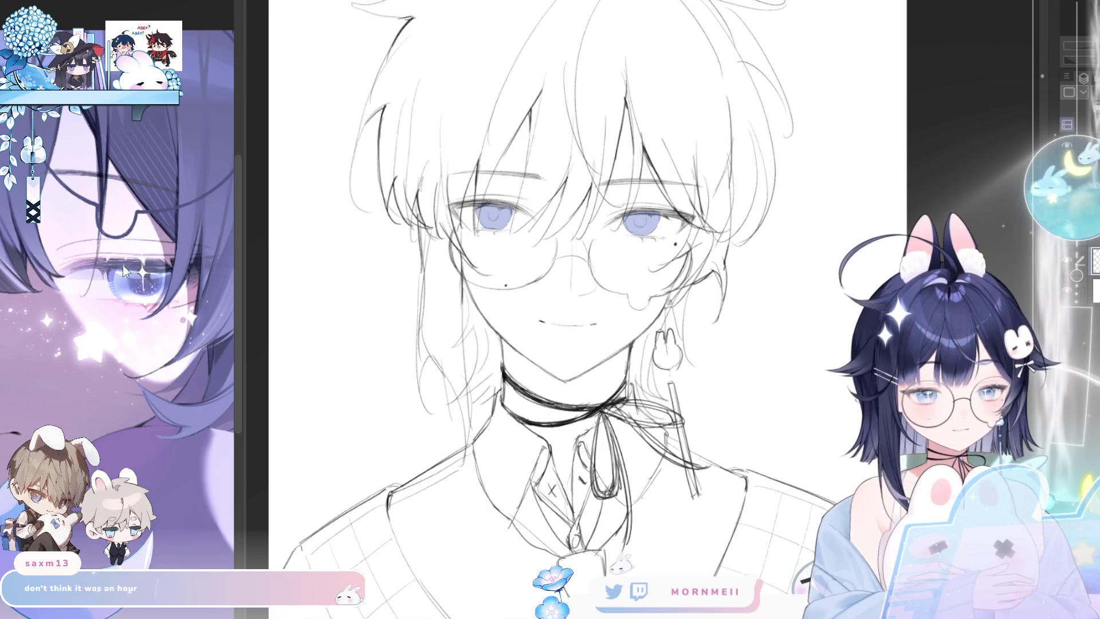
{"action": "left_click", "coordinate": [652, 197]}
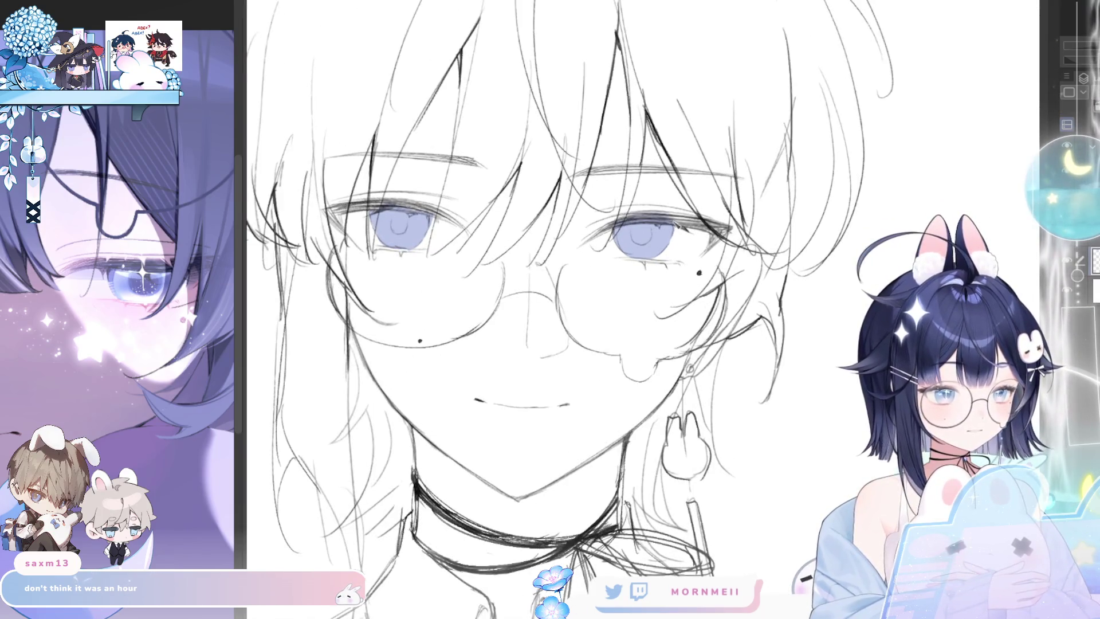
- Darken and thicken the right eye's upper eyelid line with several pencil strokes
{"action": "left_click_drag", "start_coordinate": [596, 232], "coordinate": [704, 220]}
{"action": "left_click_drag", "start_coordinate": [654, 218], "coordinate": [719, 235]}
{"action": "key", "text": "minus"}
{"action": "left_click_drag", "start_coordinate": [596, 252], "coordinate": [703, 240]}
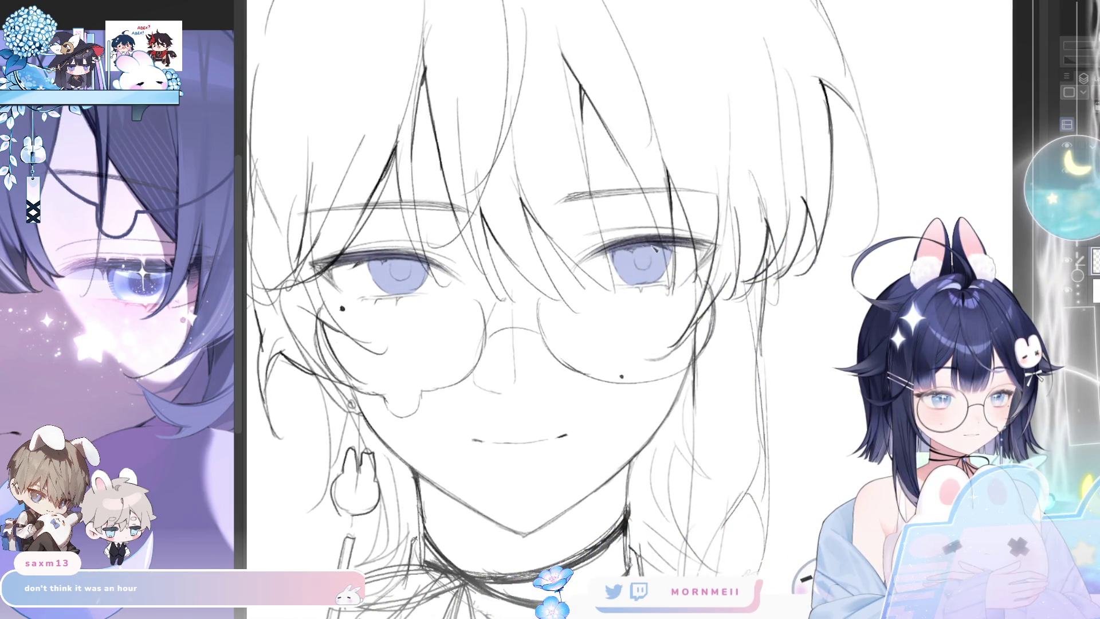
{"action": "key", "text": "ctrl+minus"}
{"action": "key", "text": "ctrl+minus"}
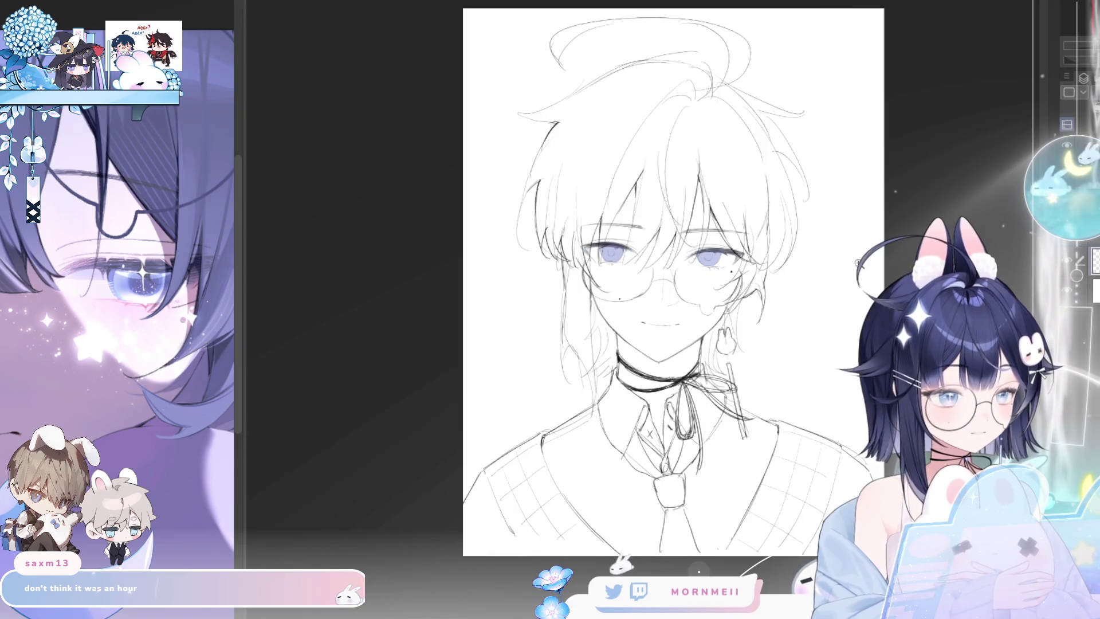
{"action": "left_click_drag", "start_coordinate": [751, 336], "coordinate": [639, 326]}
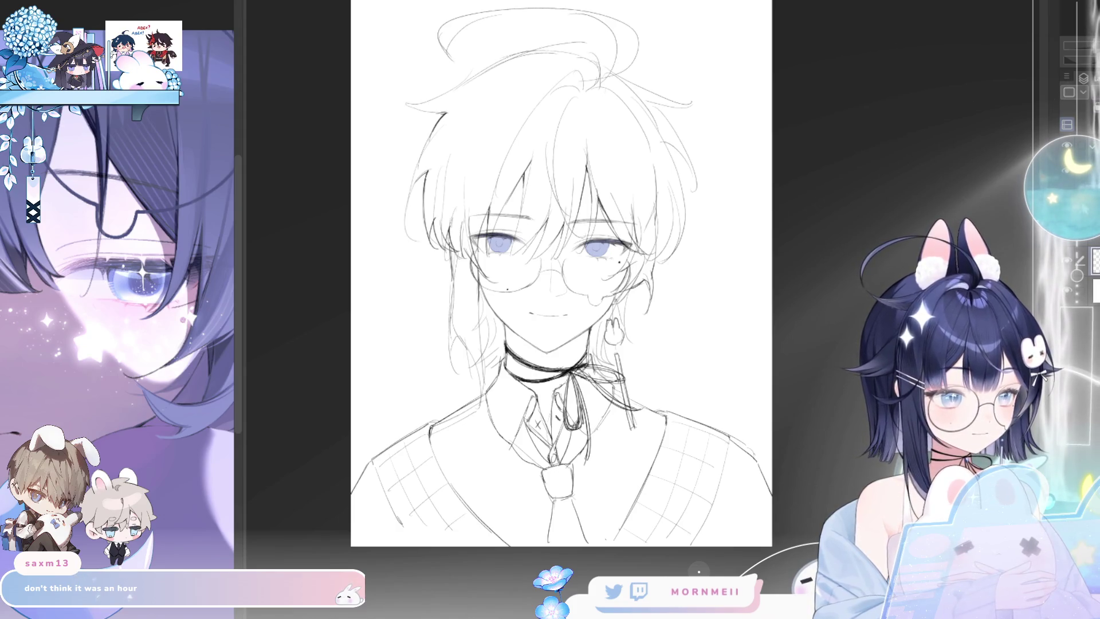
{"action": "left_click", "coordinate": [537, 272]}
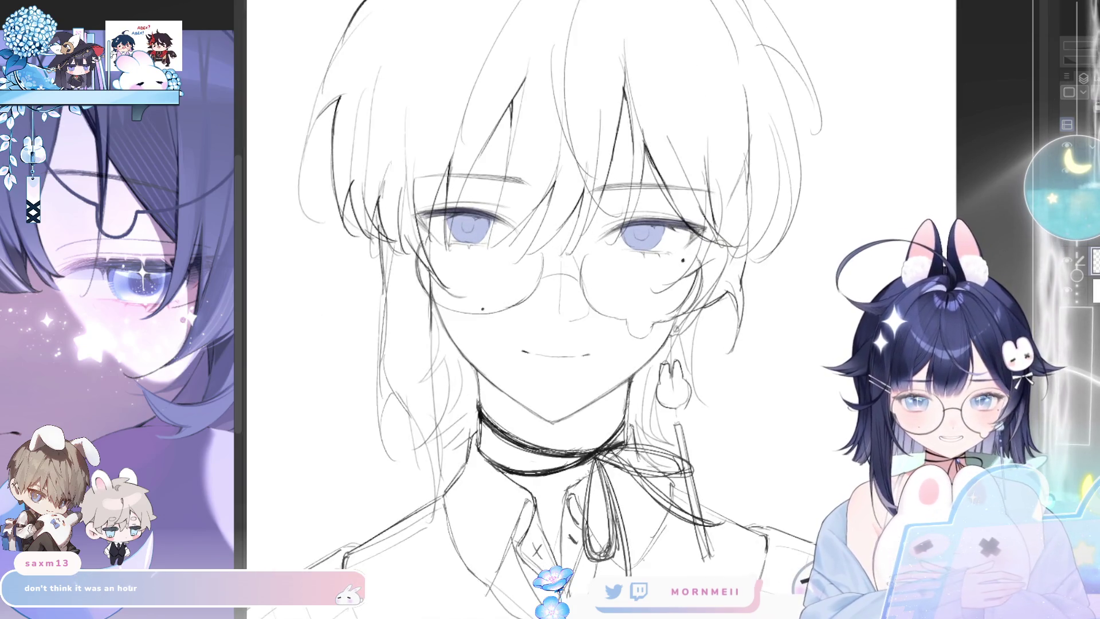
- Mirror-check the eyelid, then reduce the brush size
{"action": "key", "text": "h"}
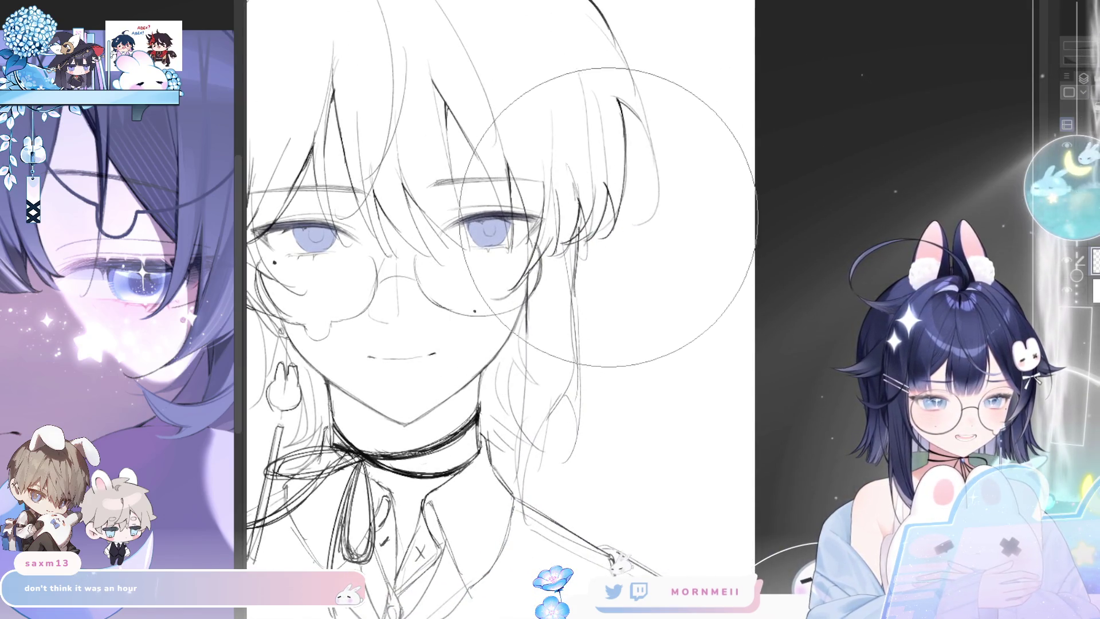
{"action": "key", "text": "h"}
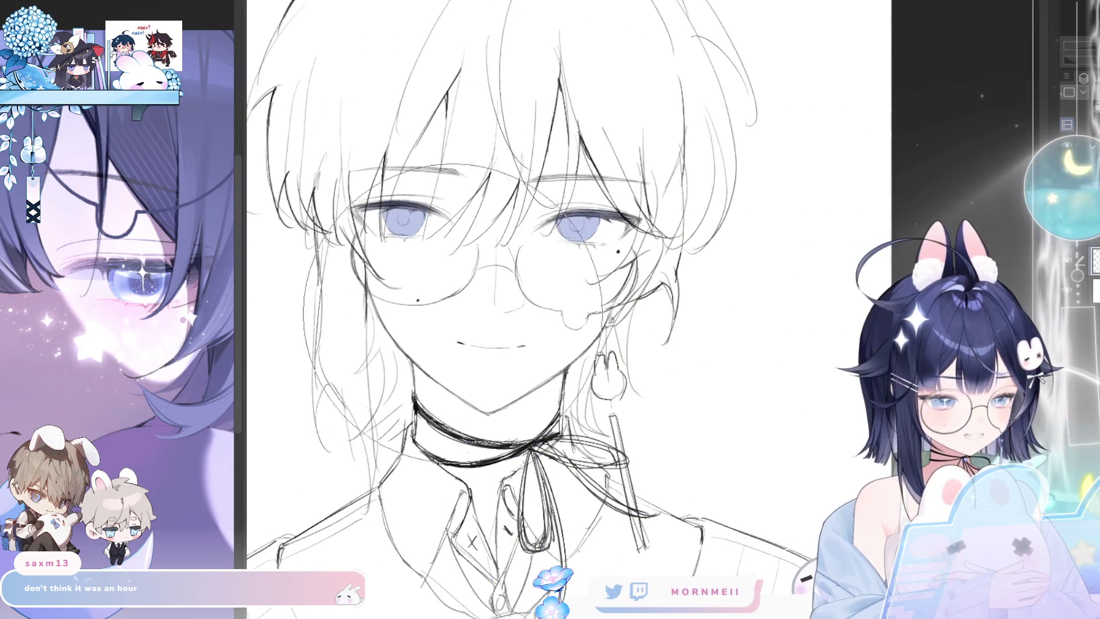
{"action": "key", "text": "bracketleft"}
{"action": "key", "text": "bracketleft"}
{"action": "key", "text": "bracketleft"}
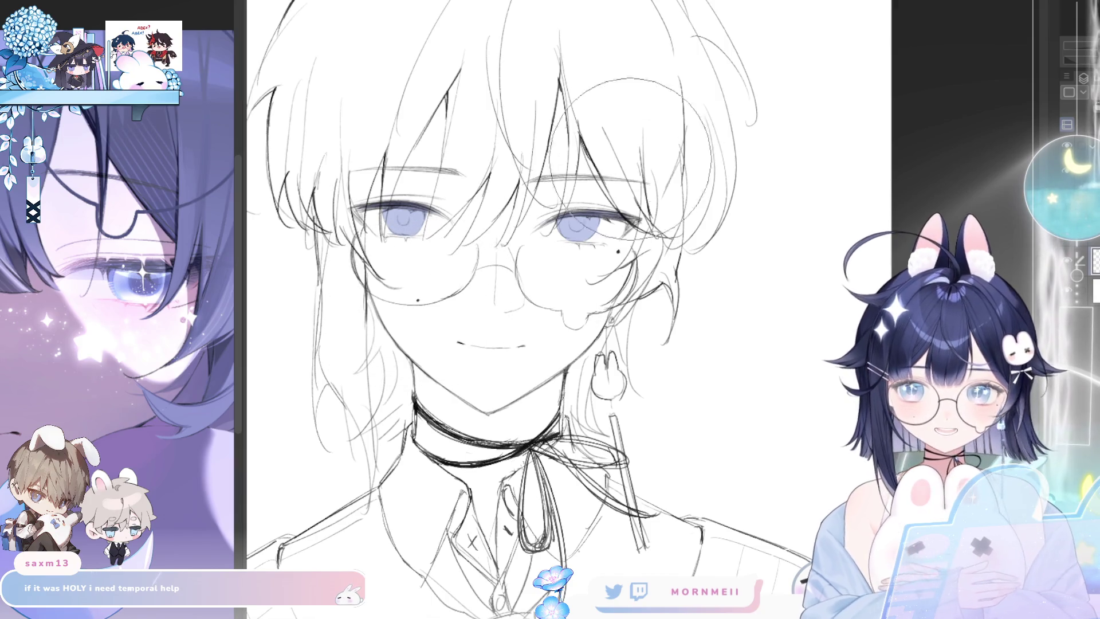
{"action": "scroll", "coordinate": [436, 293], "scroll_direction": "down", "scroll_amount": 2}
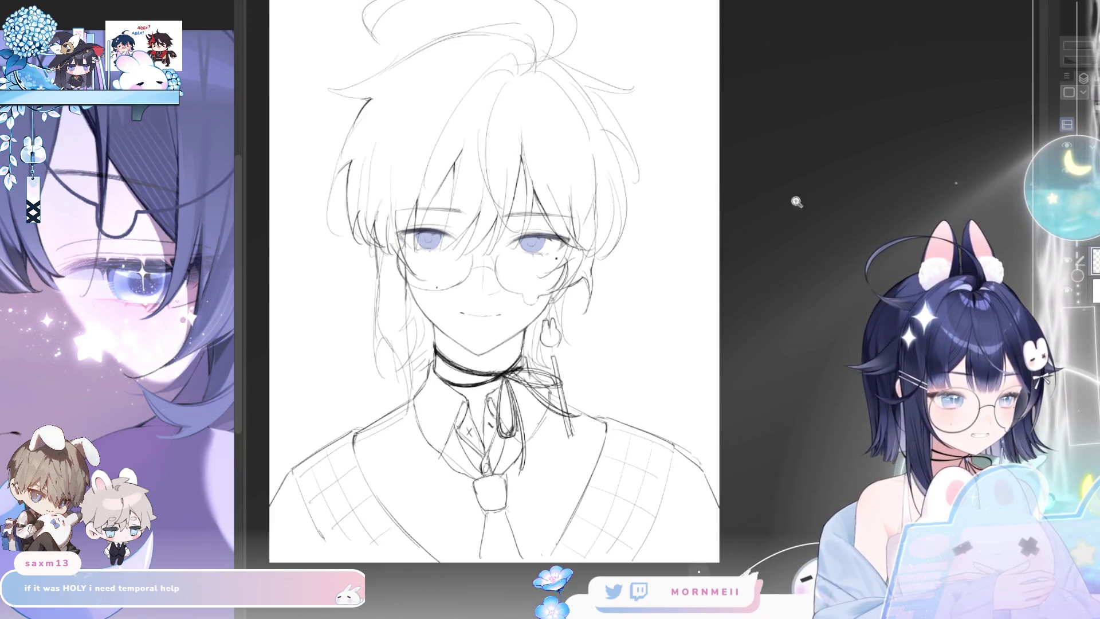
{"action": "scroll", "coordinate": [440, 205], "scroll_direction": "up", "scroll_amount": 5}
{"action": "left_click_drag", "start_coordinate": [639, 262], "coordinate": [715, 147]}
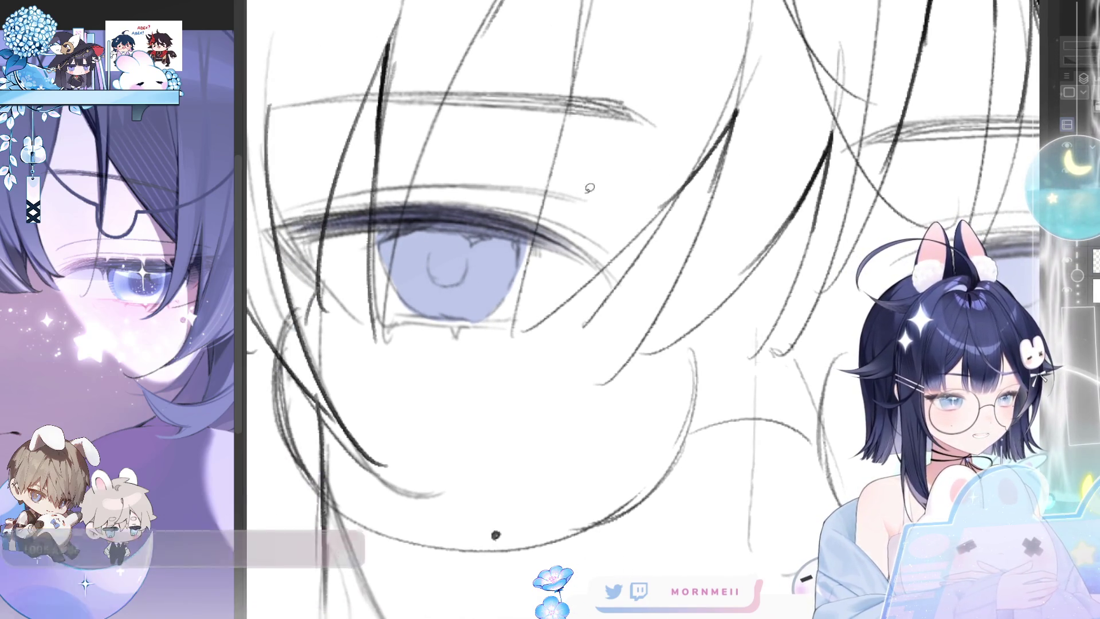
- Lasso the left eye's iris colour and nudge it slightly right in two passes
{"action": "left_click_drag", "start_coordinate": [381, 353], "coordinate": [530, 276]}
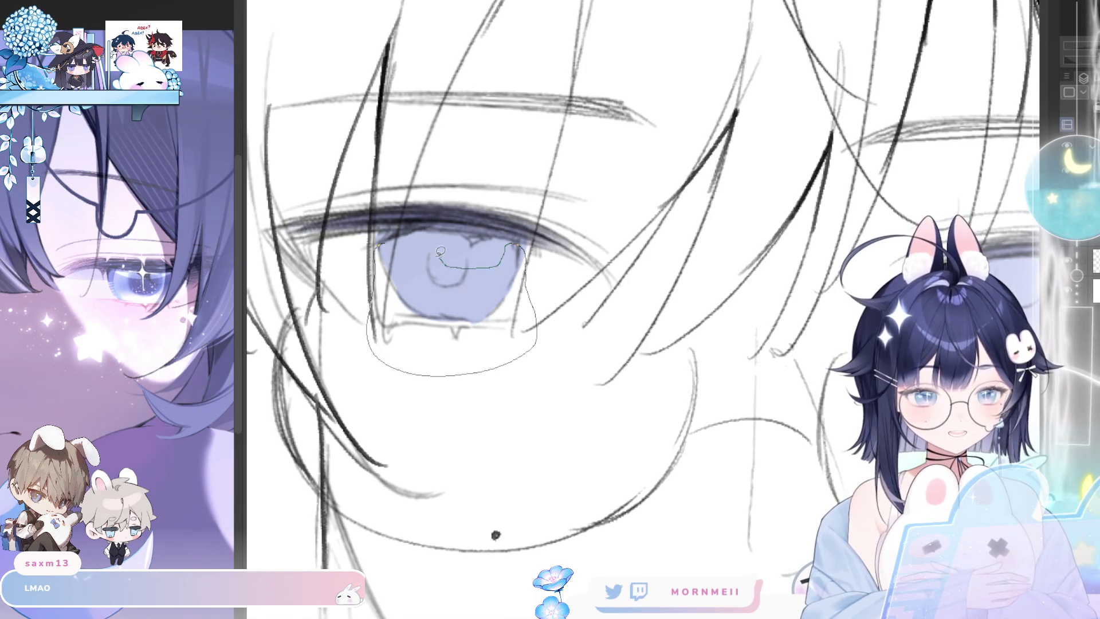
{"action": "left_click_drag", "start_coordinate": [442, 252], "coordinate": [409, 255]}
{"action": "left_click_drag", "start_coordinate": [507, 346], "coordinate": [514, 346]}
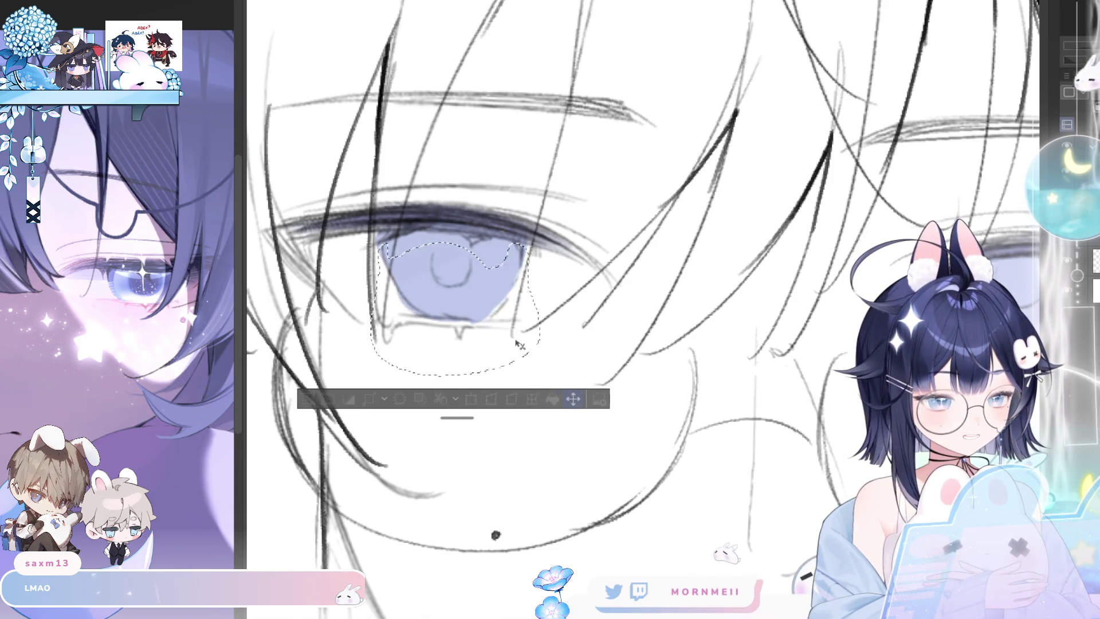
{"action": "left_click", "coordinate": [312, 403]}
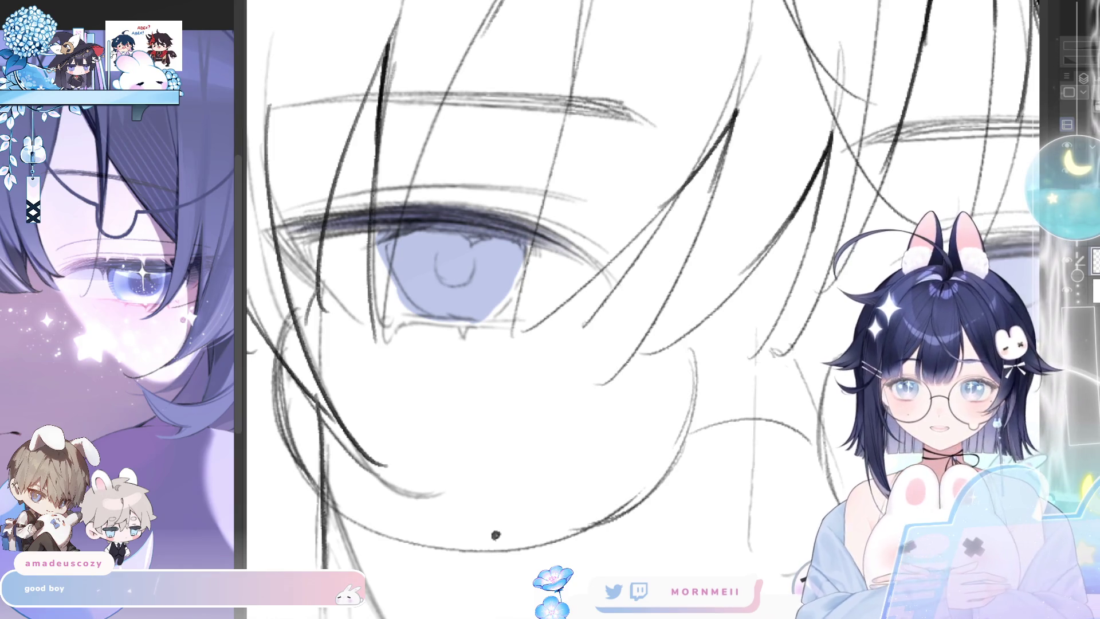
{"action": "mouse_move", "coordinate": [384, 372]}
{"action": "left_mouse_down"}
{"action": "mouse_move", "coordinate": [418, 134]}
{"action": "mouse_move", "coordinate": [401, 381]}
{"action": "left_mouse_up"}
{"action": "left_click_drag", "start_coordinate": [503, 351], "coordinate": [510, 351]}
{"action": "left_click", "coordinate": [314, 420]}
- Lasso the right eye's iris colour and shift it slightly right in two passes
{"action": "scroll", "coordinate": [446, 376], "scroll_direction": "down", "scroll_amount": 5}
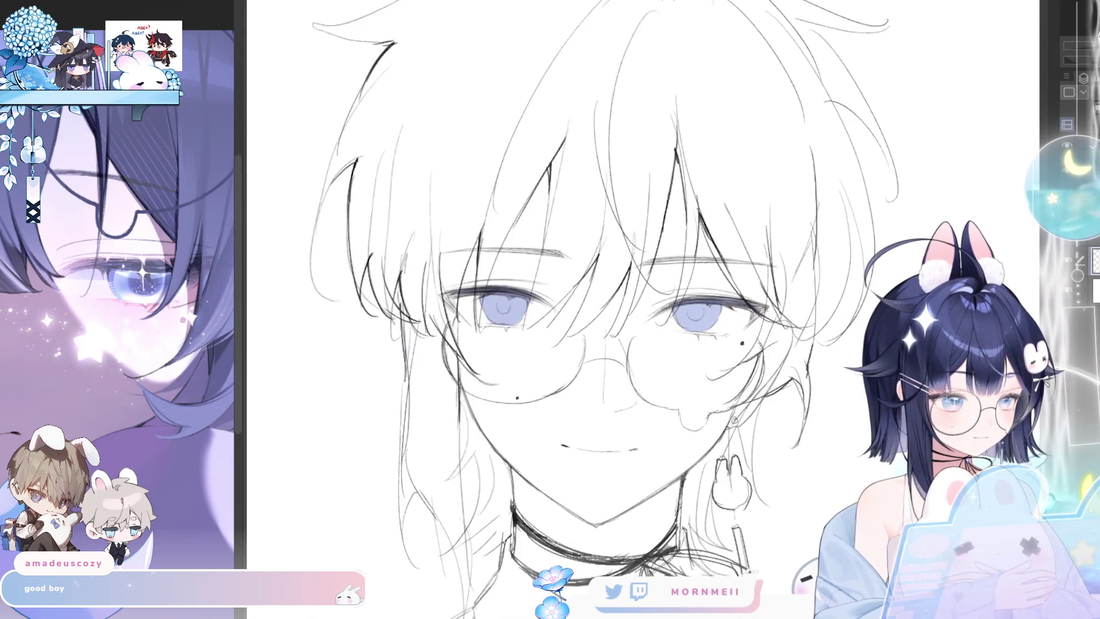
{"action": "left_click_drag", "start_coordinate": [782, 320], "coordinate": [648, 298]}
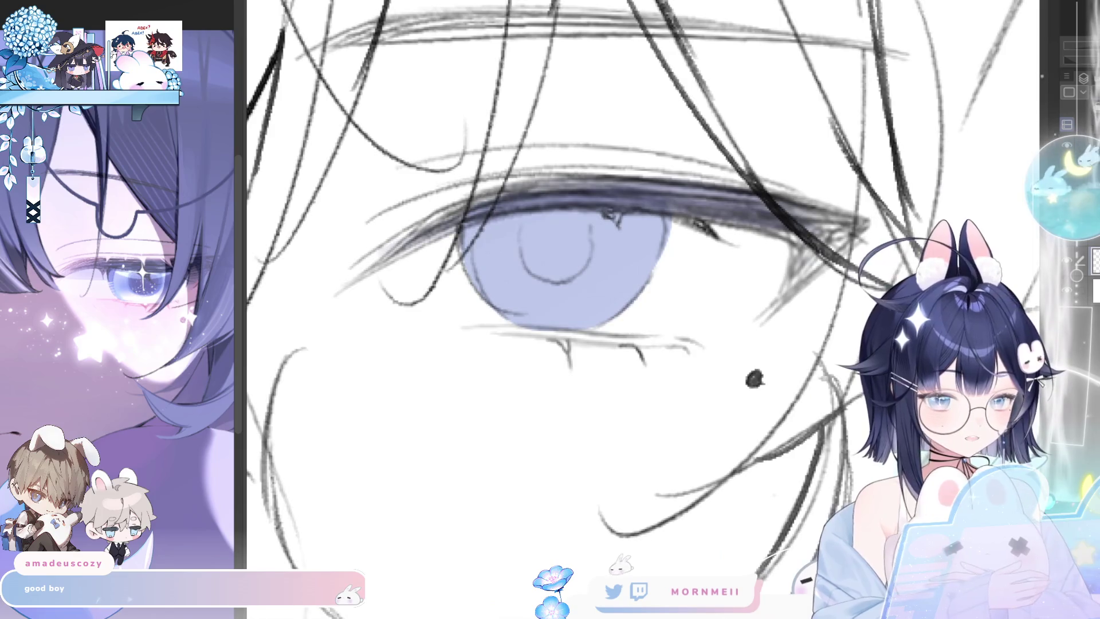
{"action": "mouse_move", "coordinate": [458, 241]}
{"action": "left_mouse_down"}
{"action": "mouse_move", "coordinate": [498, 410]}
{"action": "mouse_move", "coordinate": [707, 303]}
{"action": "left_mouse_up"}
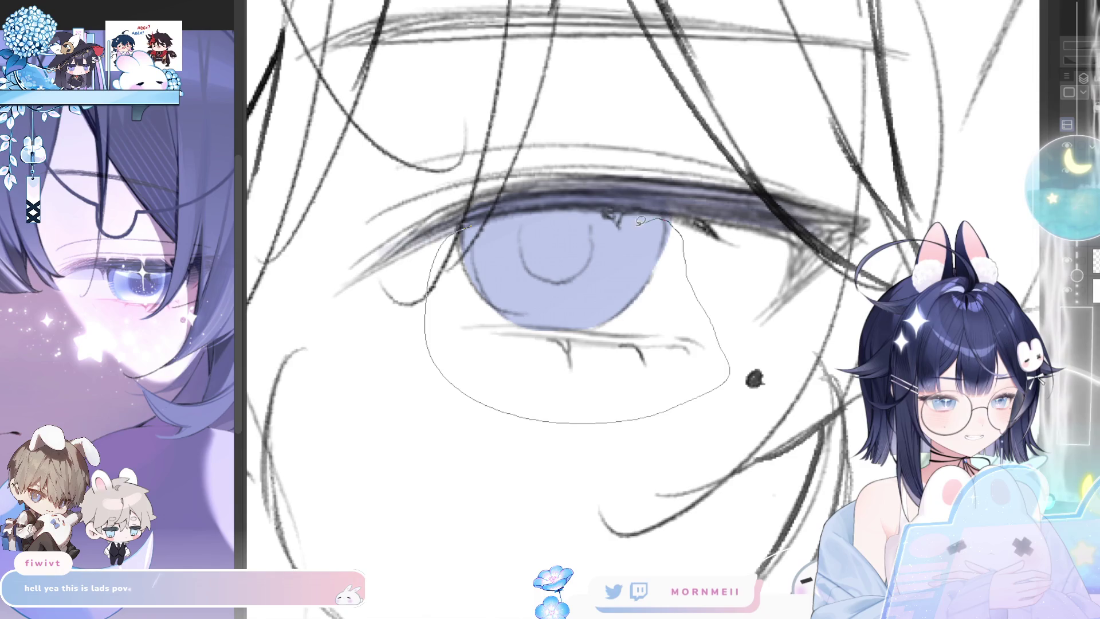
{"action": "left_click_drag", "start_coordinate": [580, 213], "coordinate": [503, 247]}
{"action": "left_click", "coordinate": [694, 447]}
{"action": "left_click_drag", "start_coordinate": [582, 364], "coordinate": [593, 365]}
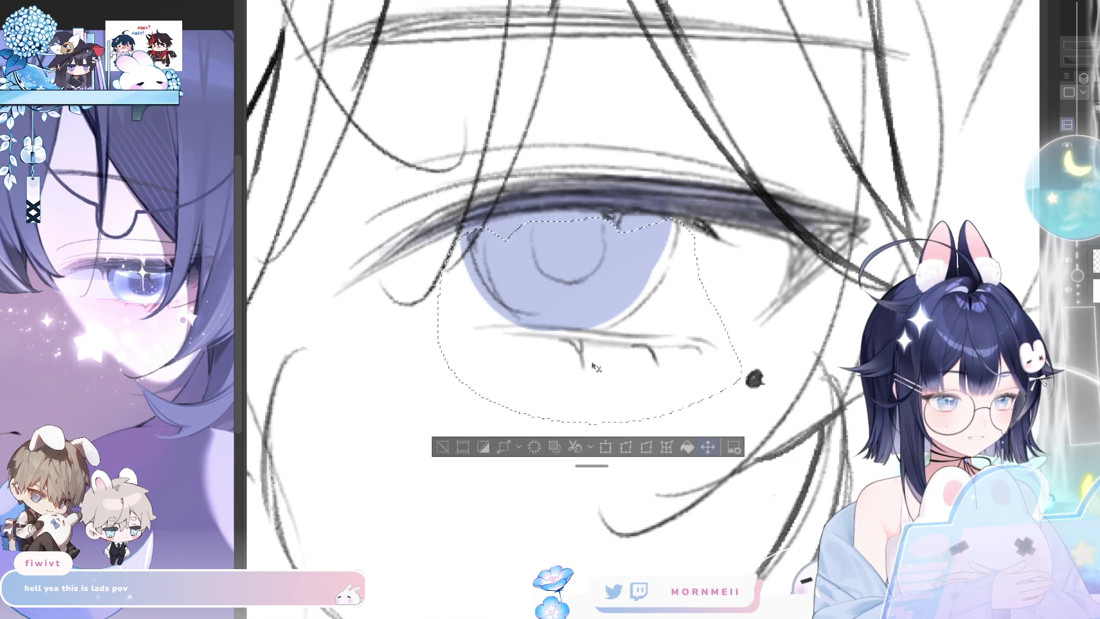
{"action": "left_click", "coordinate": [443, 450]}
{"action": "mouse_move", "coordinate": [503, 425]}
{"action": "left_mouse_down"}
{"action": "mouse_move", "coordinate": [591, 447]}
{"action": "mouse_move", "coordinate": [432, 380]}
{"action": "mouse_move", "coordinate": [507, 429]}
{"action": "left_mouse_up"}
{"action": "left_click_drag", "start_coordinate": [603, 382], "coordinate": [609, 383]}
{"action": "left_click", "coordinate": [447, 473]}
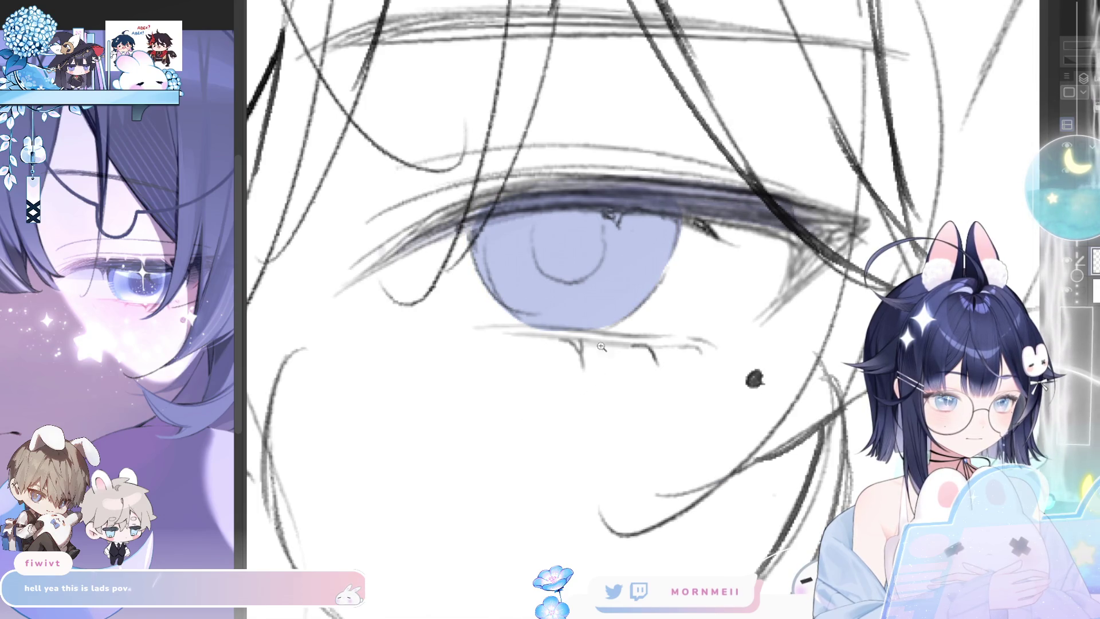
{"action": "scroll", "coordinate": [591, 355], "scroll_direction": "down", "scroll_amount": 10}
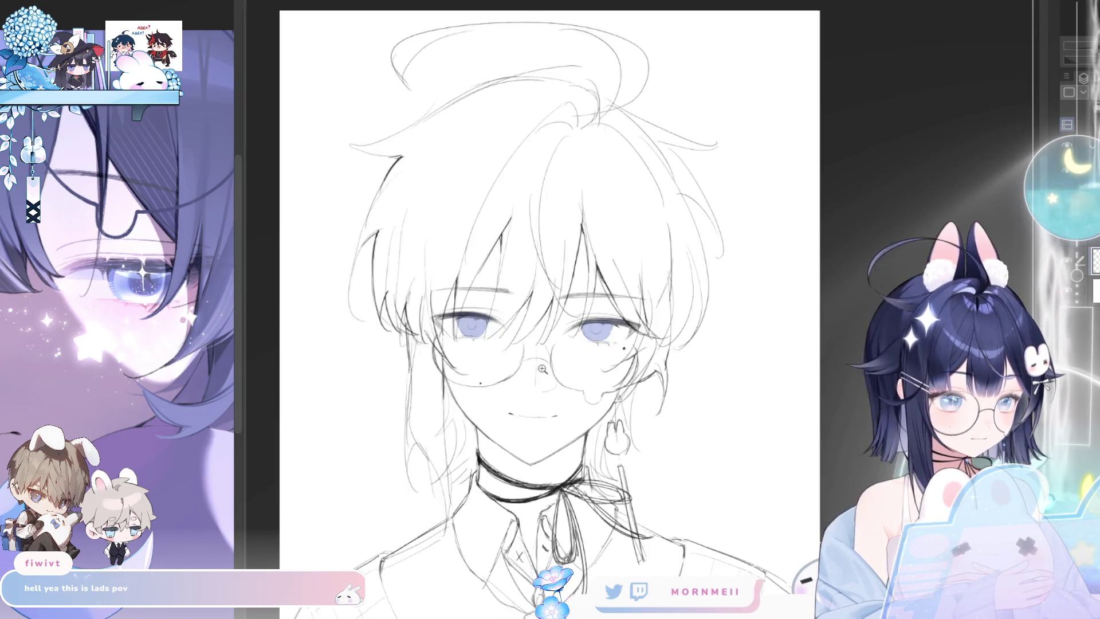
{"action": "scroll", "coordinate": [433, 283], "scroll_direction": "up", "scroll_amount": 3}
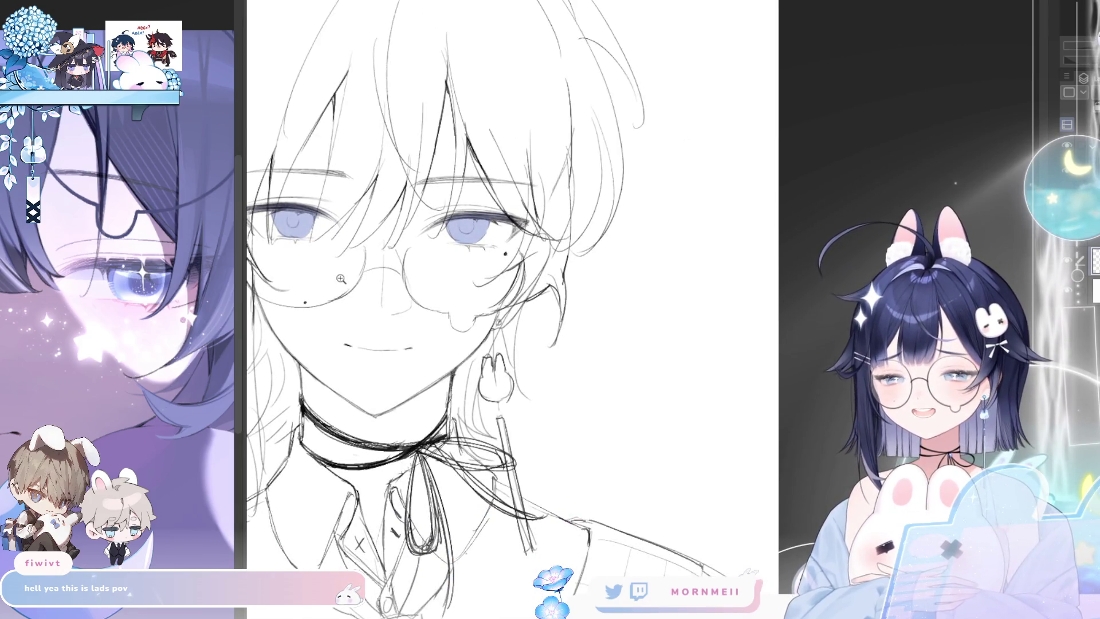
{"action": "left_click_drag", "start_coordinate": [423, 416], "coordinate": [565, 330]}
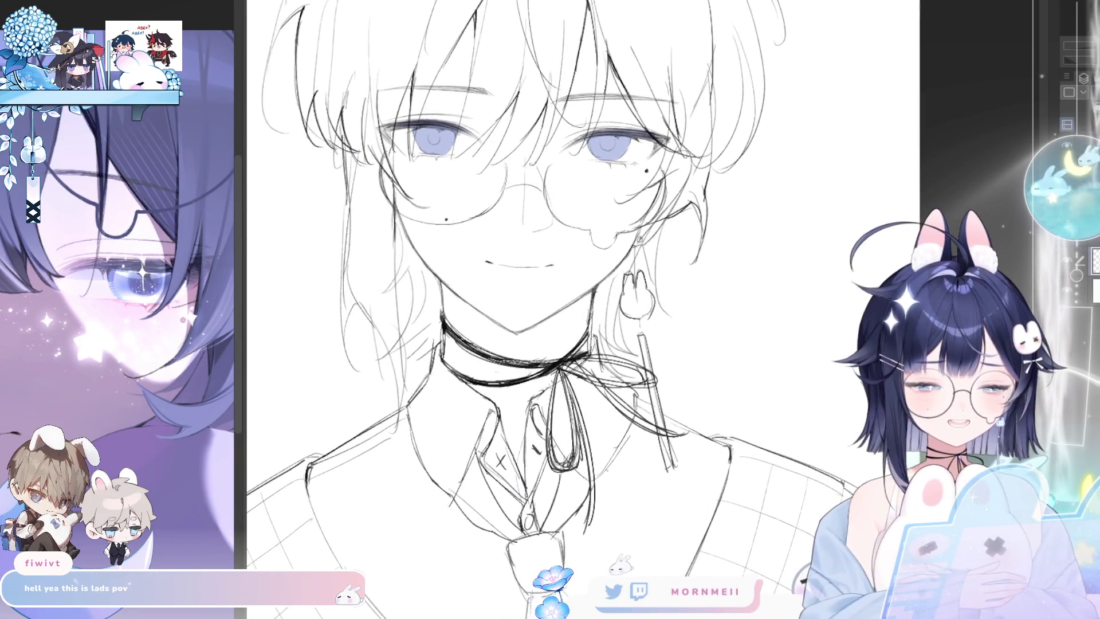
{"action": "key", "text": "h"}
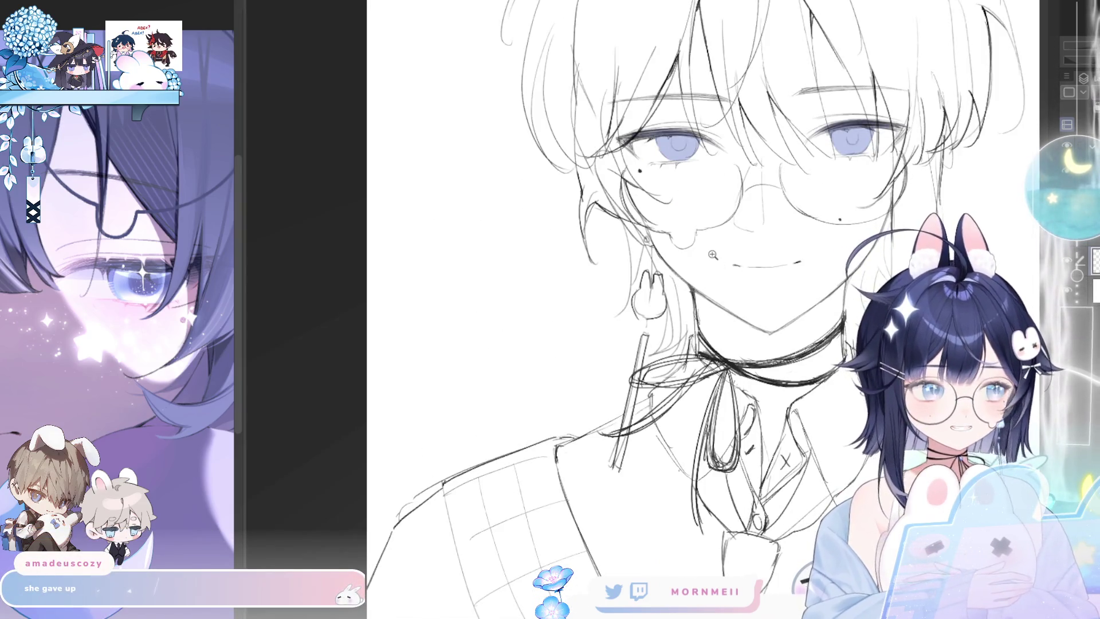
{"action": "key", "text": "h"}
{"action": "left_click_drag", "start_coordinate": [663, 310], "coordinate": [690, 386]}
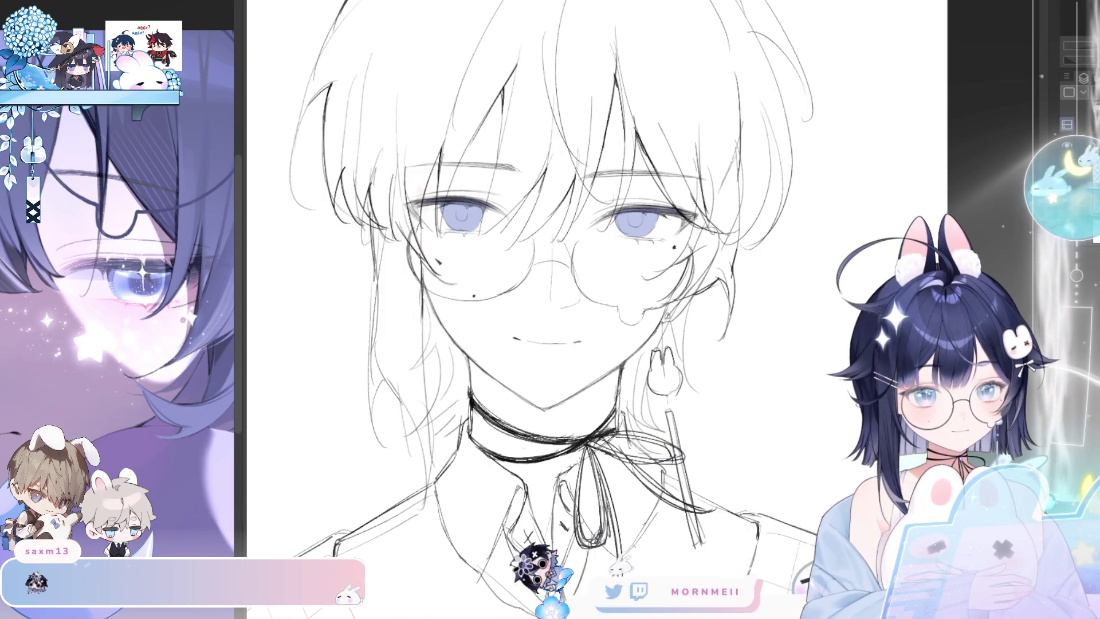
- Brush pale pink over the face and extend it around the head
{"action": "left_click_drag", "start_coordinate": [445, 264], "coordinate": [490, 342]}
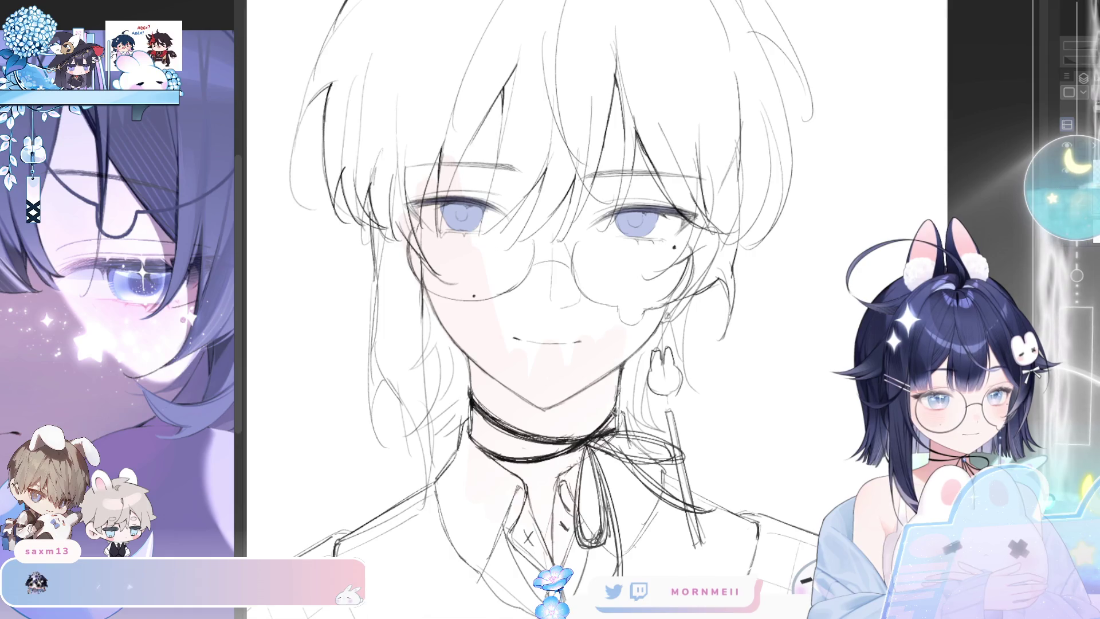
{"action": "mouse_move", "coordinate": [710, 243]}
{"action": "left_mouse_down"}
{"action": "mouse_move", "coordinate": [716, 213]}
{"action": "mouse_move", "coordinate": [624, 50]}
{"action": "mouse_move", "coordinate": [416, 192]}
{"action": "mouse_move", "coordinate": [421, 258]}
{"action": "left_mouse_up"}
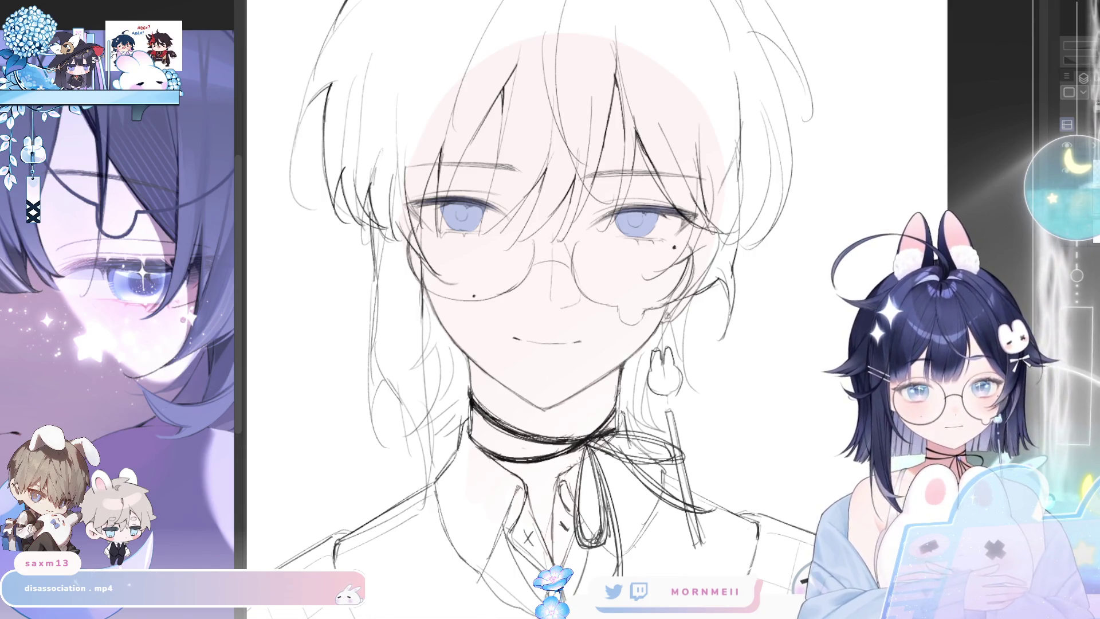
{"action": "left_click_drag", "start_coordinate": [409, 150], "coordinate": [387, 299]}
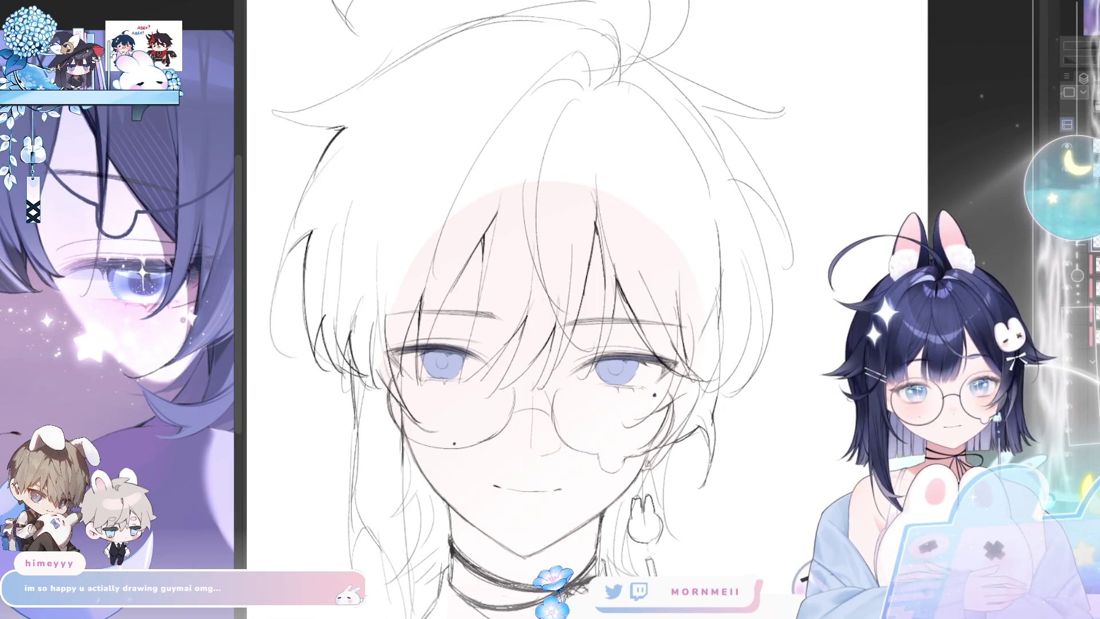
- Block in dark blue on the hair's left side and paint strands down the left bangs
{"action": "mouse_move", "coordinate": [290, 247]}
{"action": "left_mouse_down"}
{"action": "mouse_move", "coordinate": [344, 198]}
{"action": "mouse_move", "coordinate": [510, 189]}
{"action": "left_mouse_up"}
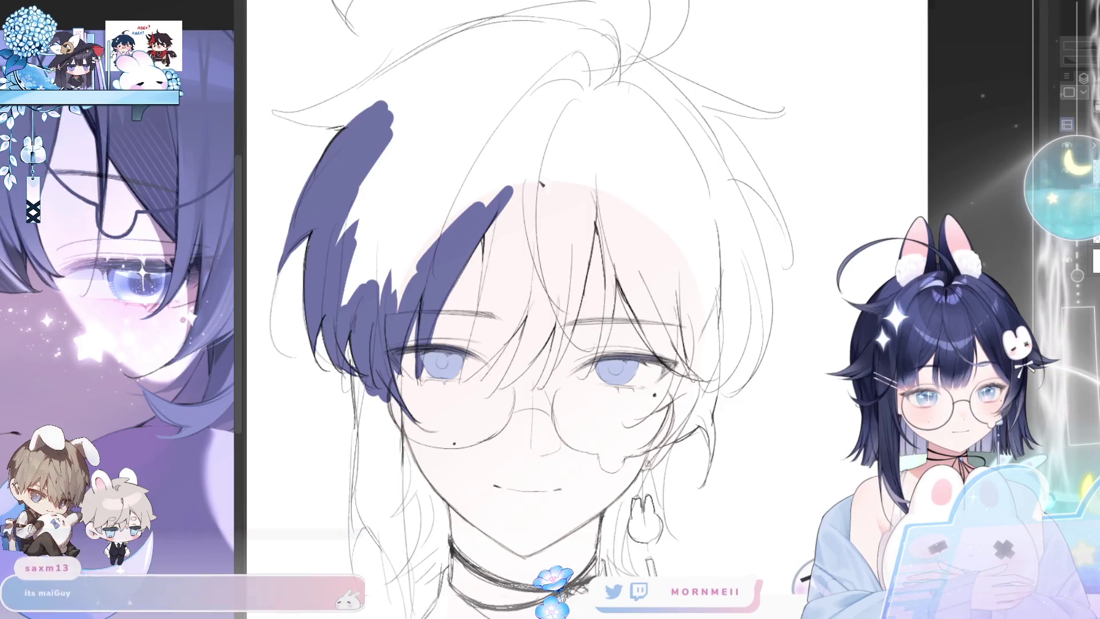
{"action": "key", "text": "h"}
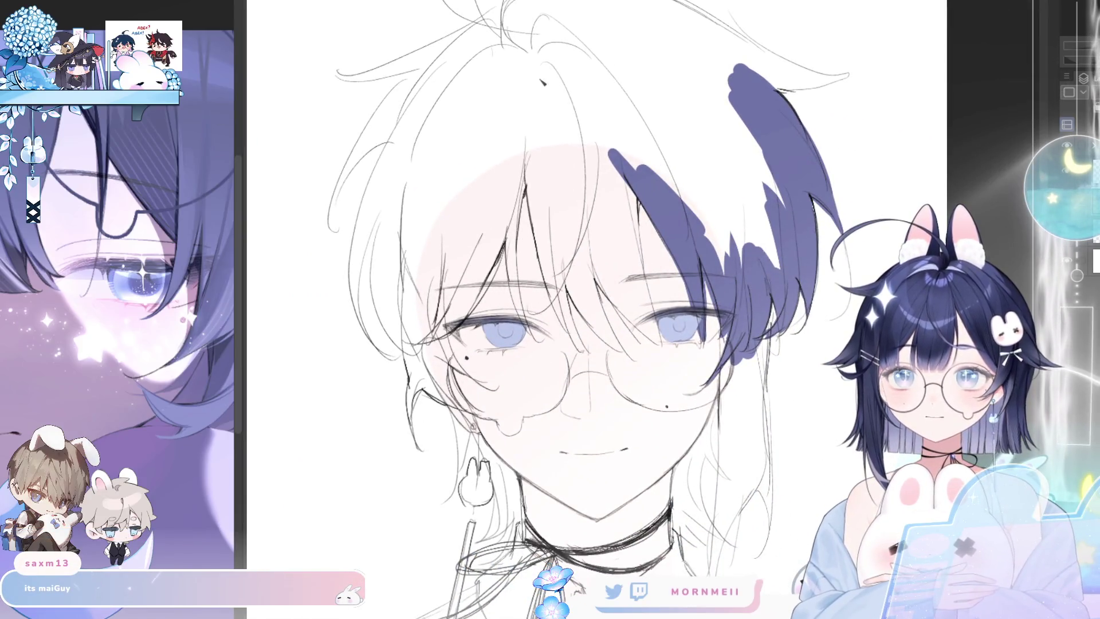
{"action": "left_click_drag", "start_coordinate": [533, 337], "coordinate": [513, 229]}
{"action": "mouse_move", "coordinate": [518, 281]}
{"action": "left_mouse_down"}
{"action": "mouse_move", "coordinate": [529, 156]}
{"action": "mouse_move", "coordinate": [509, 236]}
{"action": "left_mouse_up"}
{"action": "mouse_move", "coordinate": [516, 285]}
{"action": "left_mouse_down"}
{"action": "mouse_move", "coordinate": [522, 320]}
{"action": "mouse_move", "coordinate": [541, 245]}
{"action": "left_mouse_up"}
{"action": "left_click_drag", "start_coordinate": [528, 165], "coordinate": [567, 316]}
{"action": "left_click_drag", "start_coordinate": [541, 262], "coordinate": [575, 343]}
- Add thin dark blue strands beside the left bangs, redoing a stray one
{"action": "key", "text": "ctrl+z"}
{"action": "left_click_drag", "start_coordinate": [542, 264], "coordinate": [573, 344]}
{"action": "key", "text": "ctrl+z"}
{"action": "left_click_drag", "start_coordinate": [546, 277], "coordinate": [574, 343]}
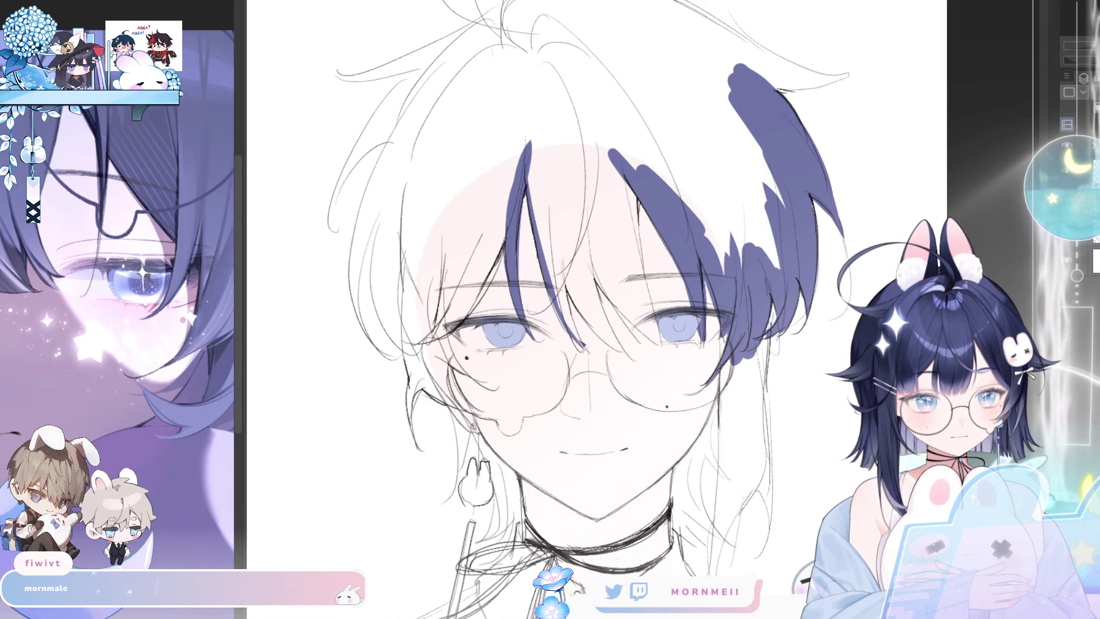
{"action": "left_click_drag", "start_coordinate": [559, 253], "coordinate": [582, 346]}
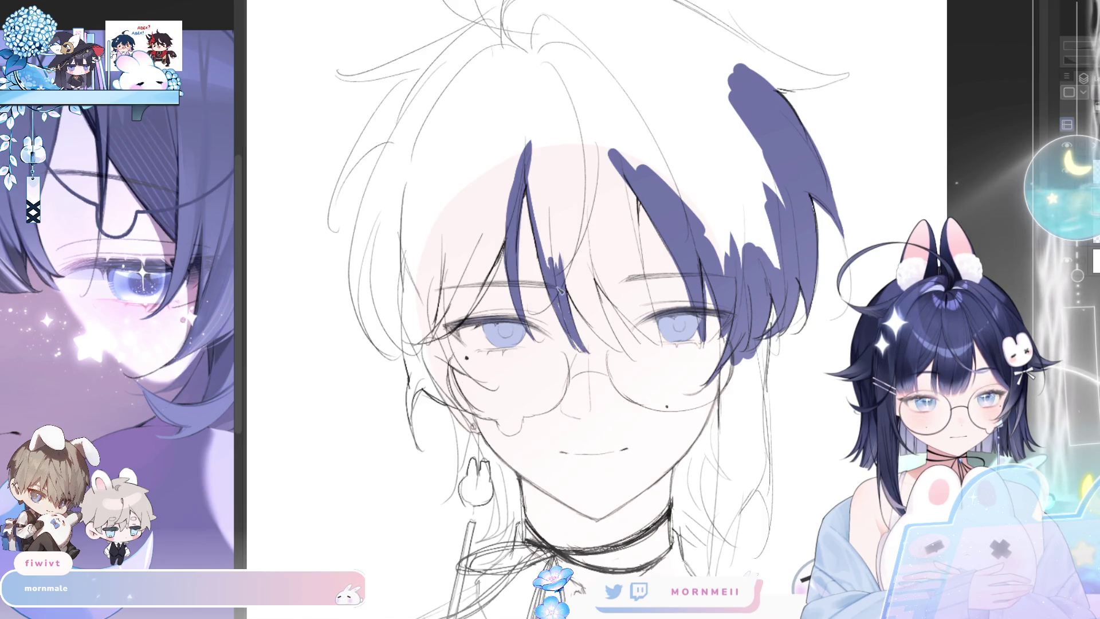
{"action": "key", "text": "h"}
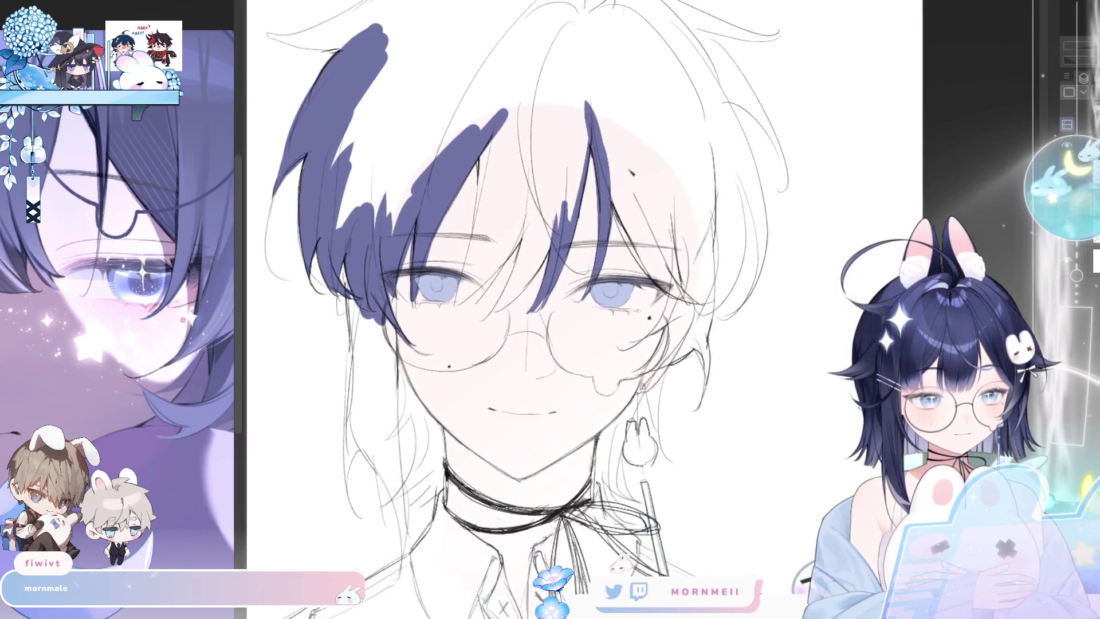
{"action": "key", "text": "h"}
- Paint short dark strands on the right and strands curving down beside the left eye
{"action": "scroll", "coordinate": [513, 309], "scroll_direction": "up", "scroll_amount": 2}
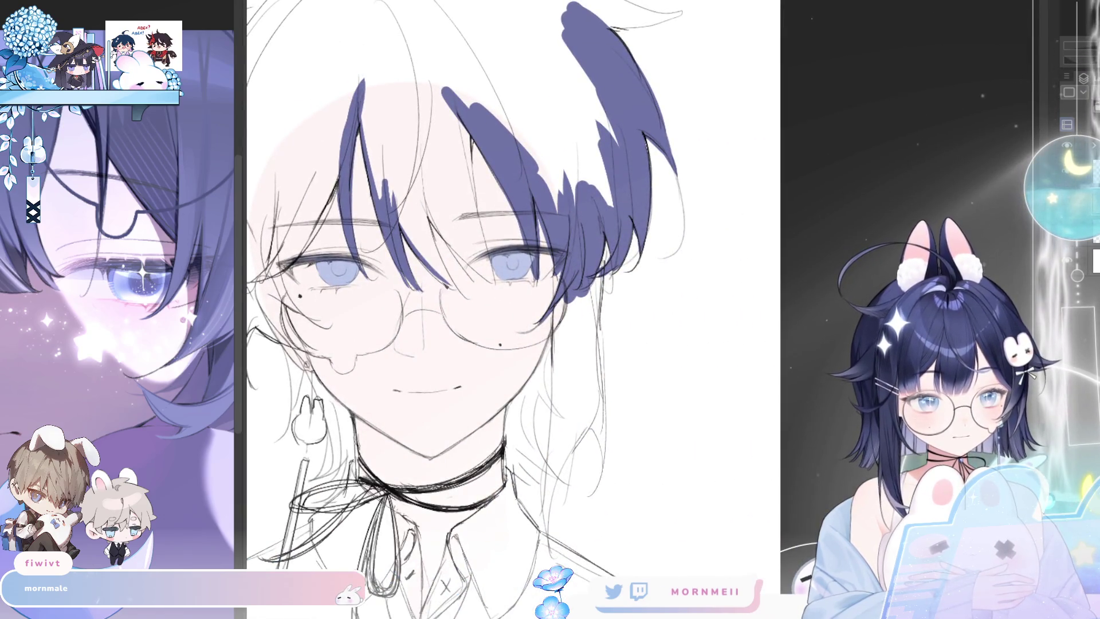
{"action": "mouse_move", "coordinate": [427, 219]}
{"action": "left_mouse_down"}
{"action": "mouse_move", "coordinate": [416, 184]}
{"action": "mouse_move", "coordinate": [486, 276]}
{"action": "left_mouse_up"}
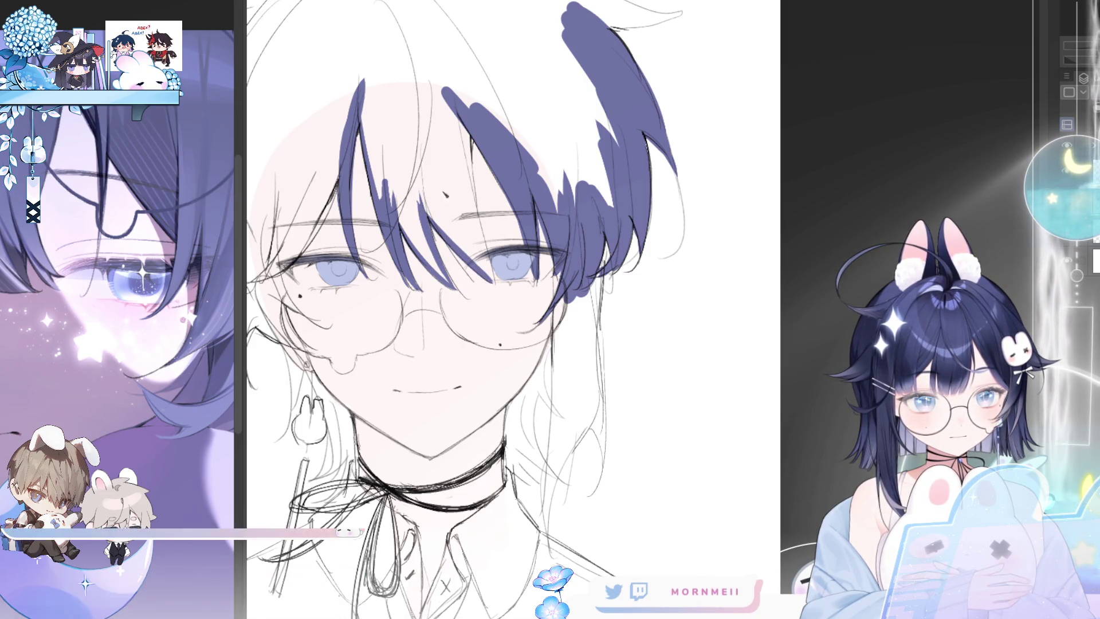
{"action": "left_click_drag", "start_coordinate": [441, 238], "coordinate": [475, 279]}
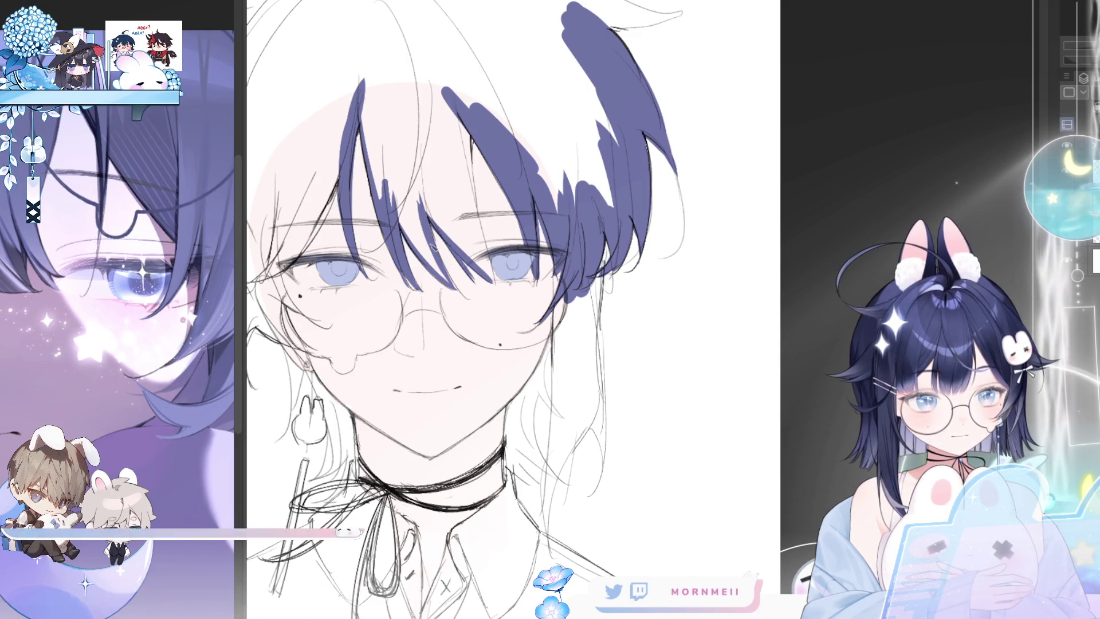
{"action": "key", "text": "h"}
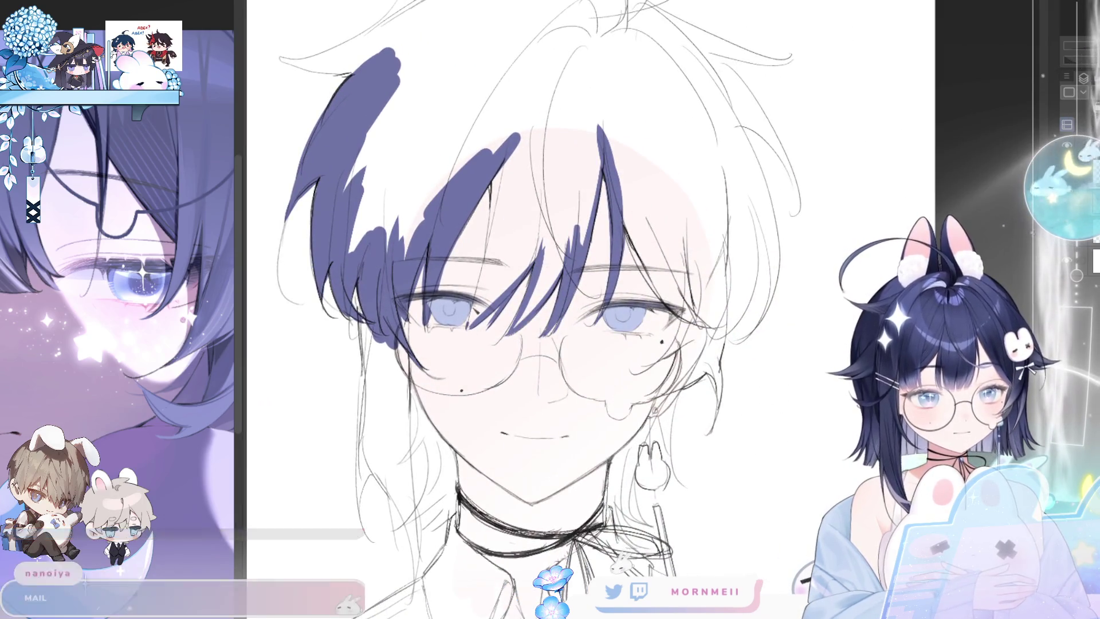
{"action": "key", "text": "h"}
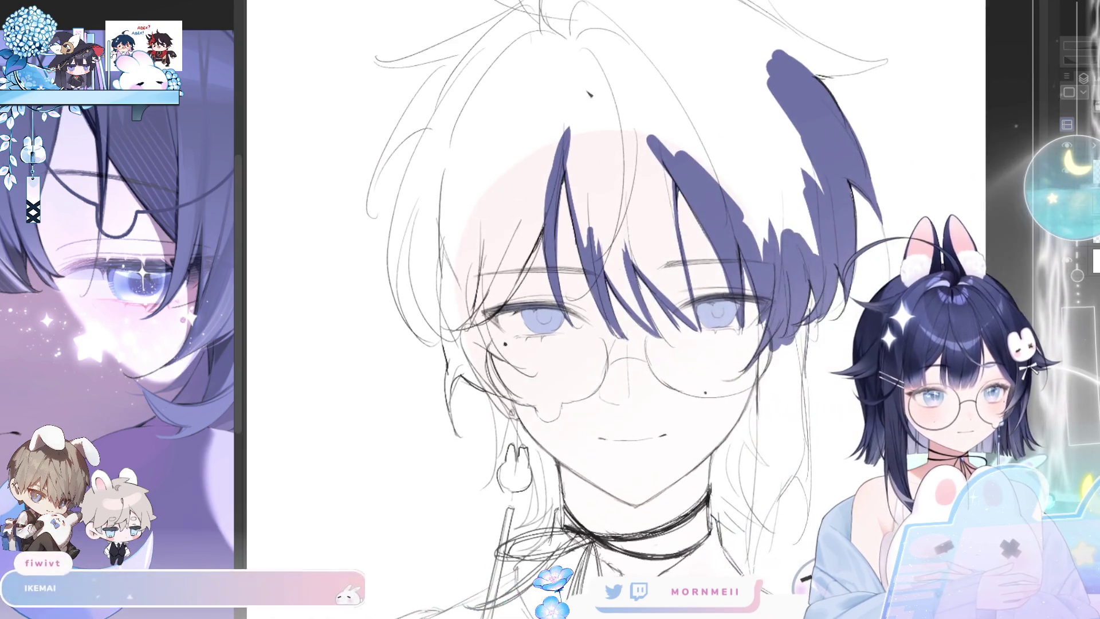
{"action": "mouse_move", "coordinate": [504, 308]}
{"action": "left_mouse_down"}
{"action": "mouse_move", "coordinate": [538, 232]}
{"action": "mouse_move", "coordinate": [524, 255]}
{"action": "left_mouse_up"}
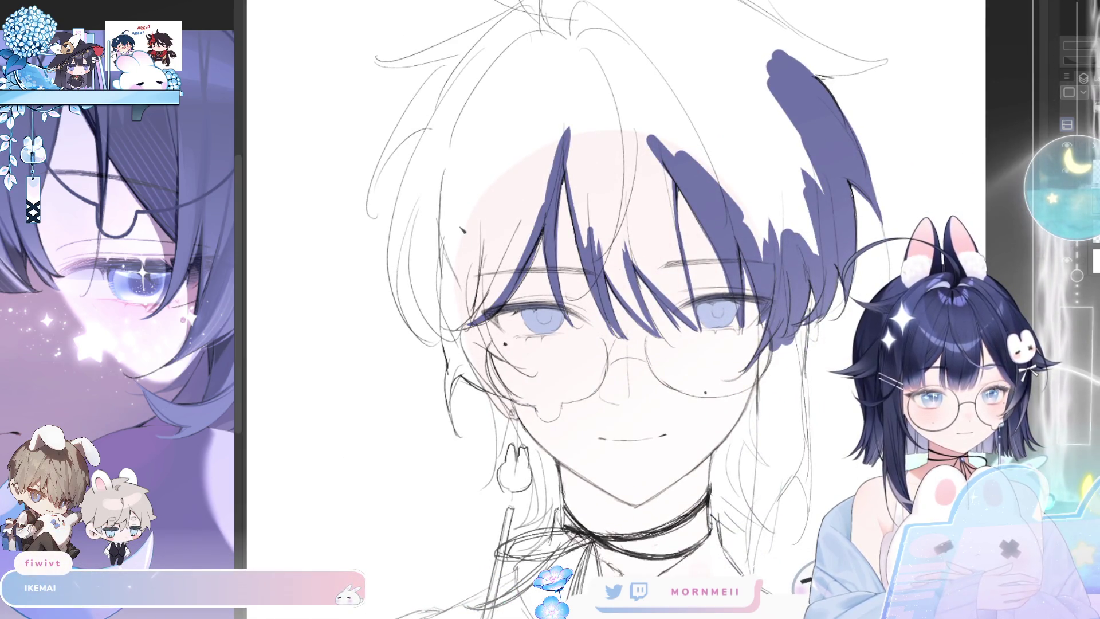
{"action": "left_click_drag", "start_coordinate": [454, 198], "coordinate": [440, 345]}
{"action": "left_click_drag", "start_coordinate": [417, 213], "coordinate": [444, 336]}
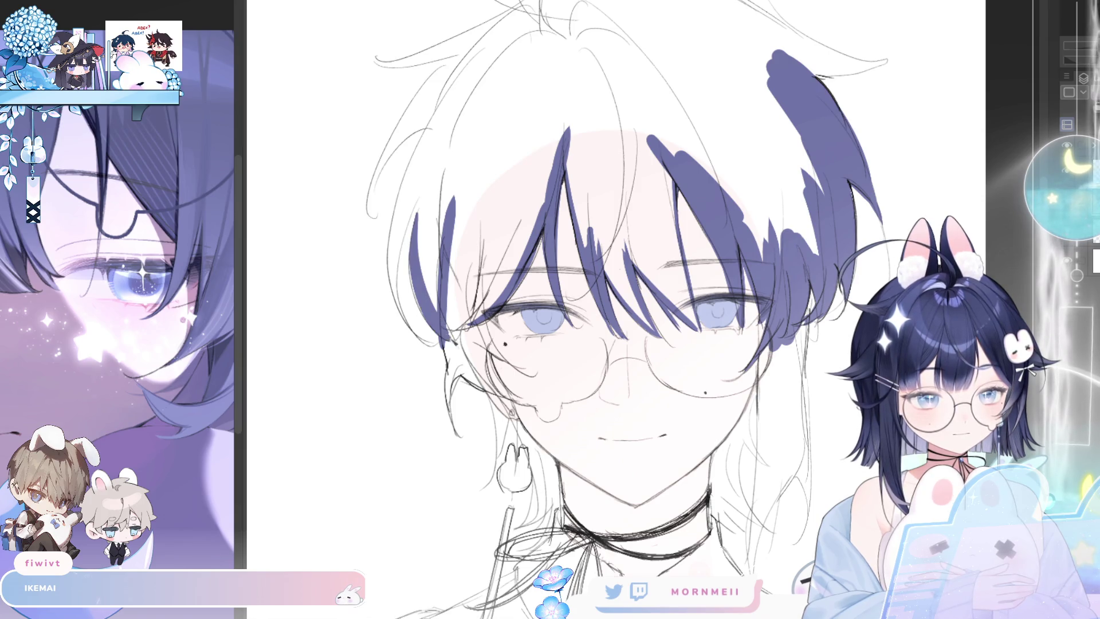
{"action": "left_click_drag", "start_coordinate": [441, 158], "coordinate": [414, 230]}
{"action": "key", "text": "ctrl+z"}
- Sweep long dark blue strands down the hair's left side and along its edge
{"action": "left_click_drag", "start_coordinate": [418, 184], "coordinate": [392, 309]}
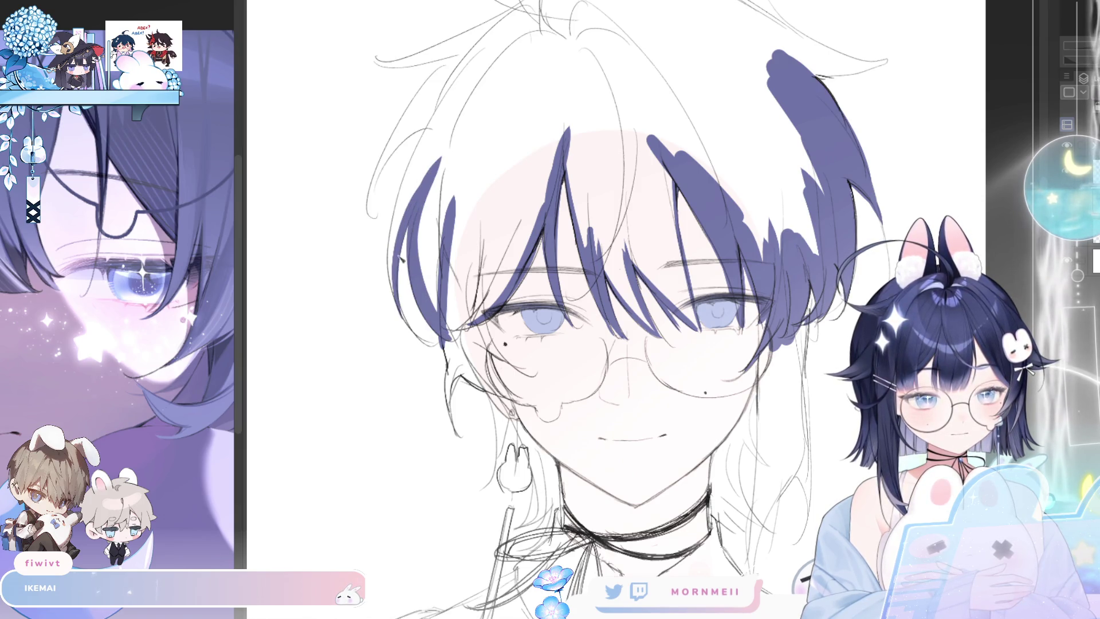
{"action": "left_click_drag", "start_coordinate": [447, 101], "coordinate": [389, 312]}
{"action": "left_click_drag", "start_coordinate": [467, 77], "coordinate": [401, 220]}
{"action": "left_click_drag", "start_coordinate": [573, 257], "coordinate": [508, 349]}
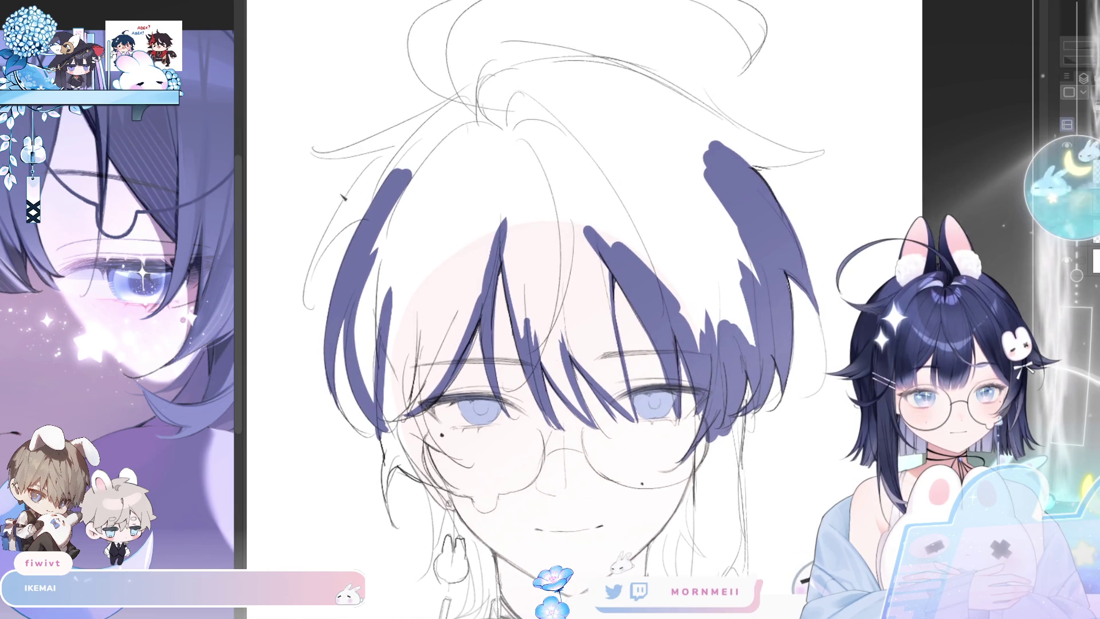
{"action": "left_click_drag", "start_coordinate": [365, 215], "coordinate": [305, 300]}
{"action": "left_click_drag", "start_coordinate": [447, 123], "coordinate": [306, 284]}
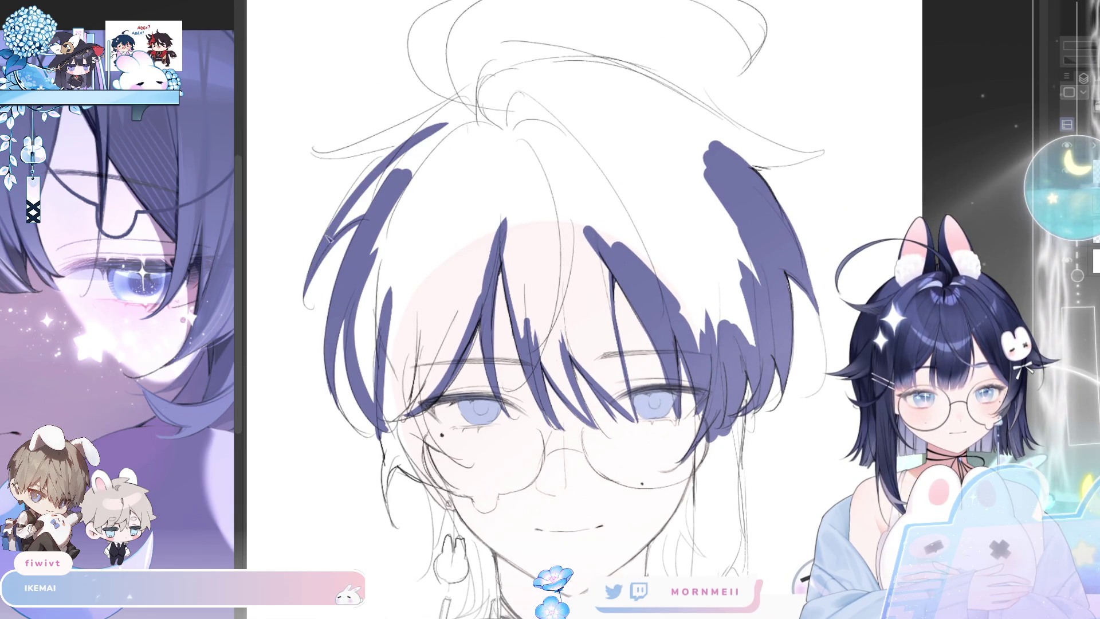
{"action": "left_click_drag", "start_coordinate": [330, 238], "coordinate": [444, 118]}
- Outline the top hairline with curving strokes and fill the hair area with the hair colour
{"action": "mouse_move", "coordinate": [314, 152]}
{"action": "left_mouse_down"}
{"action": "mouse_move", "coordinate": [443, 118]}
{"action": "mouse_move", "coordinate": [481, 85]}
{"action": "mouse_move", "coordinate": [561, 59]}
{"action": "left_mouse_up"}
{"action": "key", "text": "h"}
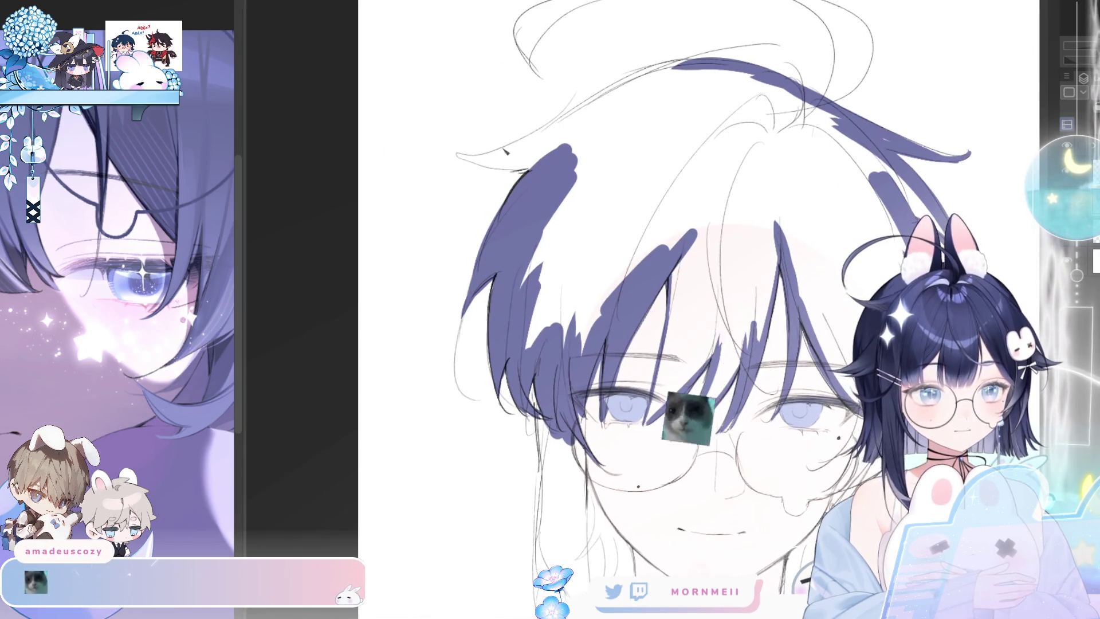
{"action": "mouse_move", "coordinate": [453, 152]}
{"action": "left_mouse_down"}
{"action": "mouse_move", "coordinate": [514, 166]}
{"action": "mouse_move", "coordinate": [475, 159]}
{"action": "mouse_move", "coordinate": [688, 60]}
{"action": "left_mouse_up"}
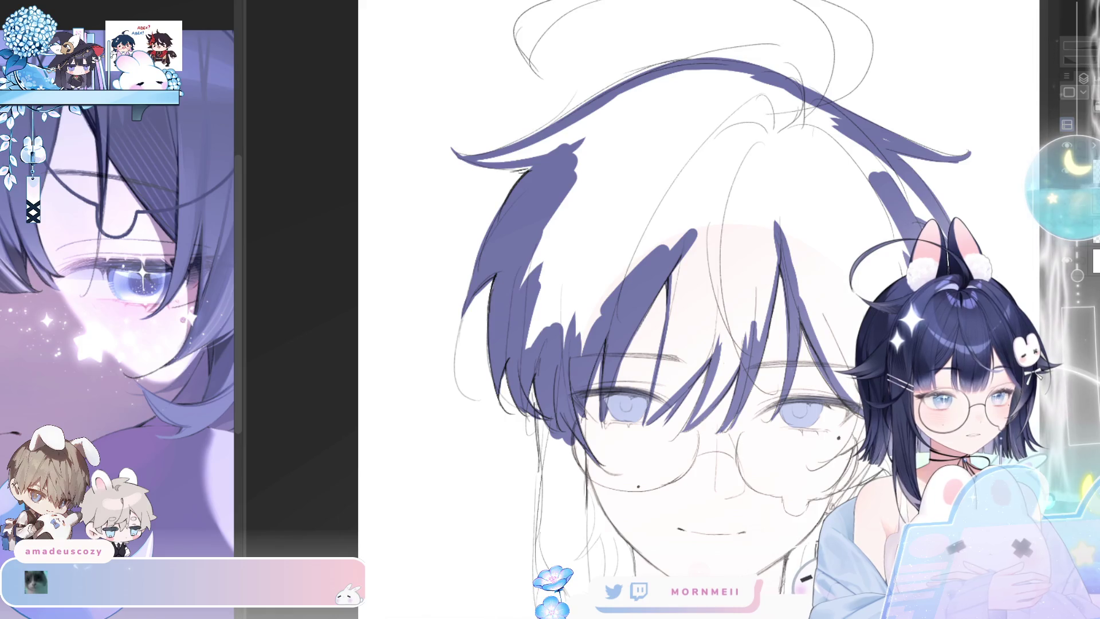
{"action": "left_click", "coordinate": [815, 162]}
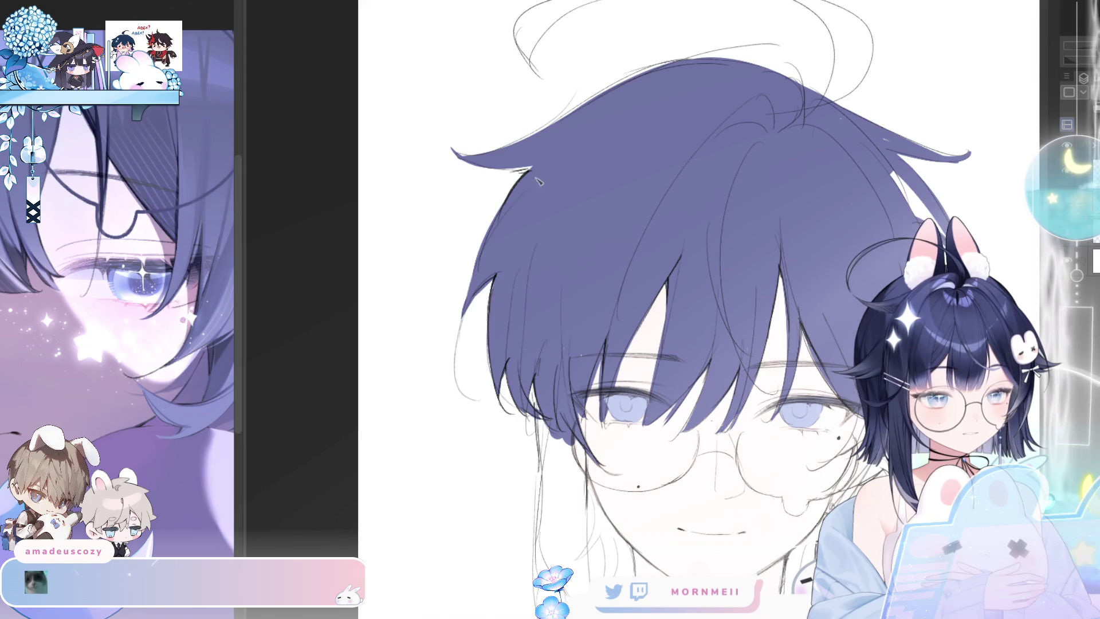
- Paint indigo hair strands at the crown and extend the top strand's tip
{"action": "left_click_drag", "start_coordinate": [900, 22], "coordinate": [766, 21]}
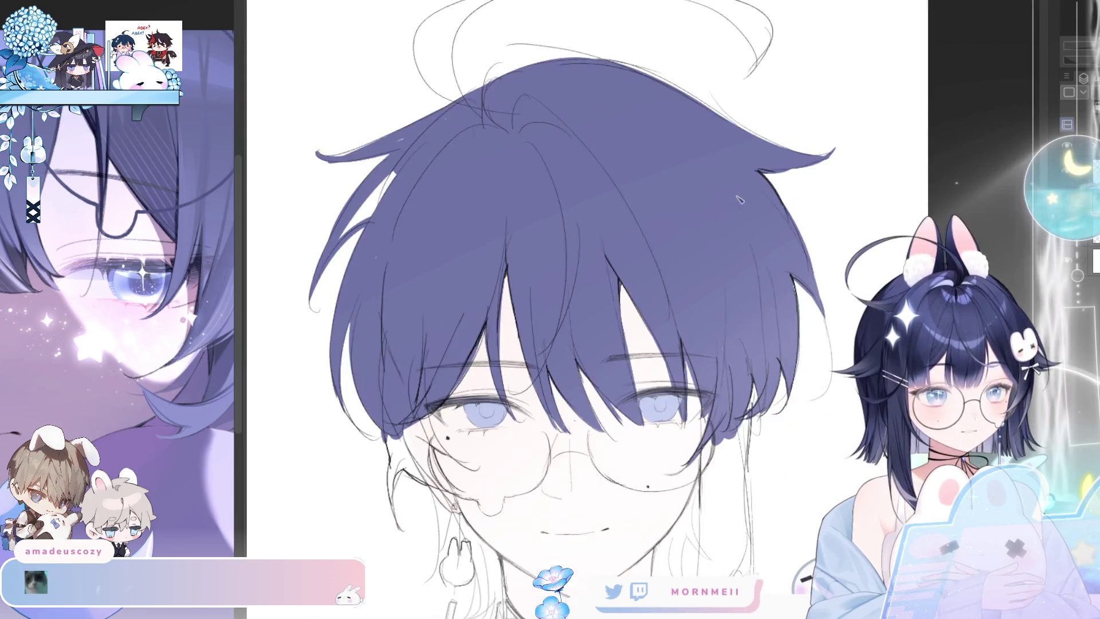
{"action": "left_click_drag", "start_coordinate": [486, 85], "coordinate": [513, 51]}
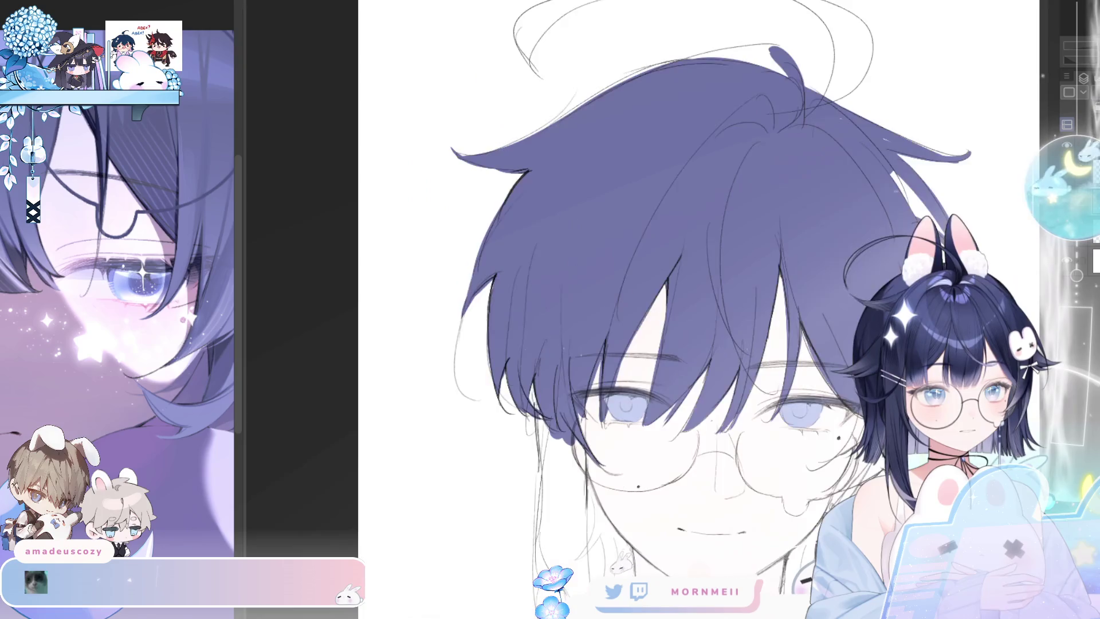
{"action": "left_click_drag", "start_coordinate": [488, 89], "coordinate": [629, 86]}
{"action": "mouse_move", "coordinate": [729, 57]}
{"action": "left_mouse_down"}
{"action": "mouse_move", "coordinate": [791, 70]}
{"action": "mouse_move", "coordinate": [666, 43]}
{"action": "left_mouse_up"}
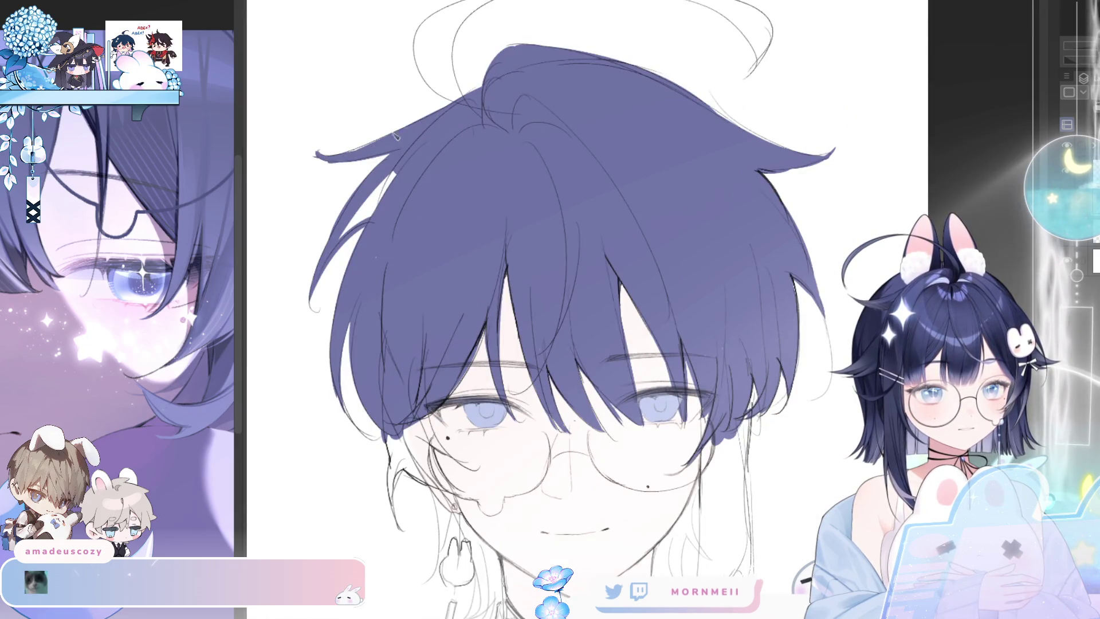
- Paint two indigo hair strands beside the boy's face
{"action": "left_click_drag", "start_coordinate": [545, 211], "coordinate": [585, 148]}
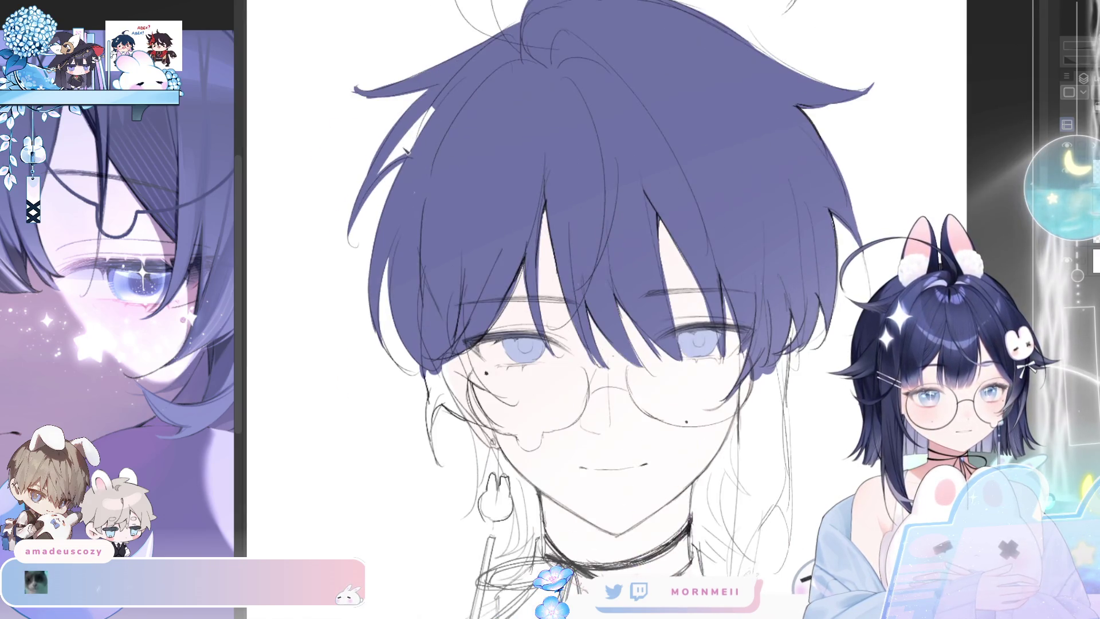
{"action": "left_click_drag", "start_coordinate": [837, 213], "coordinate": [809, 113]}
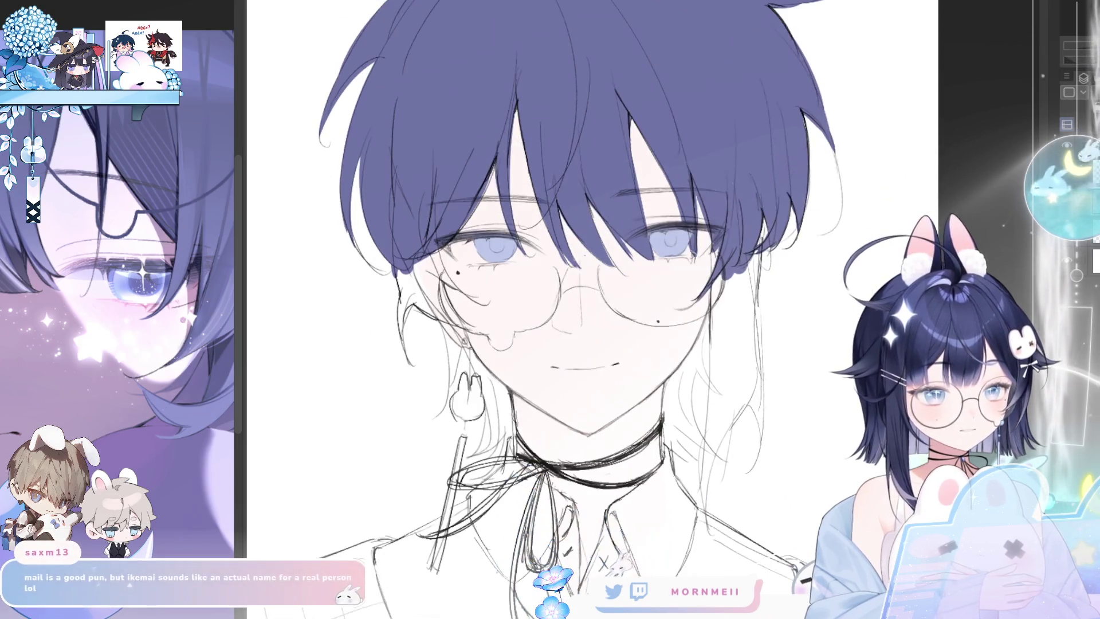
{"action": "mouse_move", "coordinate": [407, 330]}
{"action": "left_mouse_down"}
{"action": "mouse_move", "coordinate": [399, 269]}
{"action": "mouse_move", "coordinate": [477, 331]}
{"action": "left_mouse_up"}
{"action": "left_click_drag", "start_coordinate": [436, 273], "coordinate": [473, 329]}
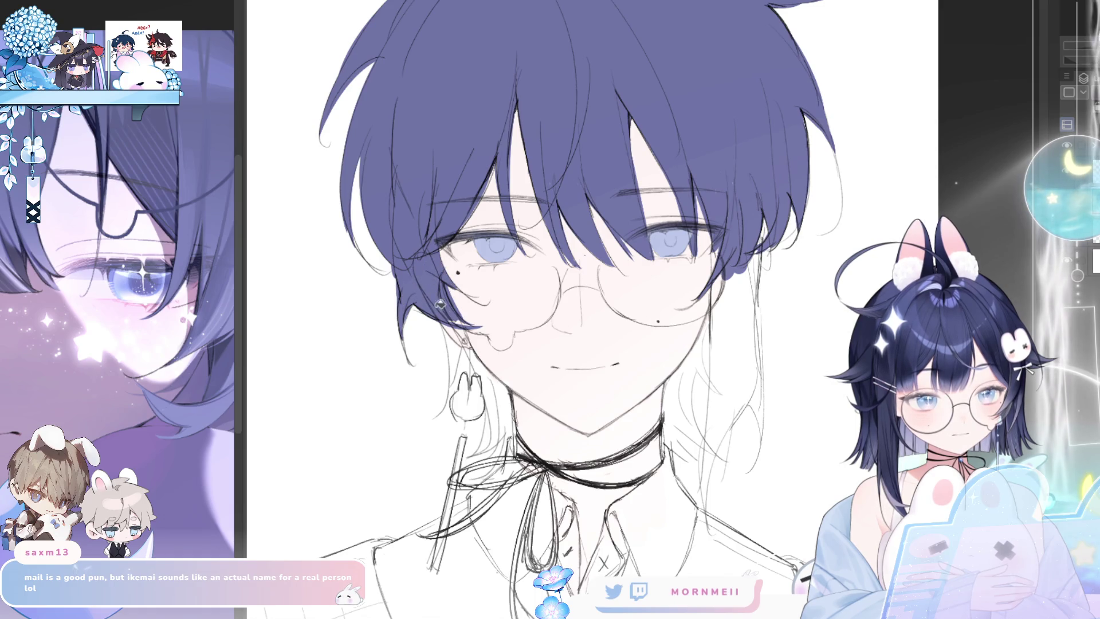
- Paint dark blue strands down the hair's left side to the lower left, checking mirrored
{"action": "key", "text": "h"}
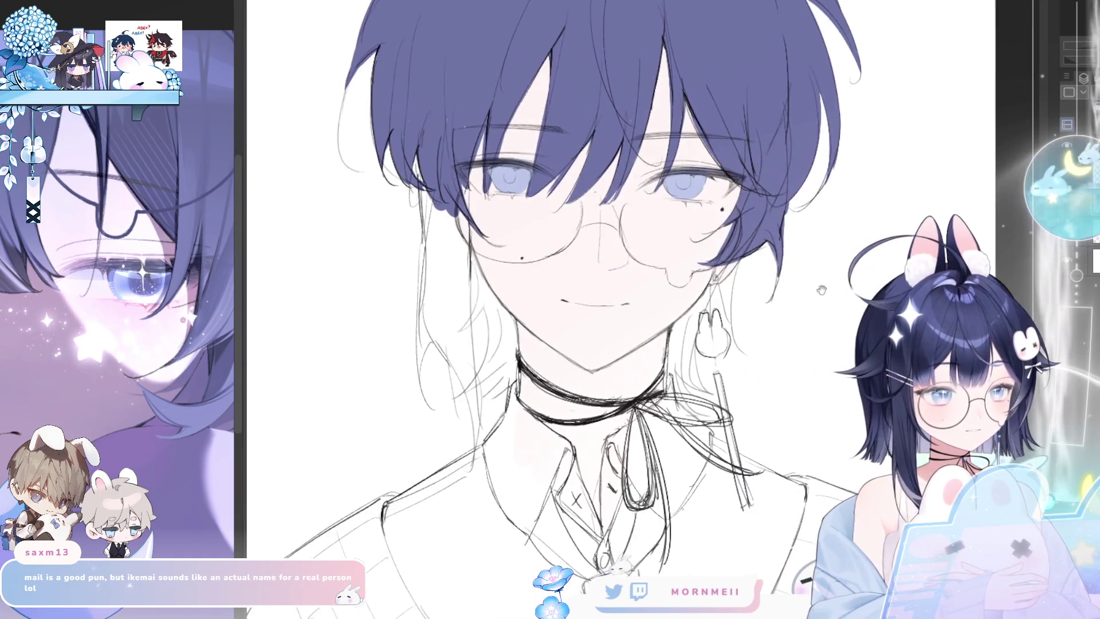
{"action": "left_click_drag", "start_coordinate": [421, 188], "coordinate": [432, 261]}
{"action": "mouse_move", "coordinate": [417, 156]}
{"action": "left_mouse_down"}
{"action": "mouse_move", "coordinate": [433, 272]}
{"action": "mouse_move", "coordinate": [424, 367]}
{"action": "left_mouse_up"}
{"action": "key", "text": "ctrl+z"}
{"action": "left_click_drag", "start_coordinate": [427, 241], "coordinate": [422, 341]}
{"action": "left_click_drag", "start_coordinate": [424, 290], "coordinate": [423, 395]}
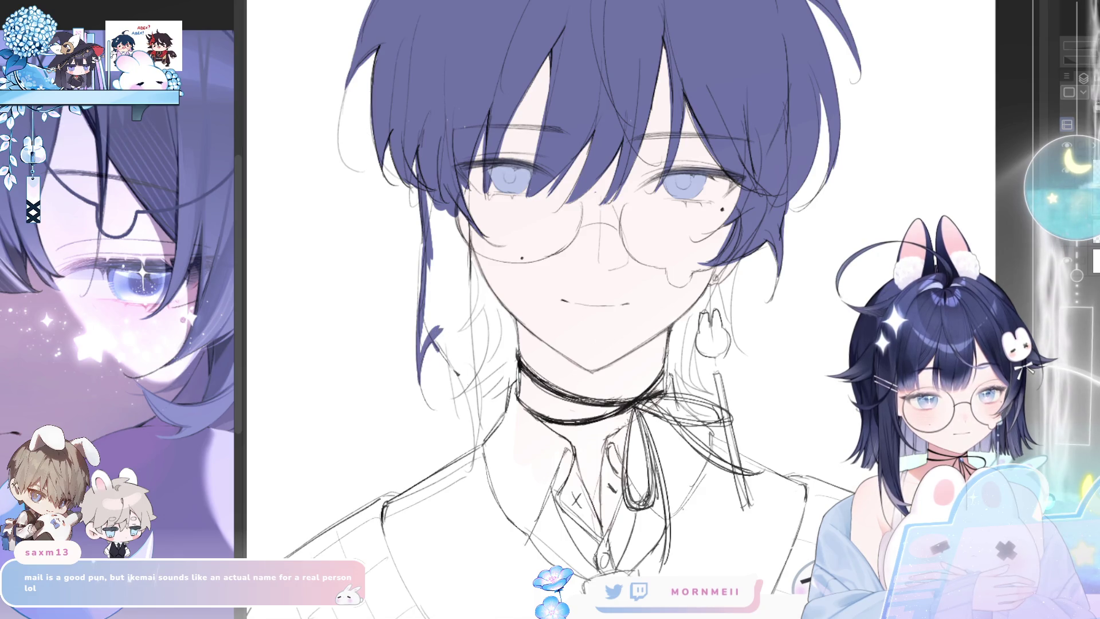
{"action": "mouse_move", "coordinate": [467, 247]}
{"action": "left_mouse_down"}
{"action": "mouse_move", "coordinate": [472, 303]}
{"action": "mouse_move", "coordinate": [464, 213]}
{"action": "mouse_move", "coordinate": [449, 238]}
{"action": "left_mouse_up"}
{"action": "left_click_drag", "start_coordinate": [444, 349], "coordinate": [467, 424]}
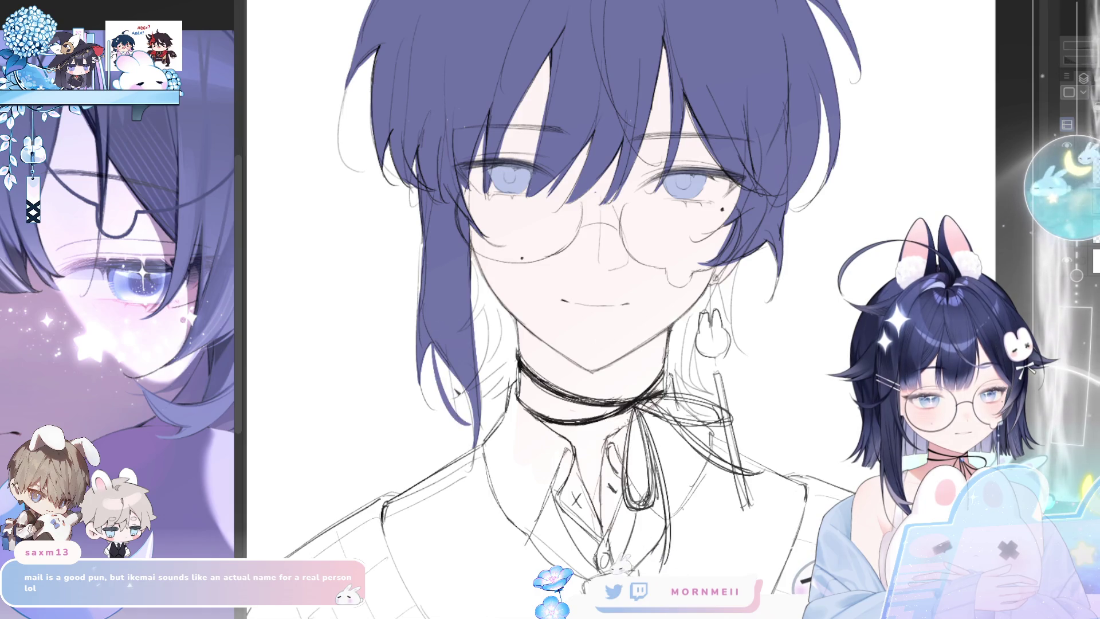
{"action": "mouse_move", "coordinate": [449, 366]}
{"action": "left_mouse_down"}
{"action": "mouse_move", "coordinate": [465, 423]}
{"action": "mouse_move", "coordinate": [437, 397]}
{"action": "mouse_move", "coordinate": [475, 458]}
{"action": "left_mouse_up"}
{"action": "key", "text": "h"}
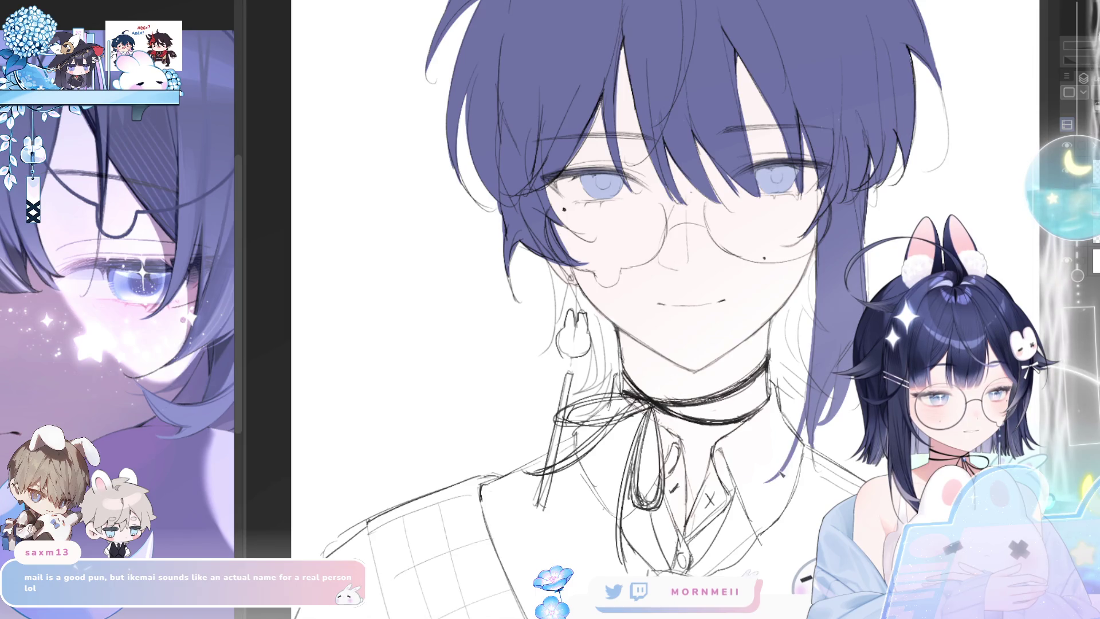
{"action": "key", "text": "h"}
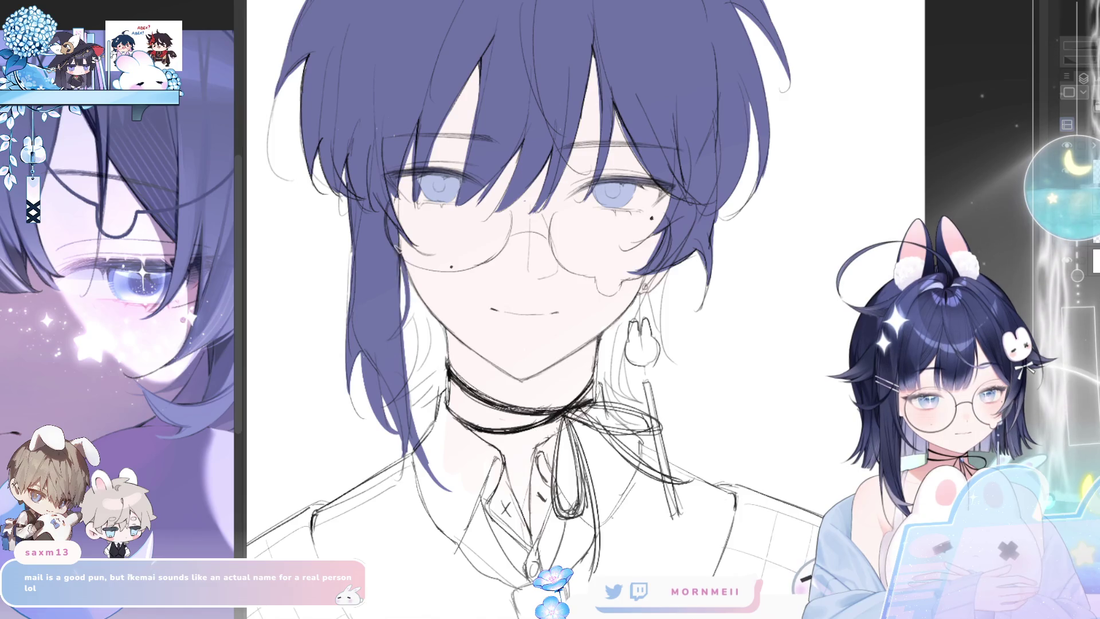
- Fill the white gaps beside the neck and behind the earring with the hair colour
{"action": "left_click_drag", "start_coordinate": [405, 390], "coordinate": [415, 324]}
{"action": "left_click_drag", "start_coordinate": [404, 397], "coordinate": [438, 343]}
{"action": "mouse_move", "coordinate": [415, 408]}
{"action": "left_mouse_down"}
{"action": "mouse_move", "coordinate": [434, 351]}
{"action": "mouse_move", "coordinate": [447, 378]}
{"action": "mouse_move", "coordinate": [427, 315]}
{"action": "left_mouse_up"}
{"action": "left_click_drag", "start_coordinate": [425, 372], "coordinate": [417, 310]}
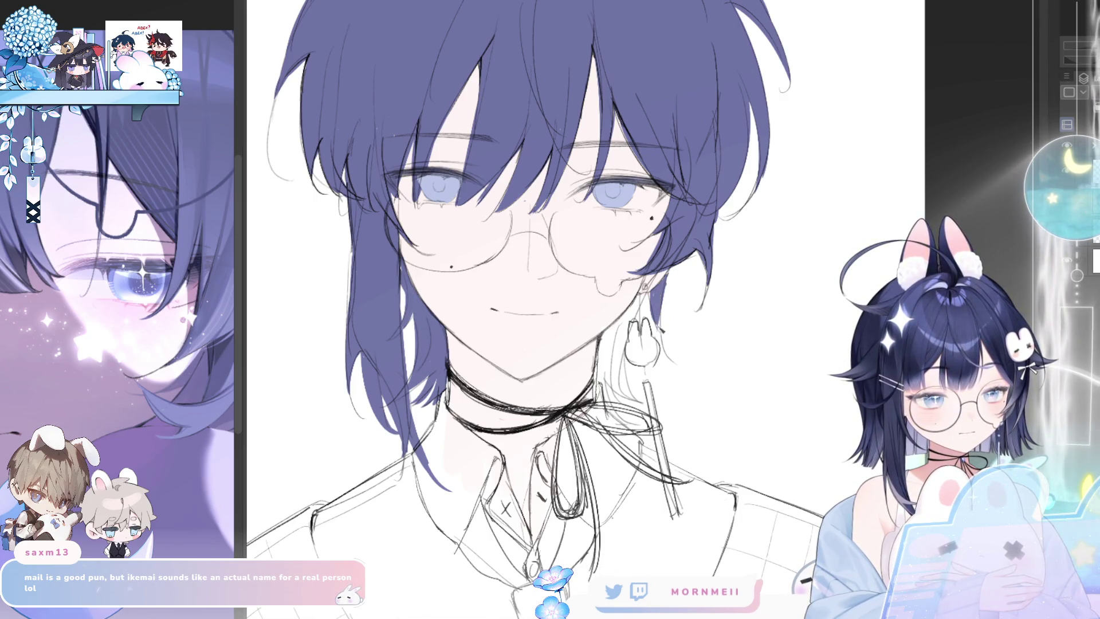
{"action": "mouse_move", "coordinate": [657, 297]}
{"action": "left_mouse_down"}
{"action": "mouse_move", "coordinate": [624, 380]}
{"action": "mouse_move", "coordinate": [633, 404]}
{"action": "left_mouse_up"}
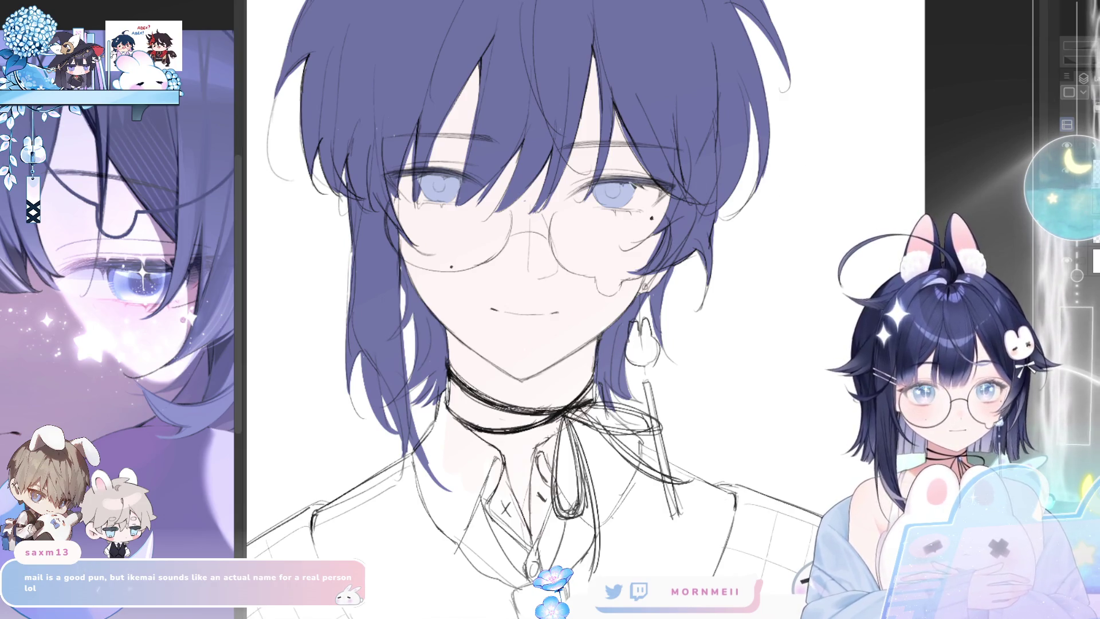
{"action": "key", "text": "h"}
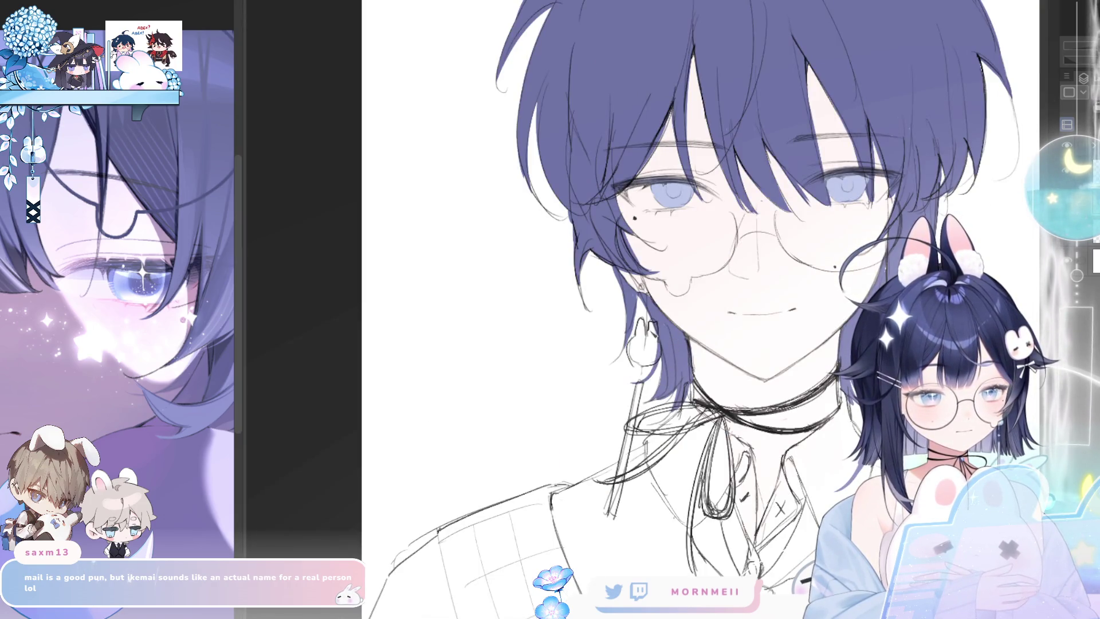
{"action": "key", "text": "h"}
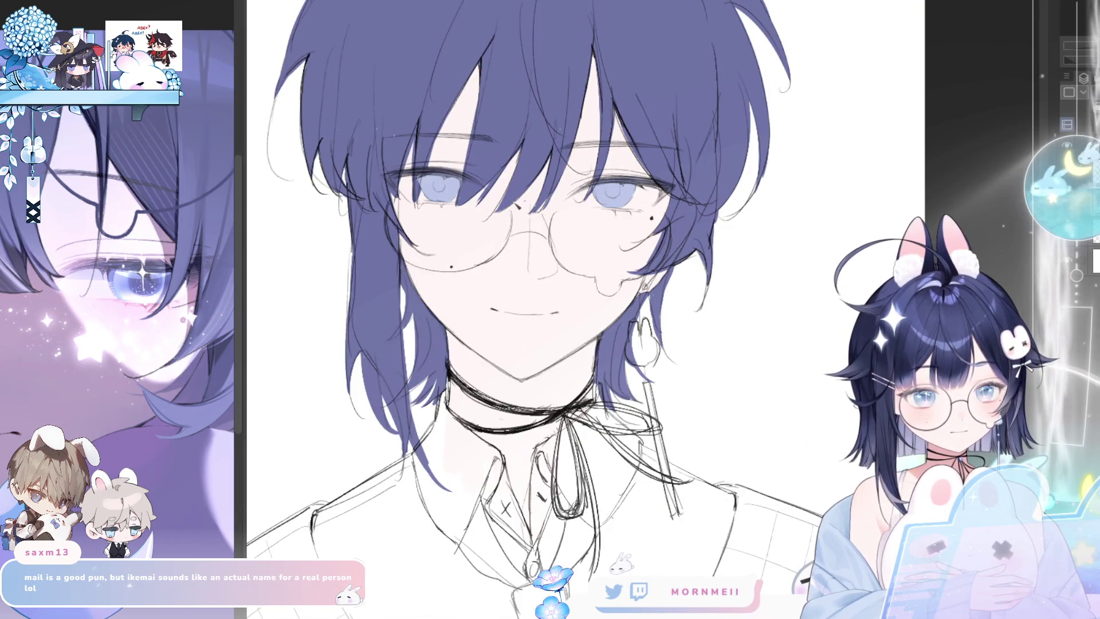
{"action": "key", "text": "ctrl+minus"}
{"action": "left_click_drag", "start_coordinate": [720, 148], "coordinate": [781, 128]}
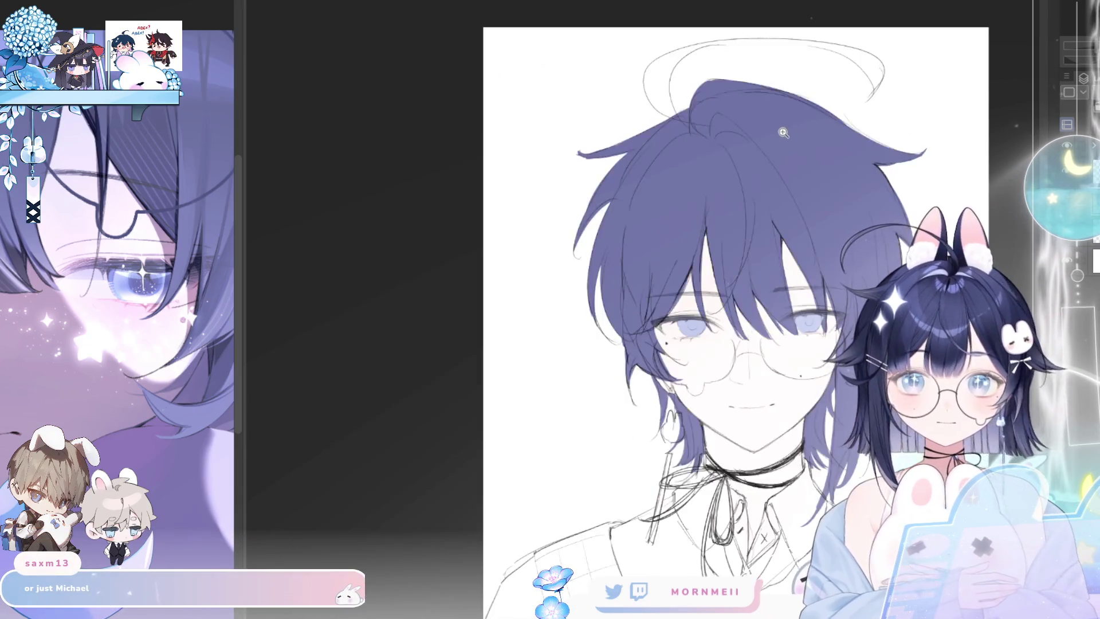
- Paint the ahoge's strands, its arcing loop and its top edge in the hair colour
{"action": "scroll", "coordinate": [781, 127], "scroll_direction": "up", "scroll_amount": 4}
{"action": "left_click_drag", "start_coordinate": [486, 30], "coordinate": [468, 171]}
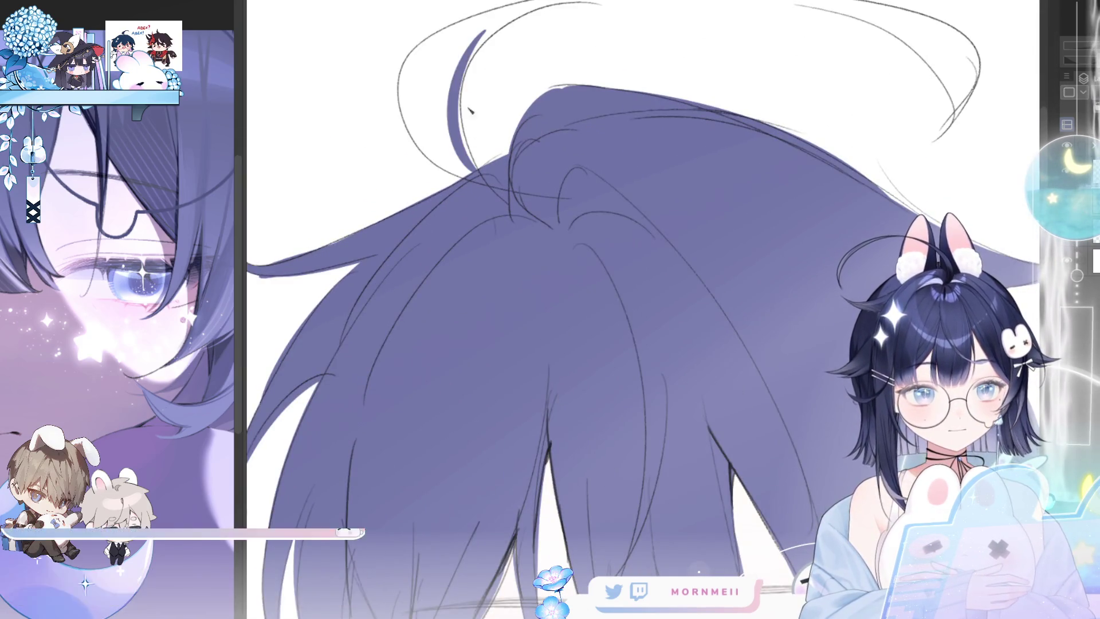
{"action": "left_click_drag", "start_coordinate": [420, 56], "coordinate": [461, 167]}
{"action": "left_click_drag", "start_coordinate": [514, 83], "coordinate": [498, 164]}
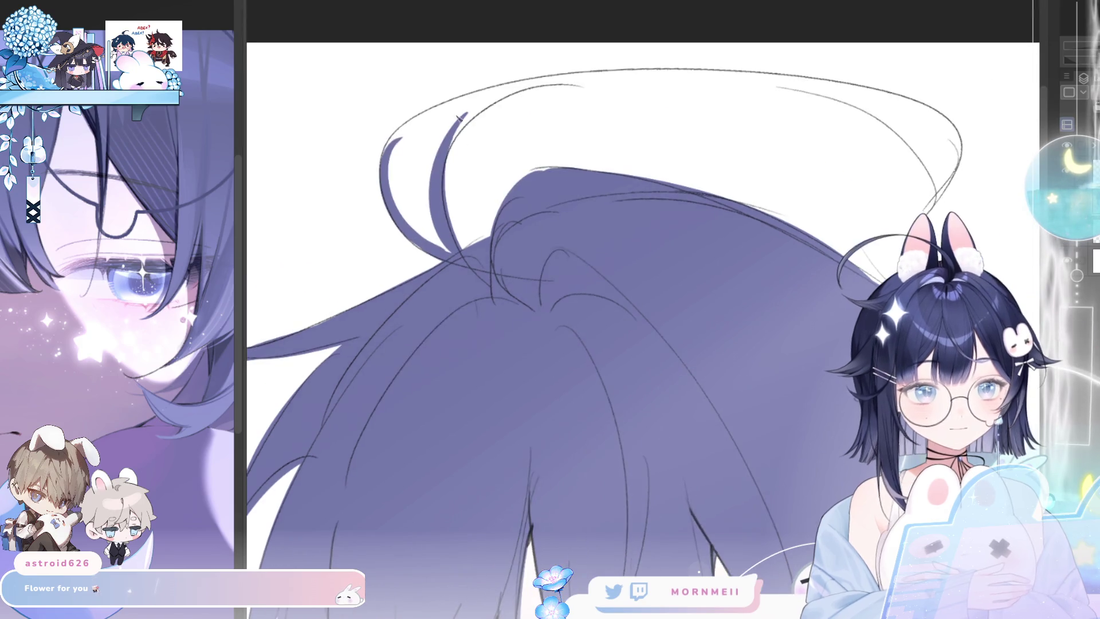
{"action": "left_click_drag", "start_coordinate": [523, 86], "coordinate": [384, 146]}
{"action": "mouse_move", "coordinate": [519, 95]}
{"action": "left_mouse_down"}
{"action": "mouse_move", "coordinate": [469, 106]}
{"action": "mouse_move", "coordinate": [607, 74]}
{"action": "mouse_move", "coordinate": [435, 138]}
{"action": "left_mouse_up"}
{"action": "mouse_move", "coordinate": [587, 70]}
{"action": "left_mouse_down"}
{"action": "mouse_move", "coordinate": [723, 77]}
{"action": "mouse_move", "coordinate": [888, 109]}
{"action": "left_mouse_up"}
{"action": "left_click_drag", "start_coordinate": [703, 75], "coordinate": [924, 135]}
- Fill the ahoge's left loop on the mirrored view, then return to a normal fitted view
{"action": "key", "text": "h"}
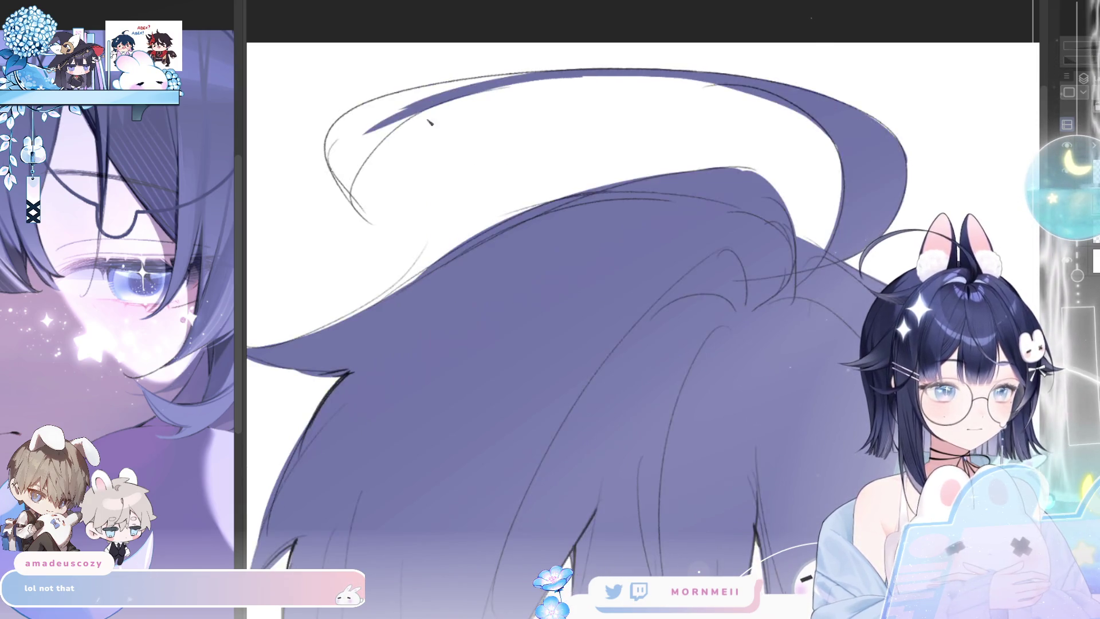
{"action": "left_click_drag", "start_coordinate": [352, 195], "coordinate": [358, 163]}
{"action": "left_click_drag", "start_coordinate": [427, 111], "coordinate": [352, 168]}
{"action": "mouse_move", "coordinate": [364, 118]}
{"action": "left_mouse_down"}
{"action": "mouse_move", "coordinate": [493, 80]}
{"action": "mouse_move", "coordinate": [344, 186]}
{"action": "left_mouse_up"}
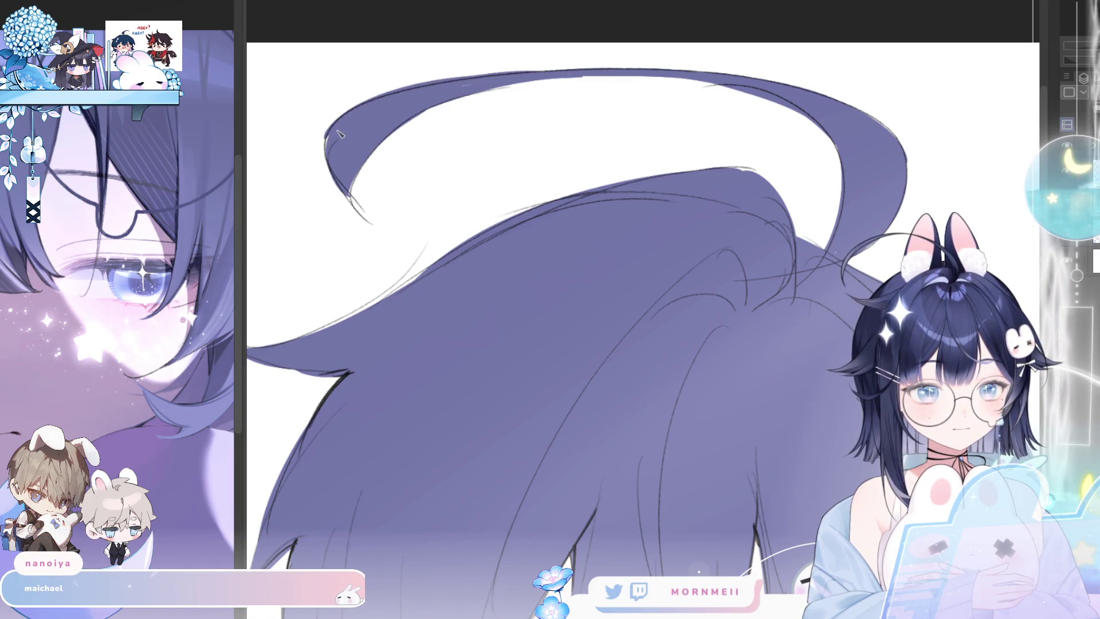
{"action": "key", "text": "ctrl+0"}
{"action": "key", "text": "h"}
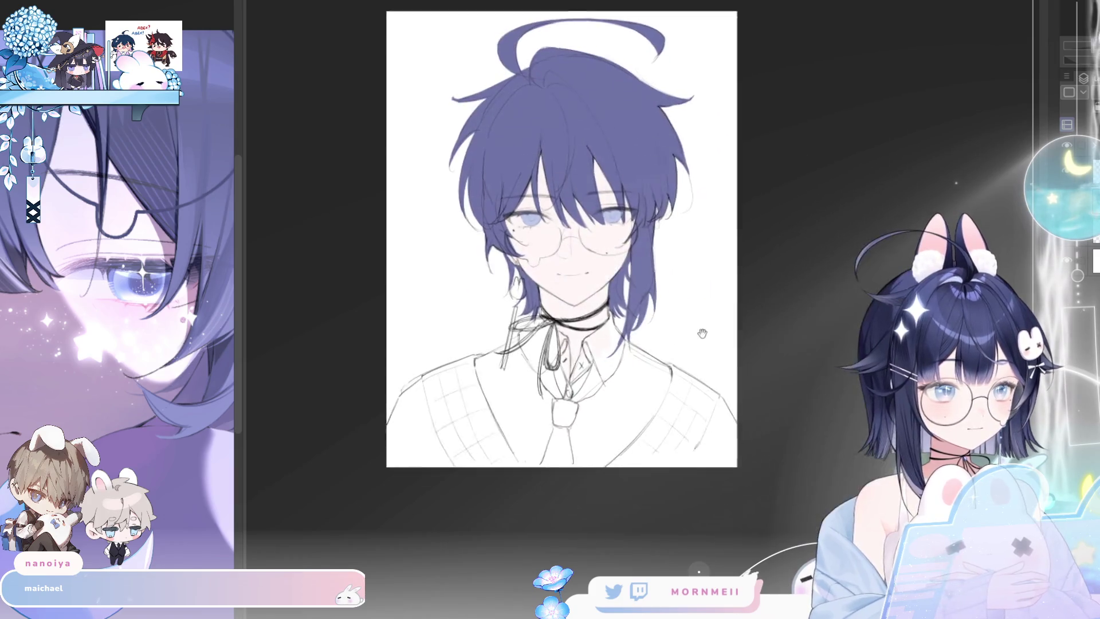
{"action": "left_click", "coordinate": [641, 356]}
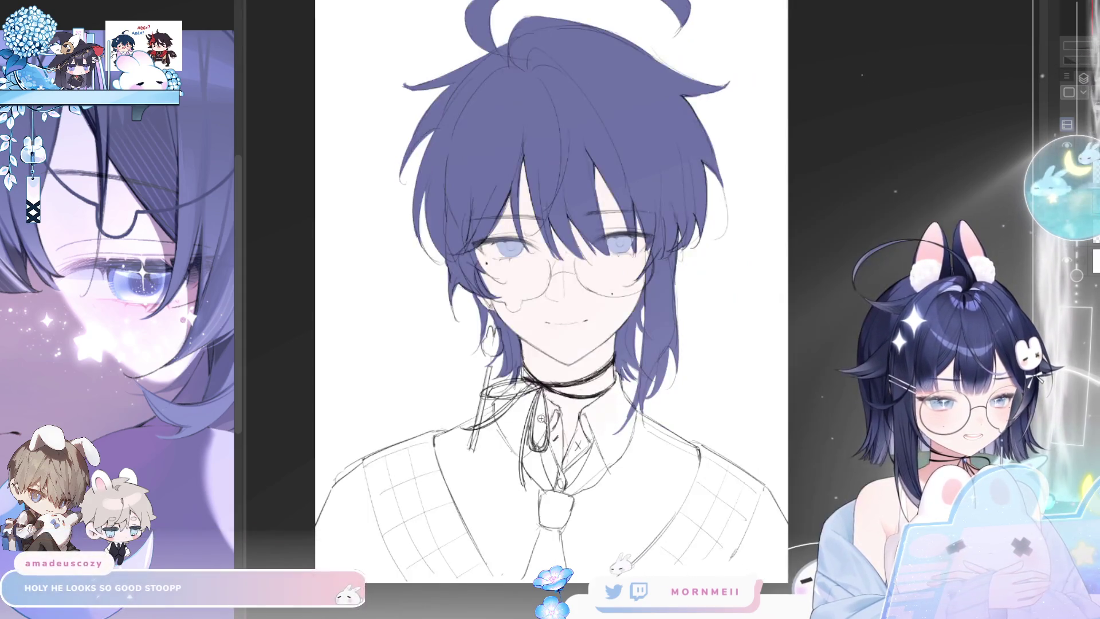
- Outline and fill the left side of the vest in light blue
{"action": "left_click_drag", "start_coordinate": [541, 418], "coordinate": [566, 408]}
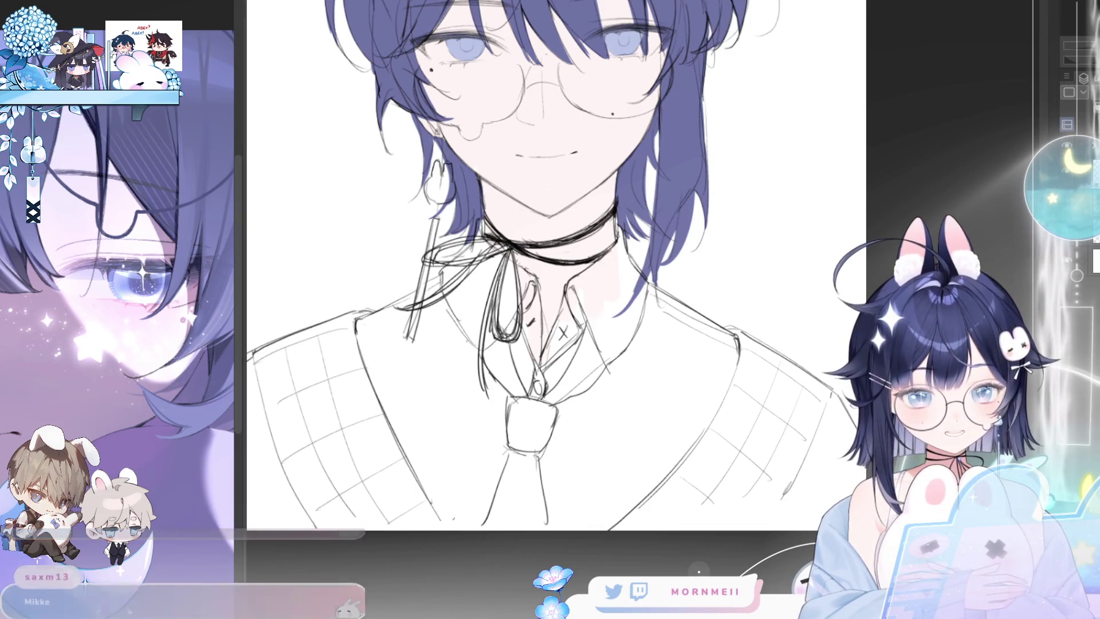
{"action": "mouse_move", "coordinate": [483, 478]}
{"action": "left_mouse_down"}
{"action": "mouse_move", "coordinate": [633, 454]}
{"action": "mouse_move", "coordinate": [539, 420]}
{"action": "left_mouse_up"}
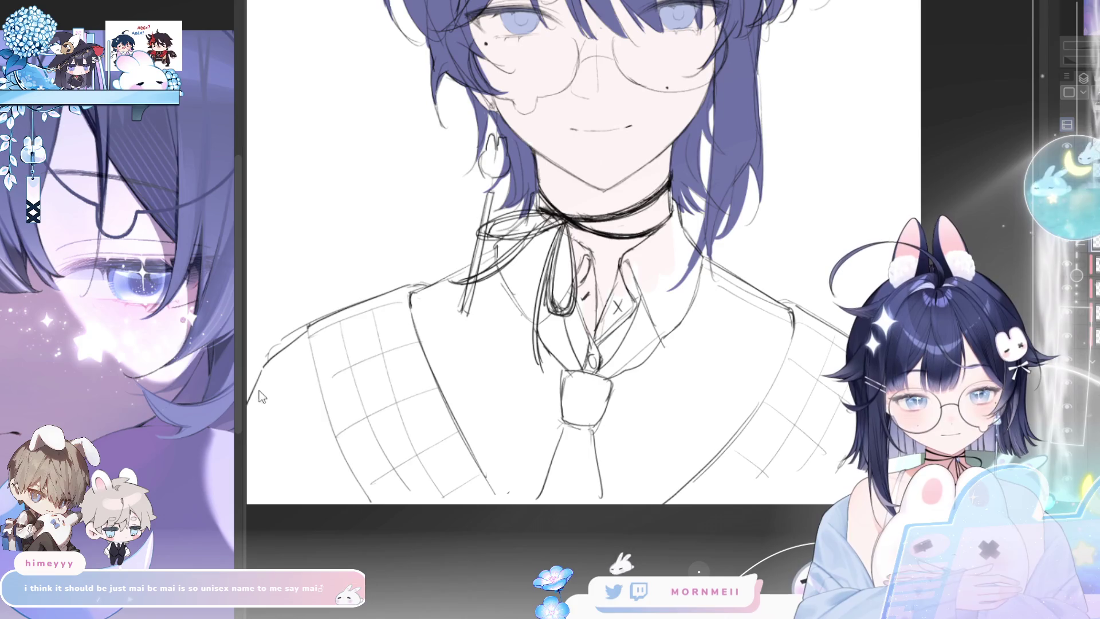
{"action": "left_click_drag", "start_coordinate": [315, 418], "coordinate": [355, 406]}
{"action": "mouse_move", "coordinate": [281, 412]}
{"action": "left_mouse_down"}
{"action": "mouse_move", "coordinate": [299, 360]}
{"action": "mouse_move", "coordinate": [353, 318]}
{"action": "mouse_move", "coordinate": [457, 280]}
{"action": "left_mouse_up"}
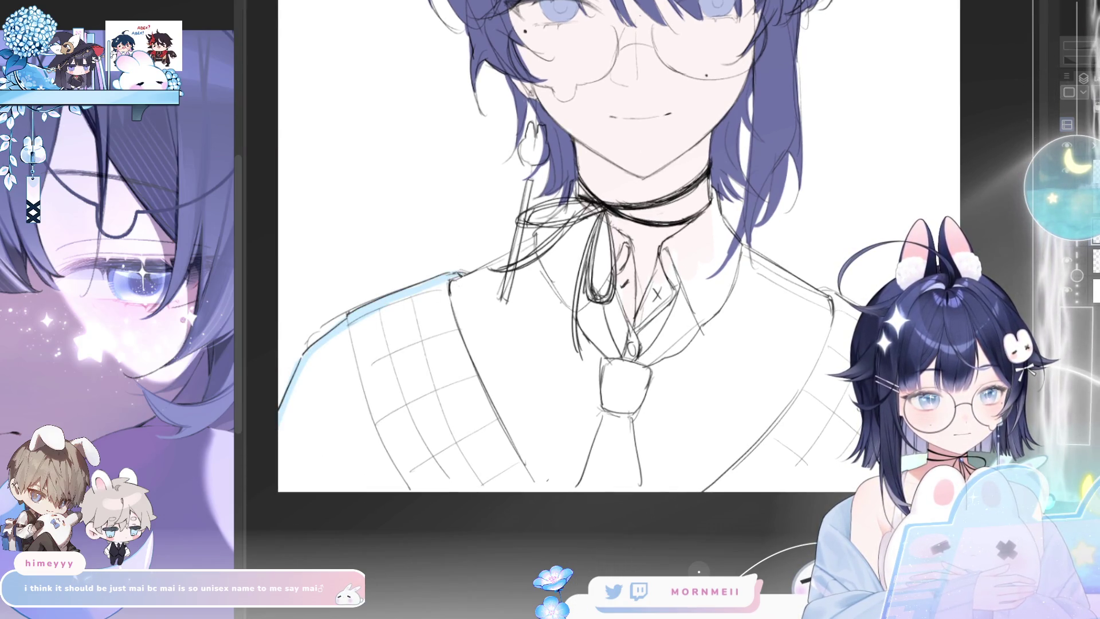
{"action": "left_click", "coordinate": [396, 402]}
- On the mirrored canvas, outline and fill the other vest side light blue
{"action": "key", "text": "h"}
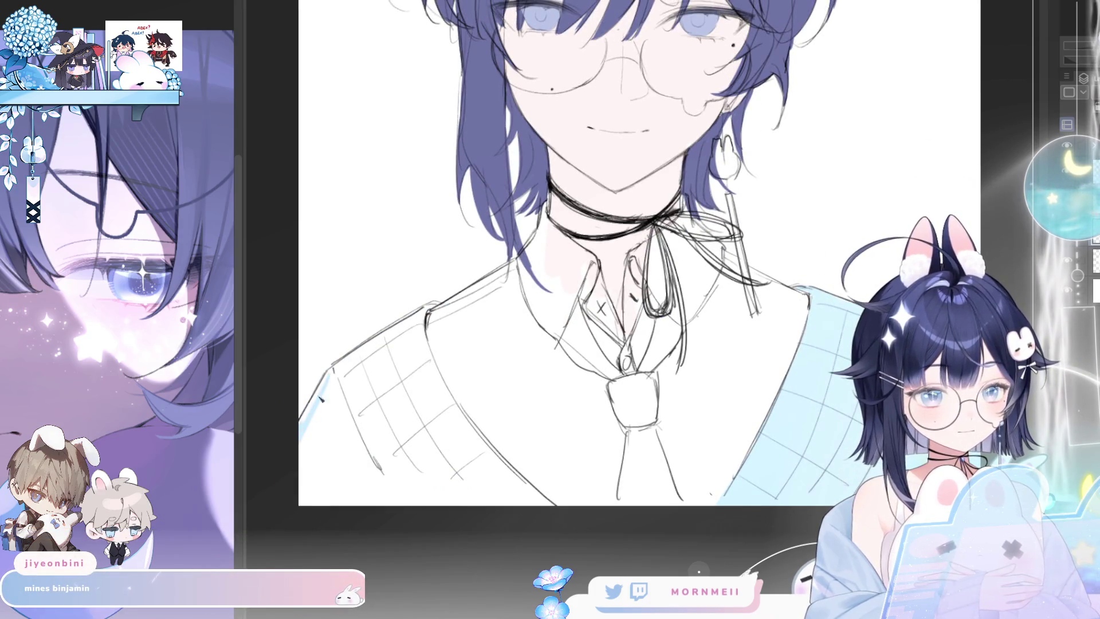
{"action": "mouse_move", "coordinate": [344, 361]}
{"action": "left_mouse_down"}
{"action": "mouse_move", "coordinate": [429, 307]}
{"action": "mouse_move", "coordinate": [472, 438]}
{"action": "left_mouse_up"}
{"action": "left_click", "coordinate": [532, 495]}
{"action": "key", "text": "h"}
{"action": "scroll", "coordinate": [429, 502], "scroll_direction": "down", "scroll_amount": 3}
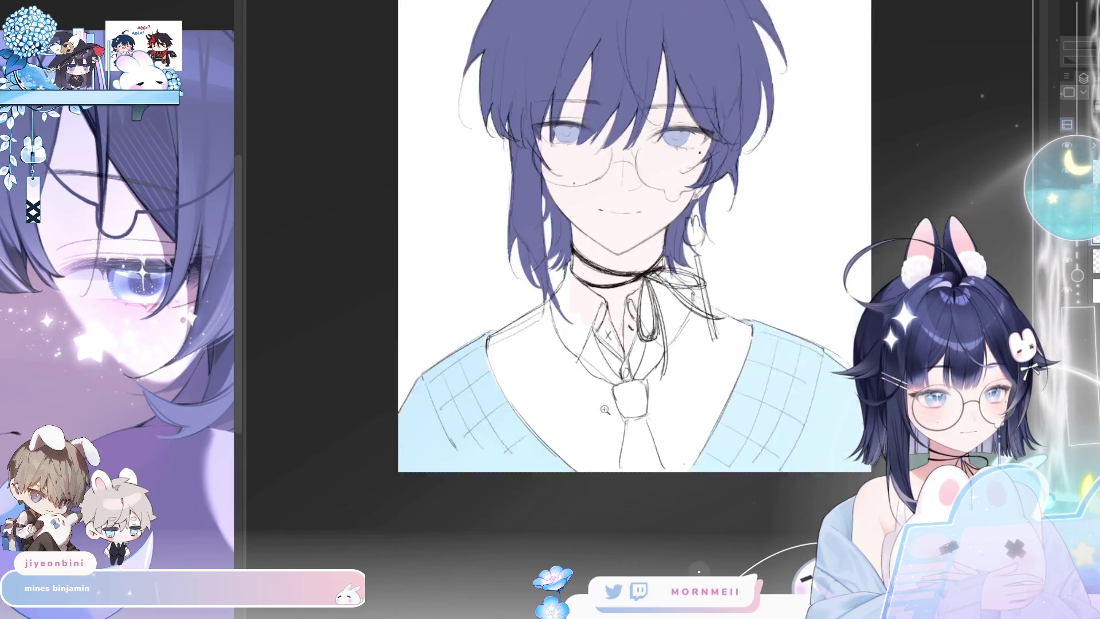
{"action": "scroll", "coordinate": [603, 429], "scroll_direction": "up", "scroll_amount": 3}
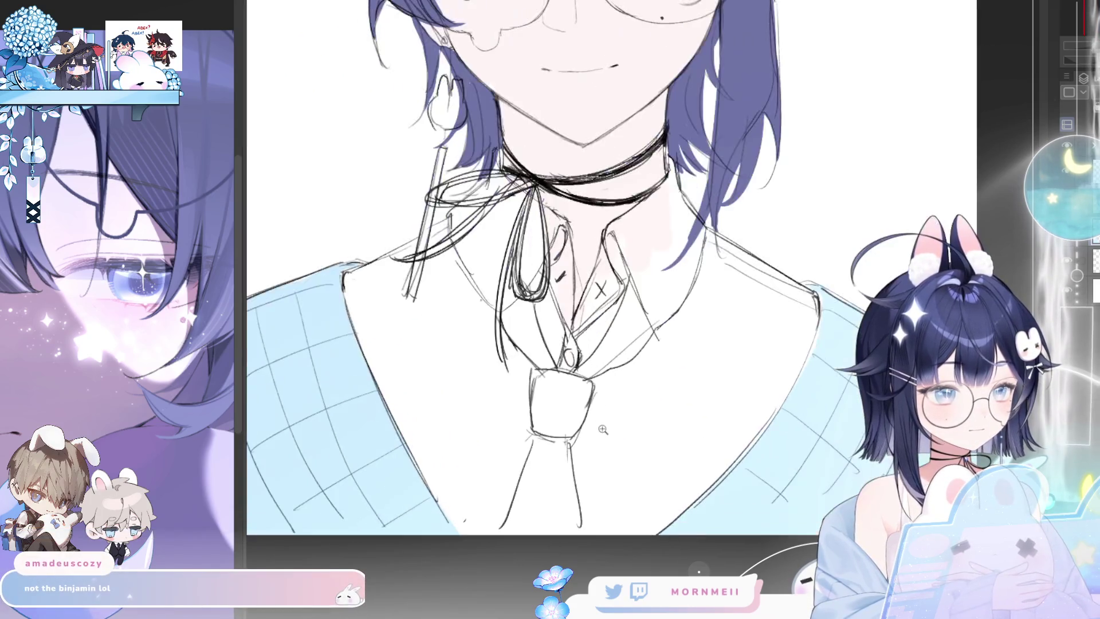
- Paint the tie knot and the tie below it light blue
{"action": "mouse_move", "coordinate": [540, 373]}
{"action": "left_mouse_down"}
{"action": "mouse_move", "coordinate": [541, 428]}
{"action": "mouse_move", "coordinate": [591, 385]}
{"action": "left_mouse_up"}
{"action": "left_click_drag", "start_coordinate": [590, 389], "coordinate": [508, 530]}
{"action": "mouse_move", "coordinate": [564, 442]}
{"action": "left_mouse_down"}
{"action": "mouse_move", "coordinate": [578, 538]}
{"action": "mouse_move", "coordinate": [530, 530]}
{"action": "left_mouse_up"}
{"action": "left_click_drag", "start_coordinate": [544, 384], "coordinate": [576, 430]}
- Fill the tie from the knot up to the collar, then check the whole portrait mirrored
{"action": "mouse_move", "coordinate": [552, 370]}
{"action": "left_mouse_down"}
{"action": "mouse_move", "coordinate": [512, 309]}
{"action": "mouse_move", "coordinate": [530, 295]}
{"action": "left_mouse_up"}
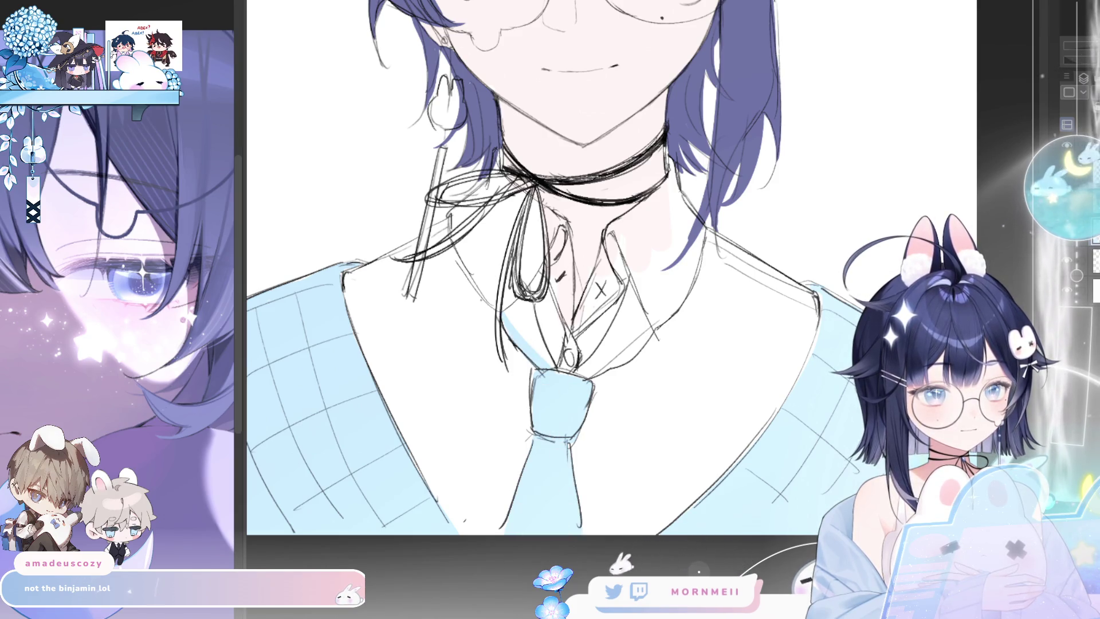
{"action": "left_click_drag", "start_coordinate": [541, 360], "coordinate": [530, 303]}
{"action": "left_click_drag", "start_coordinate": [590, 375], "coordinate": [633, 292]}
{"action": "mouse_move", "coordinate": [644, 341]}
{"action": "left_mouse_down"}
{"action": "mouse_move", "coordinate": [633, 283]}
{"action": "mouse_move", "coordinate": [589, 382]}
{"action": "left_mouse_up"}
{"action": "left_click_drag", "start_coordinate": [635, 318], "coordinate": [589, 376]}
{"action": "key", "text": "ctrl+0"}
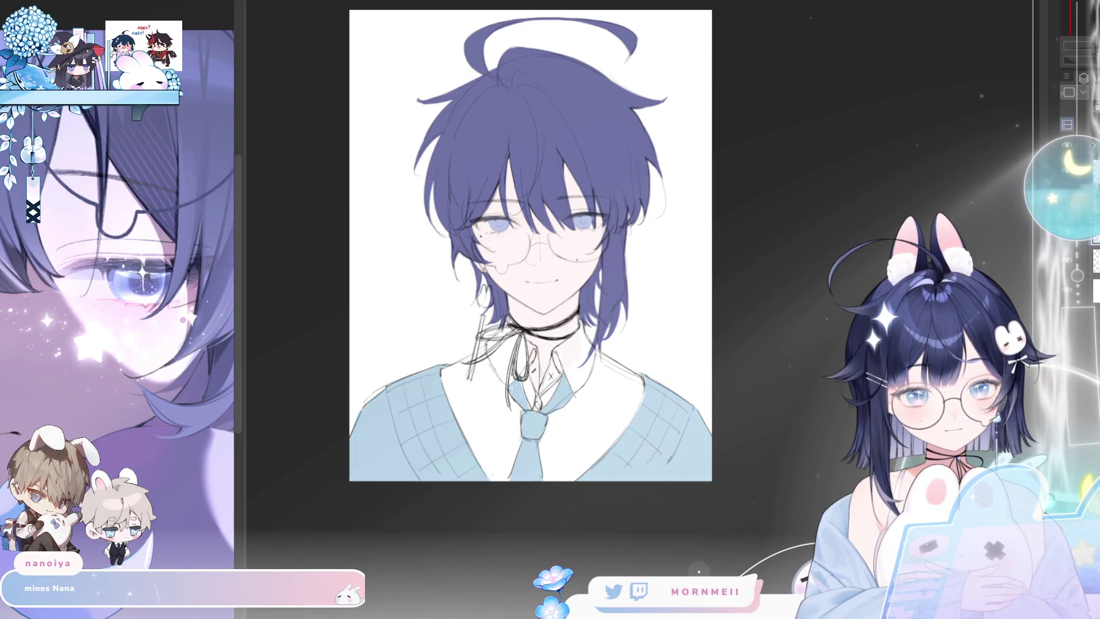
{"action": "key", "text": "h"}
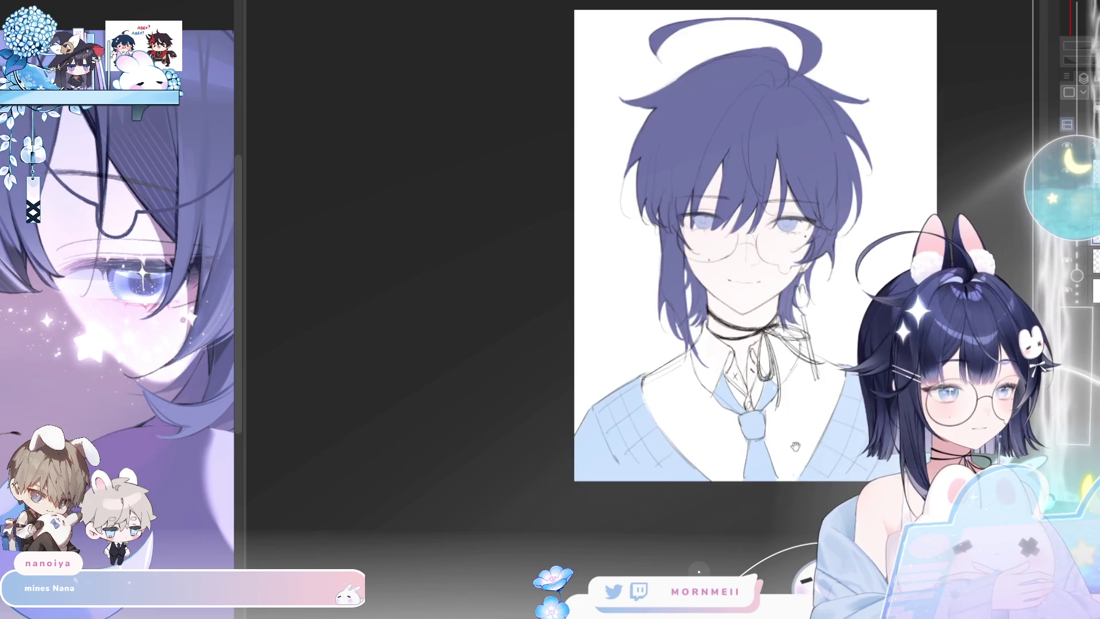
{"action": "scroll", "coordinate": [795, 446], "scroll_direction": "up", "scroll_amount": 3}
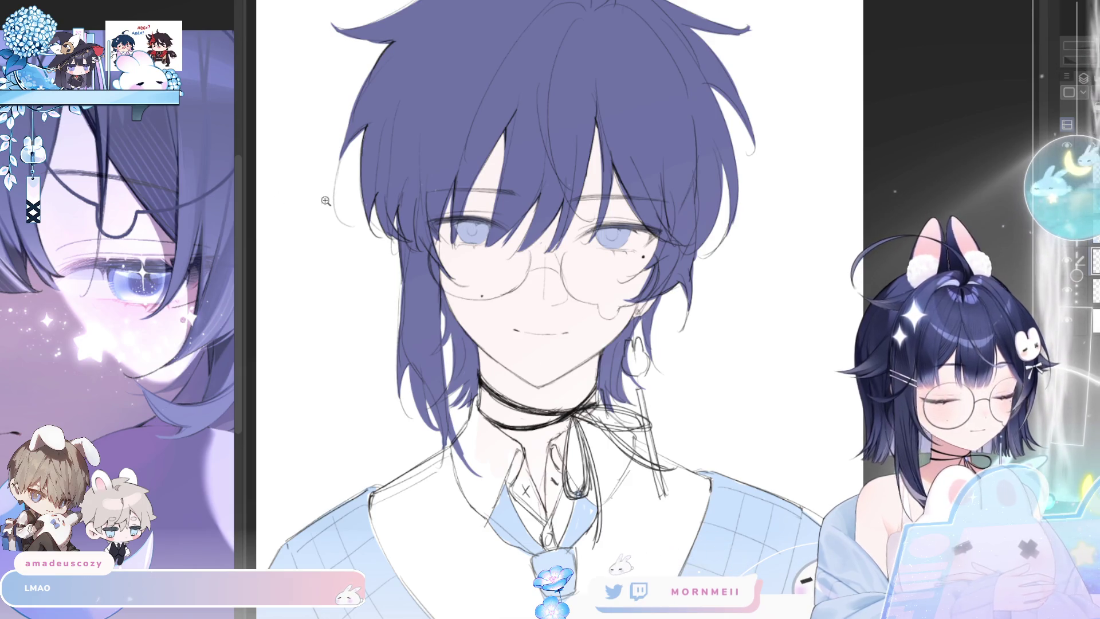
- Brush white along the vest edge, neck and collar, then fill the V-neck shirt white
{"action": "left_click_drag", "start_coordinate": [325, 201], "coordinate": [288, 117]}
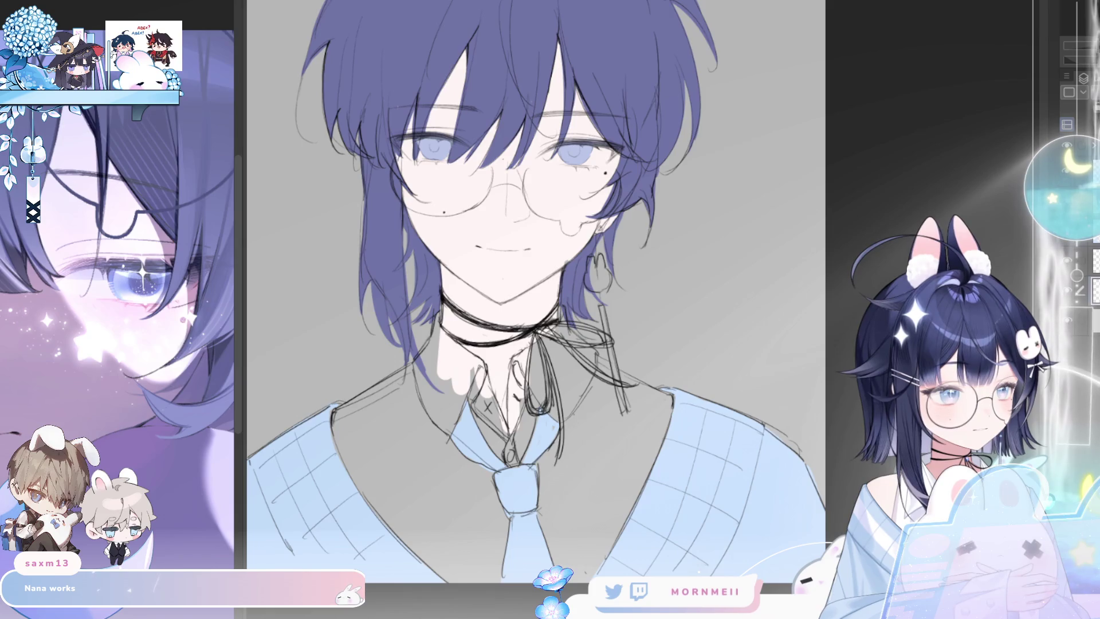
{"action": "left_click_drag", "start_coordinate": [331, 423], "coordinate": [415, 364]}
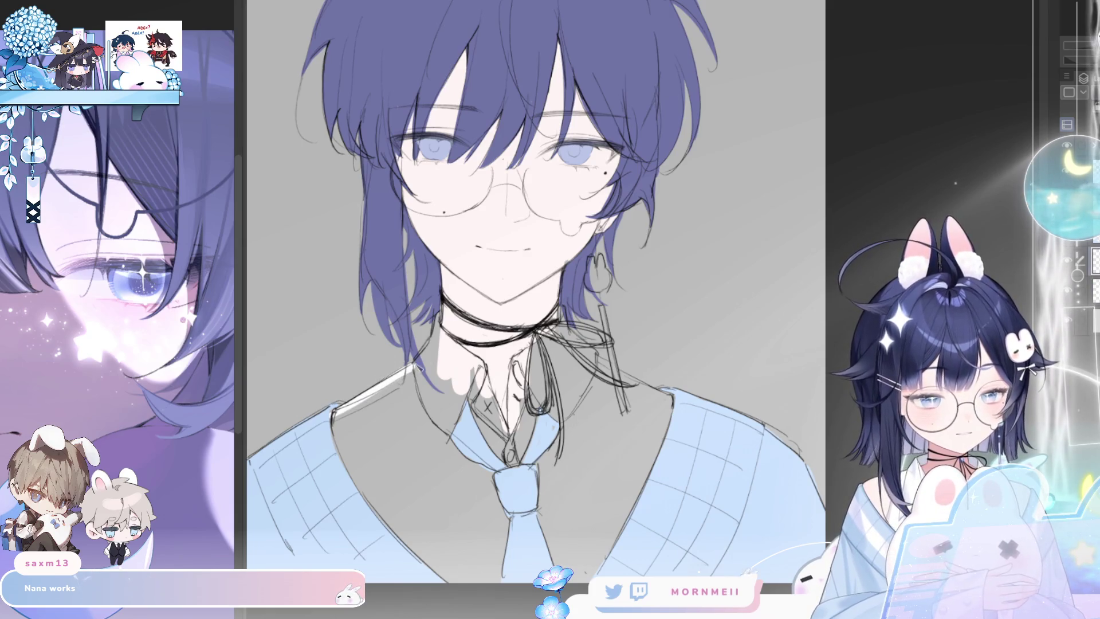
{"action": "left_click_drag", "start_coordinate": [441, 318], "coordinate": [427, 359]}
{"action": "left_click_drag", "start_coordinate": [401, 286], "coordinate": [670, 288]}
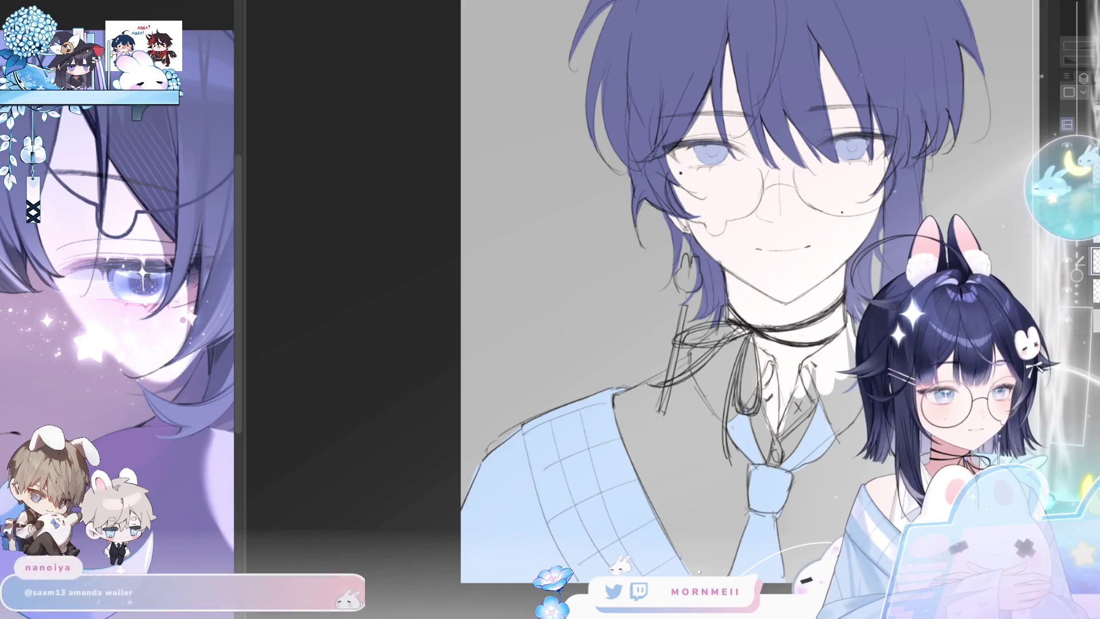
{"action": "left_click_drag", "start_coordinate": [773, 472], "coordinate": [793, 405]}
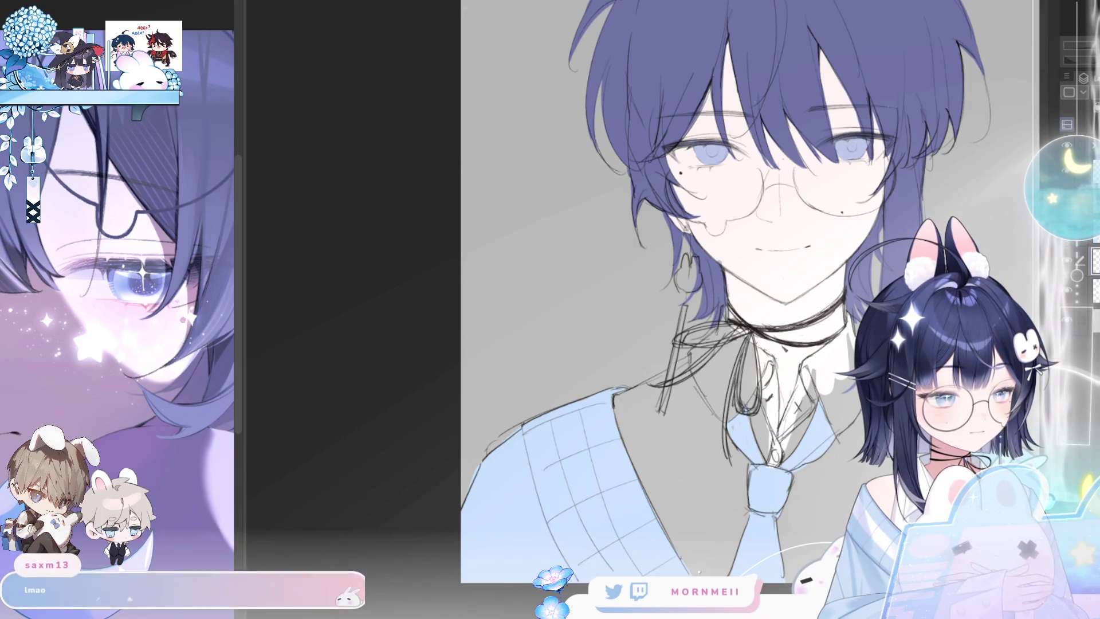
{"action": "key", "text": "h"}
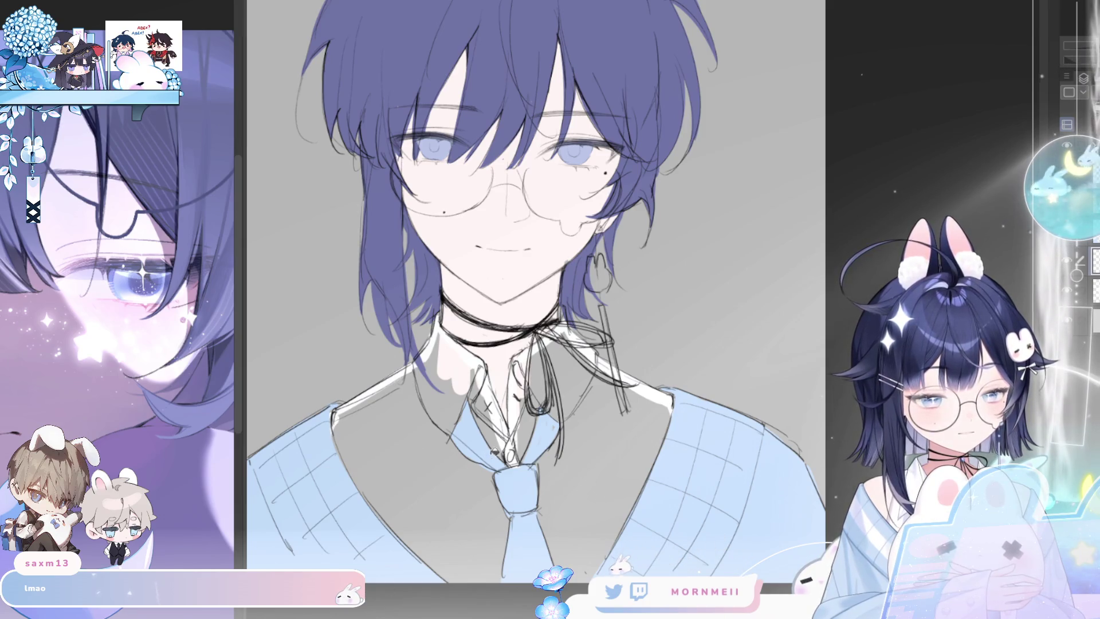
{"action": "left_click", "coordinate": [495, 453]}
- Review the portrait at several zoom levels and switch the canvas backdrop back to white
{"action": "key", "text": "ctrl+minus"}
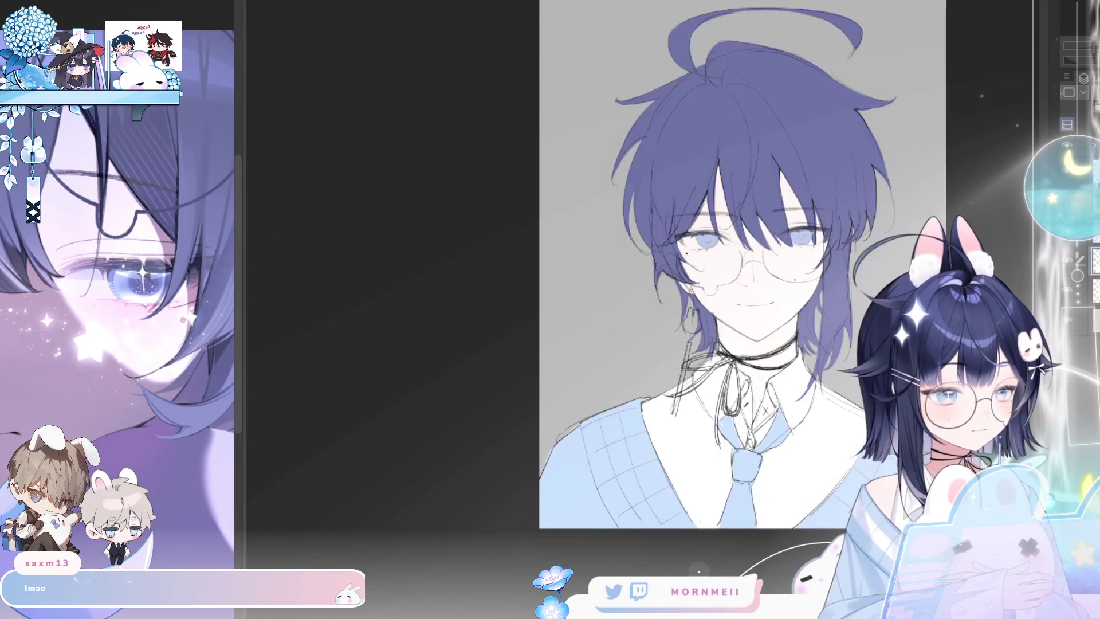
{"action": "key", "text": "ctrl+plus"}
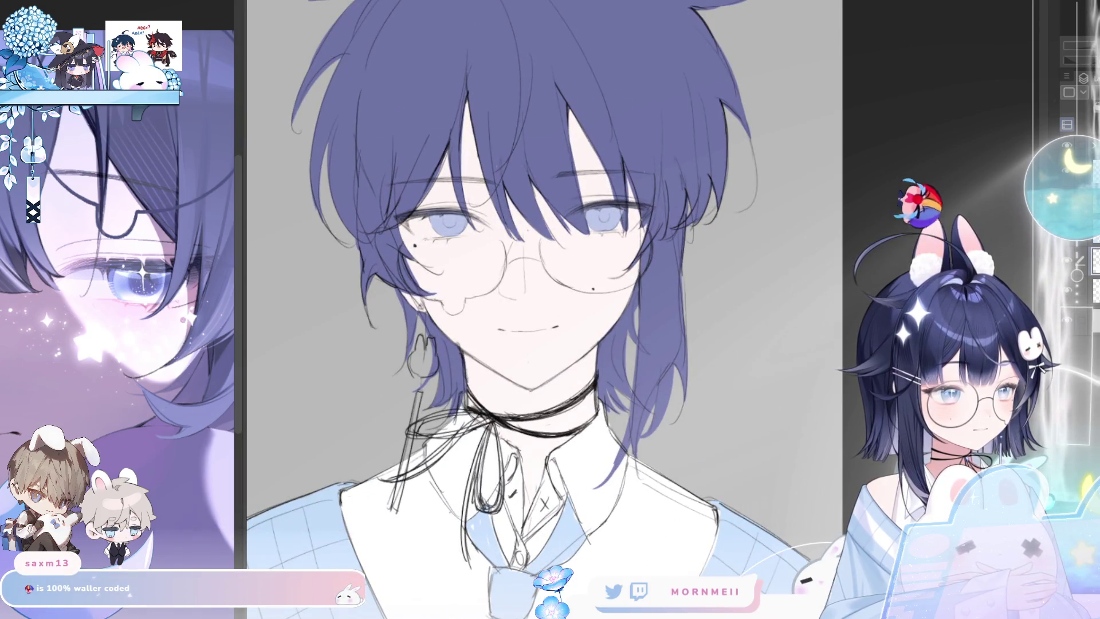
{"action": "key", "text": "ctrl+plus"}
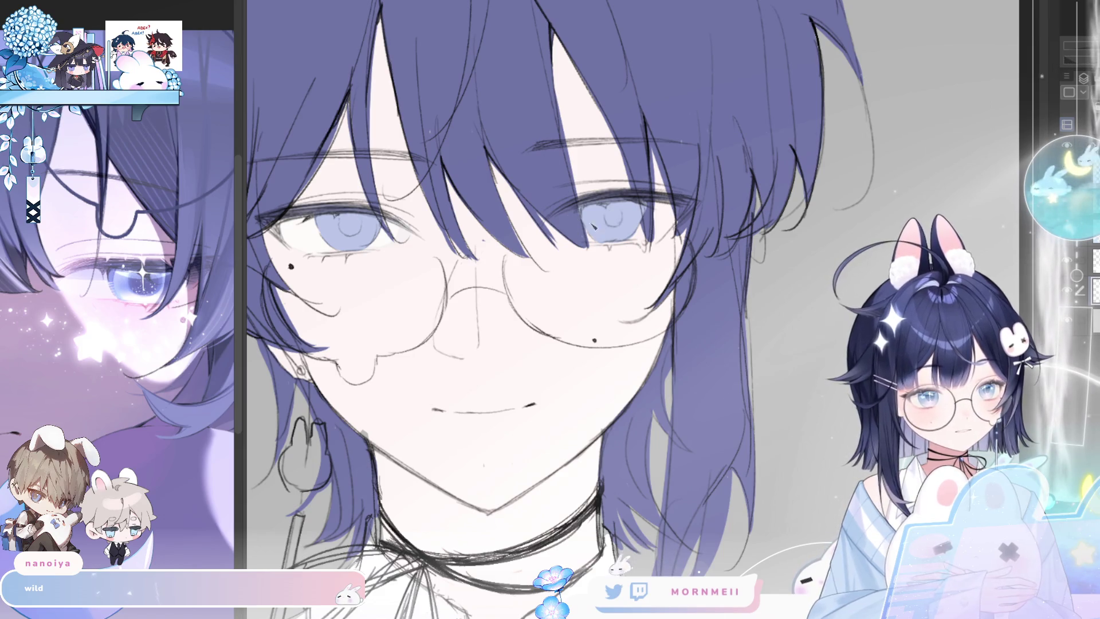
{"action": "key", "text": "ctrl+0"}
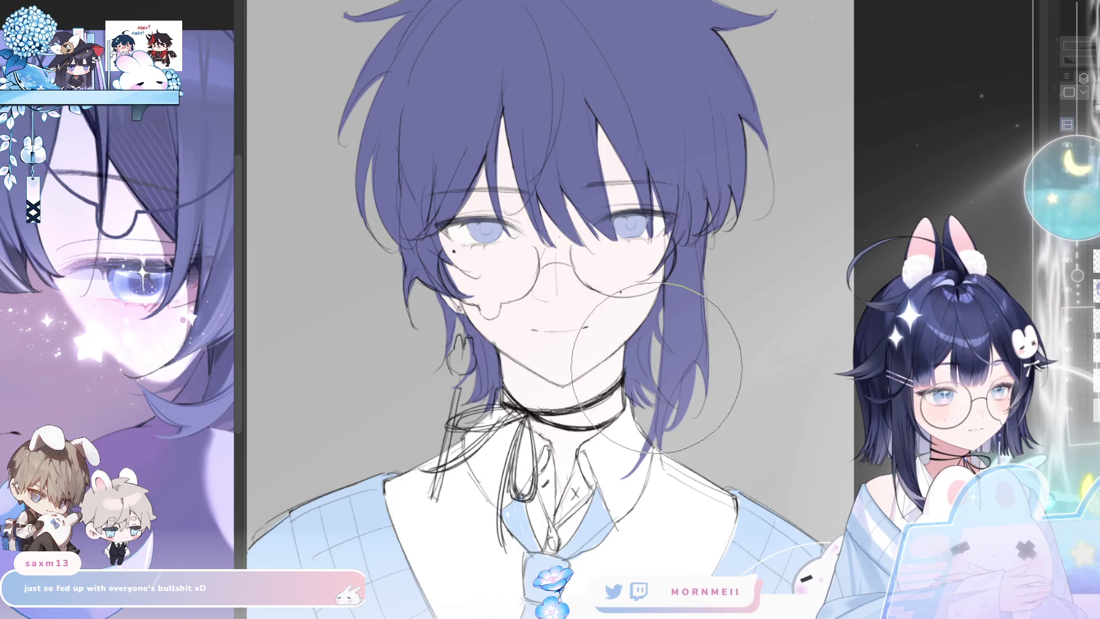
{"action": "key", "text": "h"}
{"action": "key", "text": "h"}
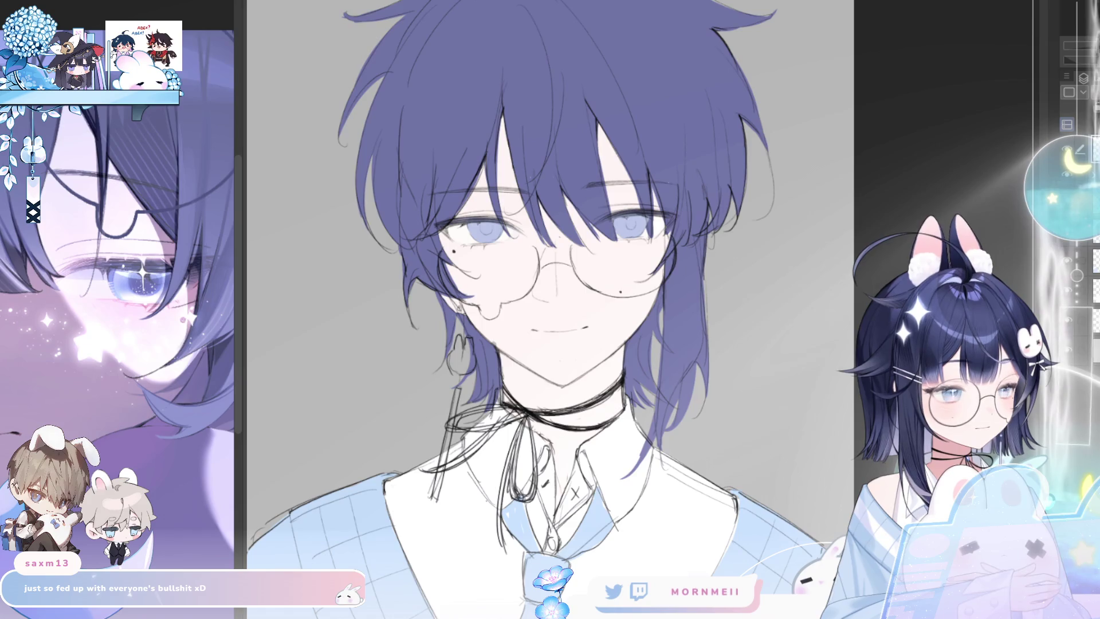
{"action": "key", "text": "h"}
{"action": "key", "text": "ctrl+0"}
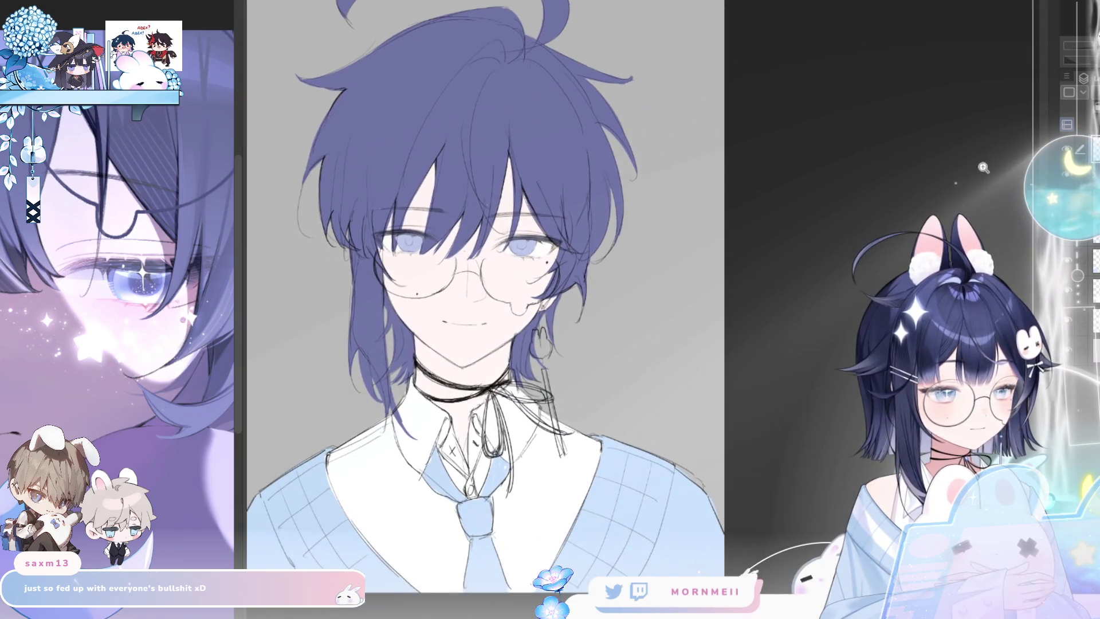
{"action": "key", "text": "ctrl+plus"}
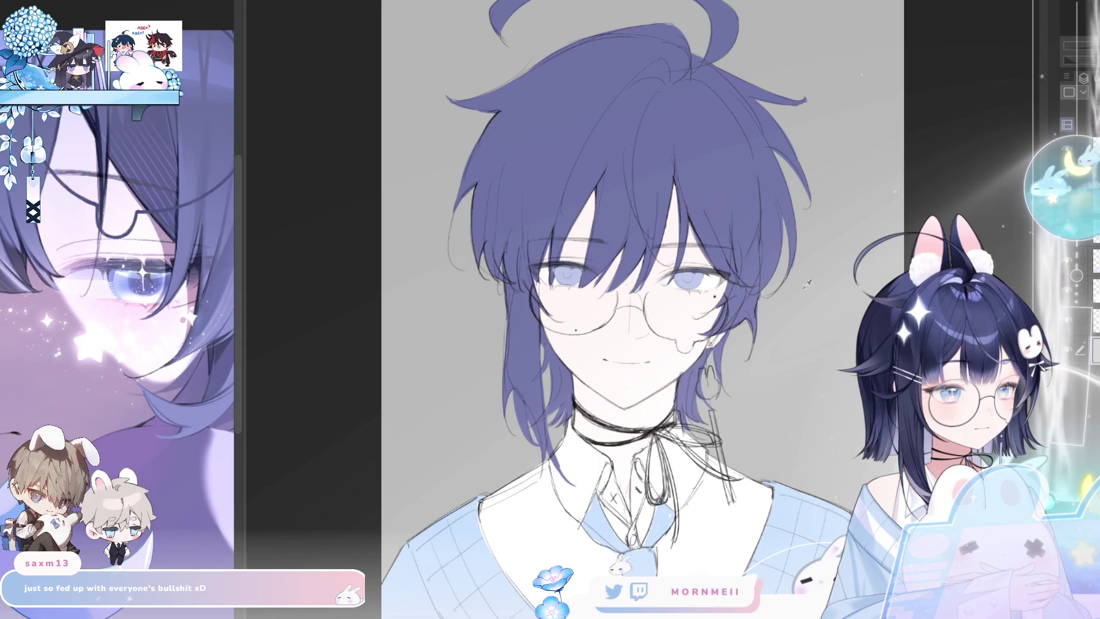
{"action": "key", "text": "h"}
{"action": "key", "text": "h"}
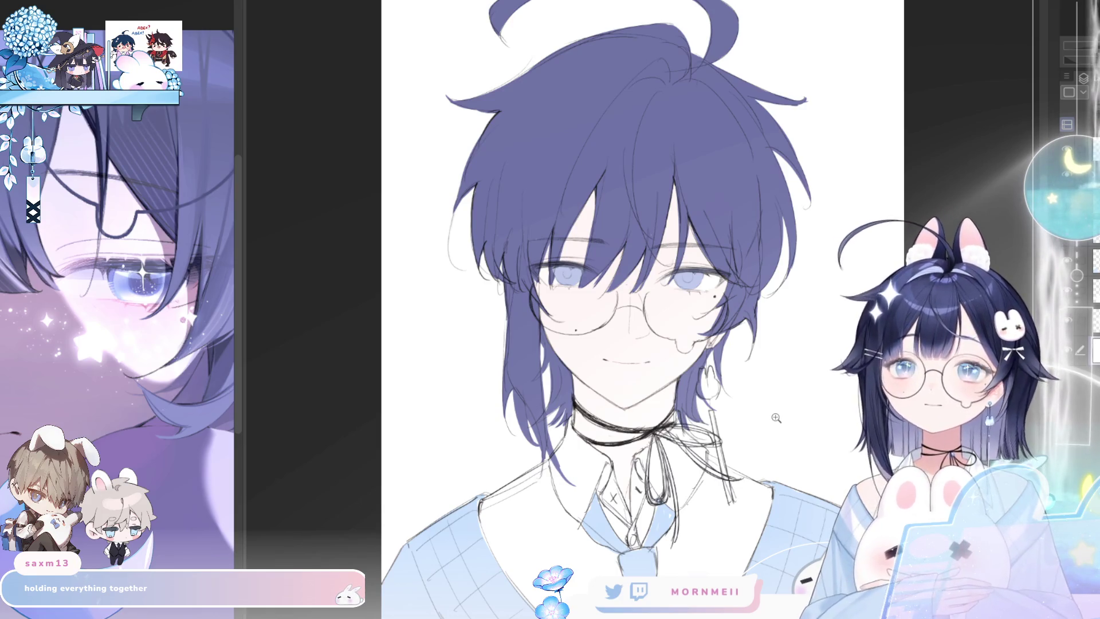
{"action": "left_click_drag", "start_coordinate": [718, 416], "coordinate": [634, 398]}
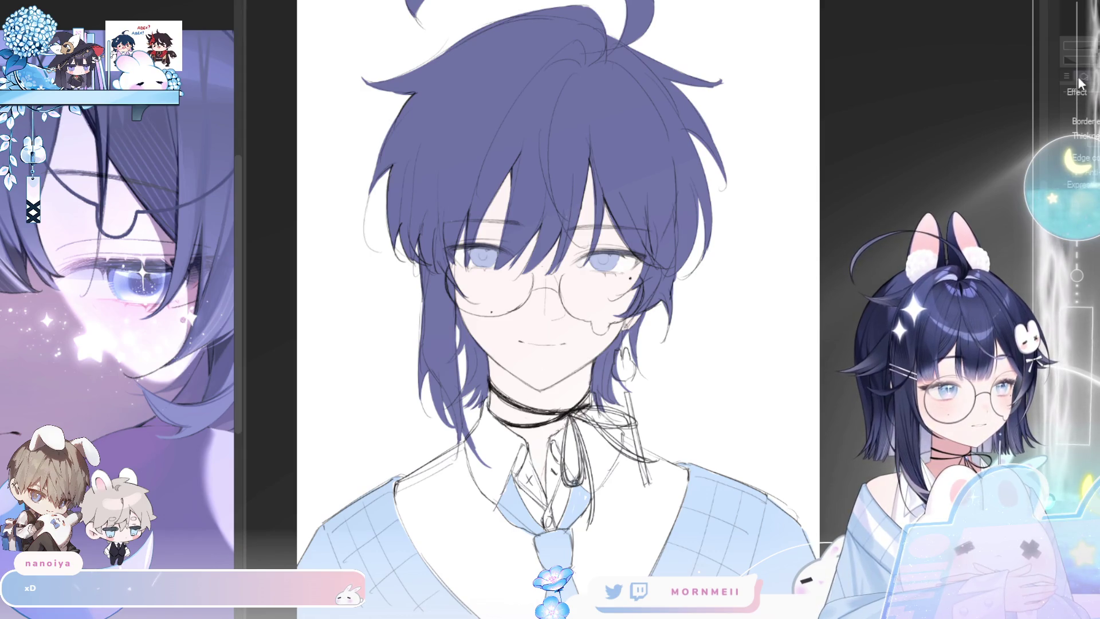
{"action": "scroll", "coordinate": [686, 305], "scroll_direction": "down", "scroll_amount": 1}
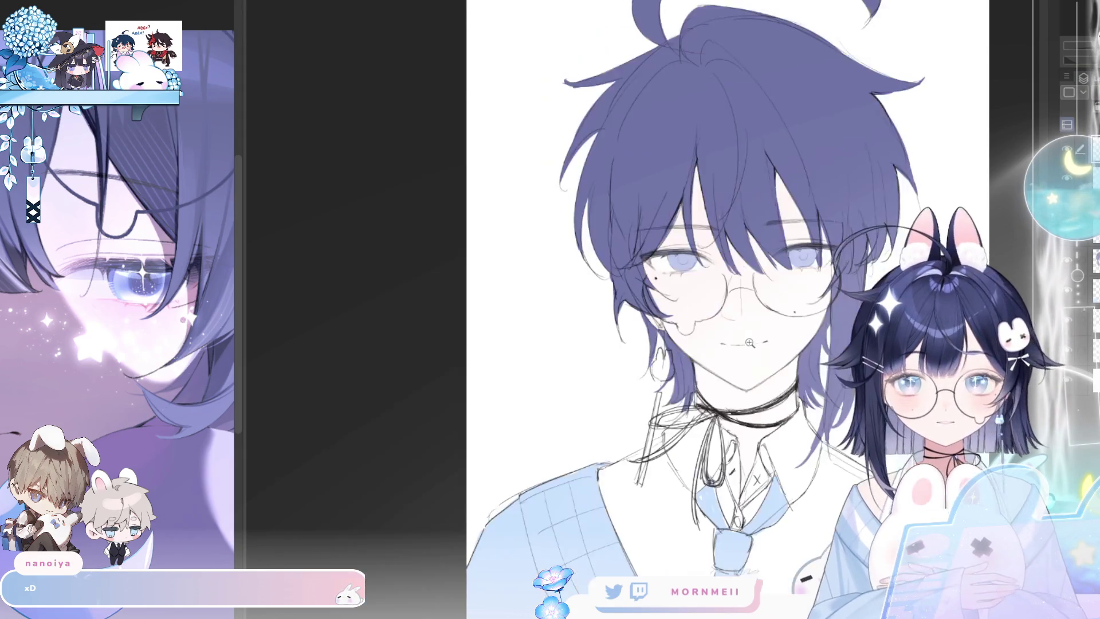
{"action": "scroll", "coordinate": [686, 305], "scroll_direction": "up", "scroll_amount": 1}
{"action": "scroll", "coordinate": [686, 304], "scroll_direction": "up", "scroll_amount": 2}
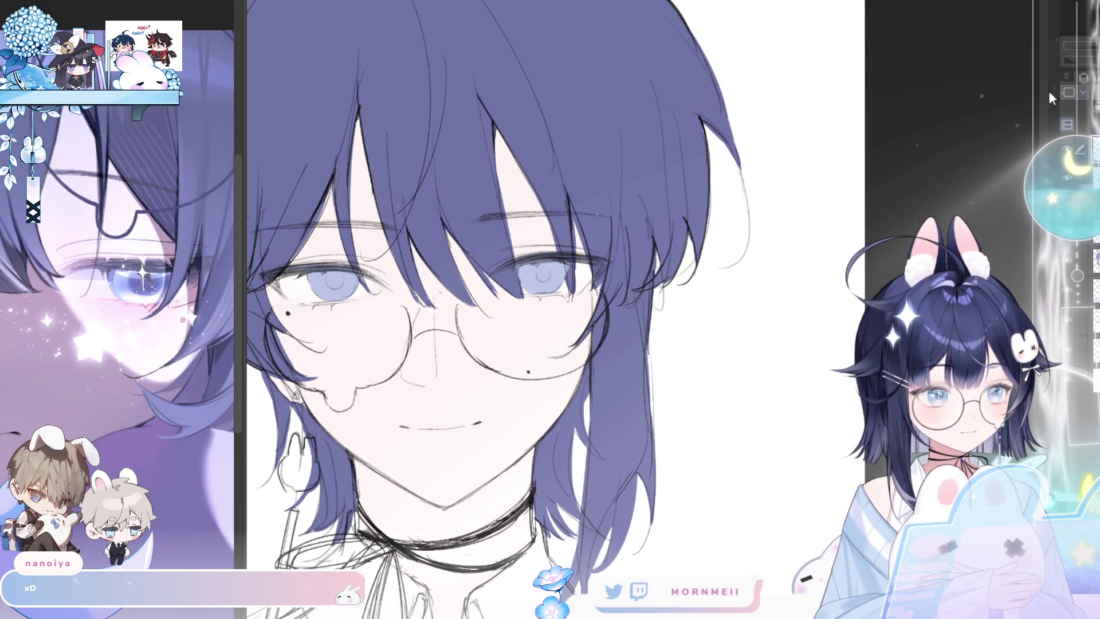
{"action": "left_click", "coordinate": [1068, 92]}
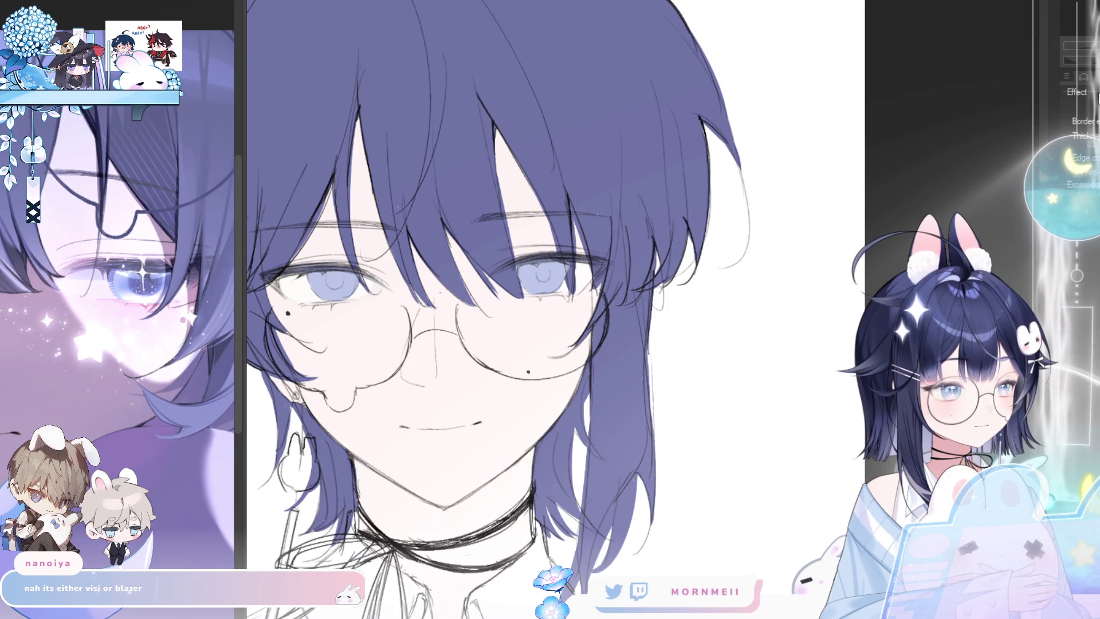
{"action": "left_click", "coordinate": [1083, 77]}
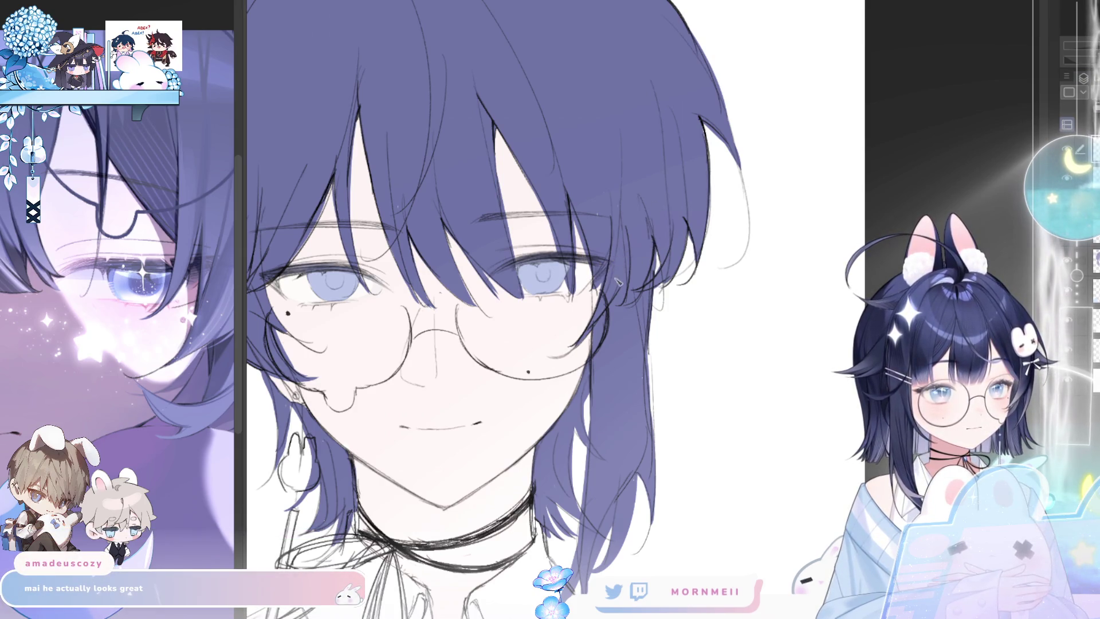
{"action": "mouse_move", "coordinate": [607, 218]}
{"action": "left_mouse_down"}
{"action": "mouse_move", "coordinate": [675, 184]}
{"action": "mouse_move", "coordinate": [677, 161]}
{"action": "left_mouse_up"}
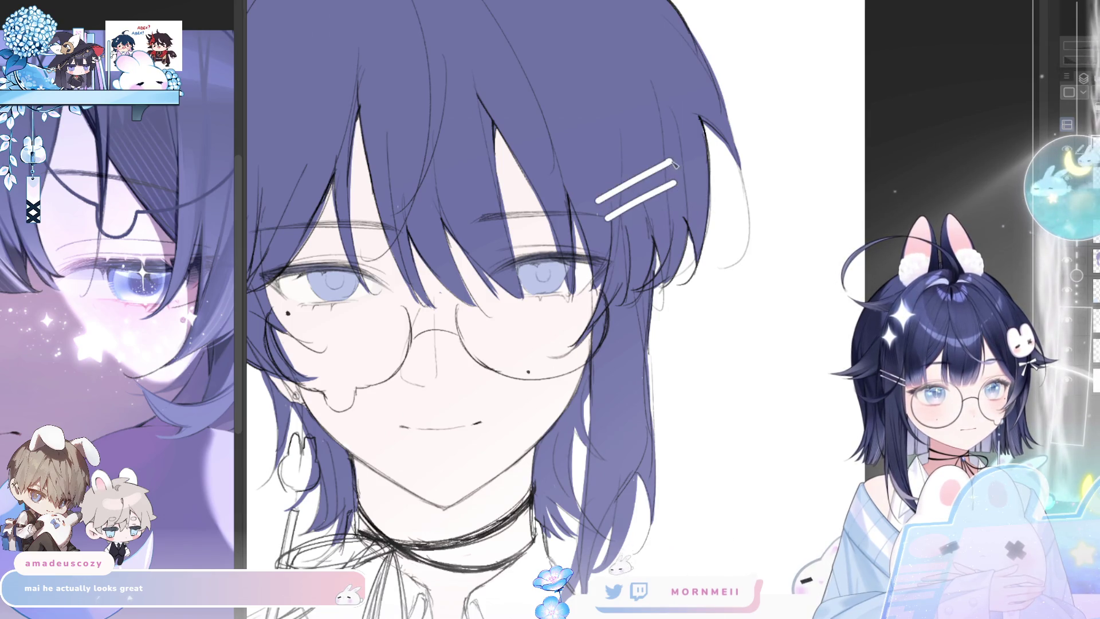
- Draw a small and a larger white four-point sparkle on the hair
{"action": "key", "text": "ctrl+0"}
{"action": "left_click", "coordinate": [628, 192]}
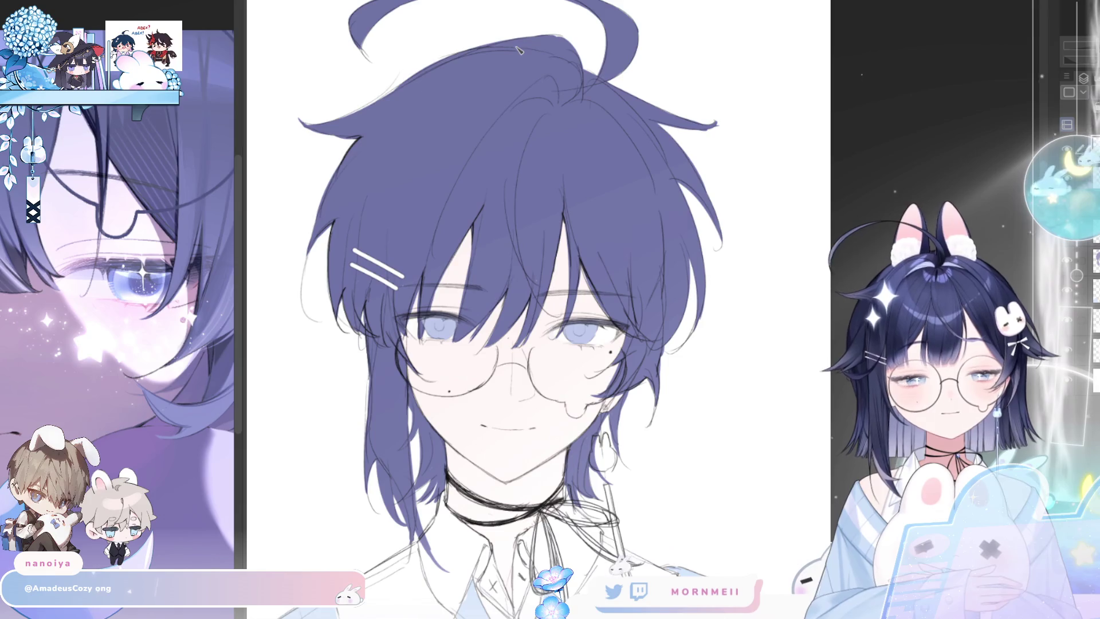
{"action": "left_click_drag", "start_coordinate": [403, 136], "coordinate": [401, 147]}
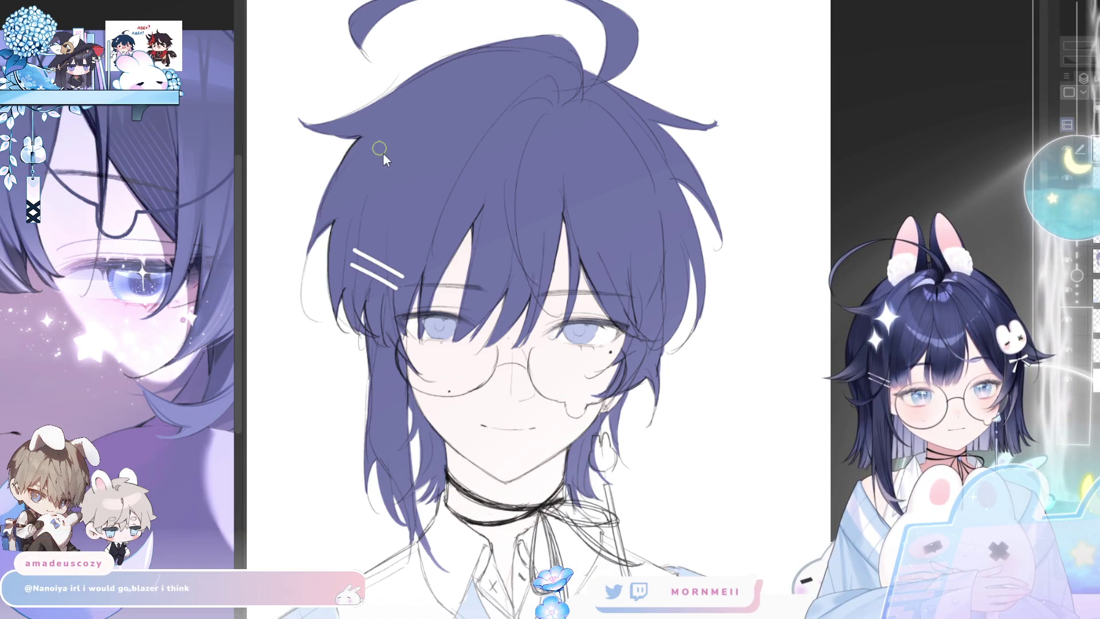
{"action": "mouse_move", "coordinate": [394, 148]}
{"action": "left_mouse_down"}
{"action": "mouse_move", "coordinate": [409, 184]}
{"action": "mouse_move", "coordinate": [404, 167]}
{"action": "left_mouse_up"}
{"action": "mouse_move", "coordinate": [446, 99]}
{"action": "left_mouse_down"}
{"action": "mouse_move", "coordinate": [404, 135]}
{"action": "mouse_move", "coordinate": [425, 174]}
{"action": "mouse_move", "coordinate": [465, 139]}
{"action": "mouse_move", "coordinate": [442, 118]}
{"action": "mouse_move", "coordinate": [438, 131]}
{"action": "left_mouse_up"}
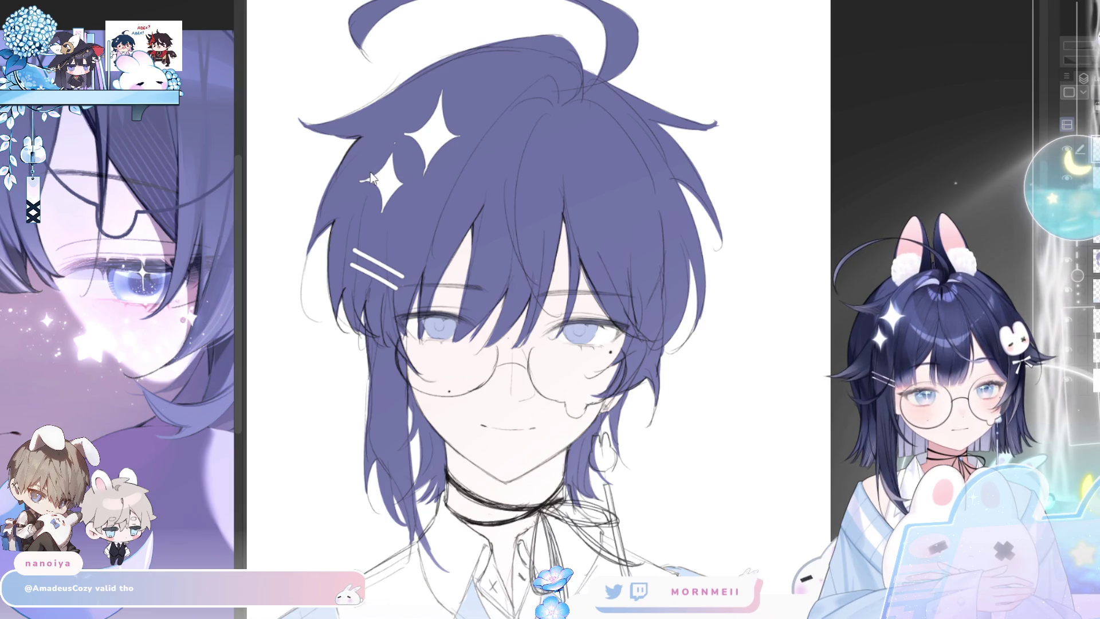
- Check the artwork mirrored at full view, then select the sparkle area of the hair
{"action": "key", "text": "h"}
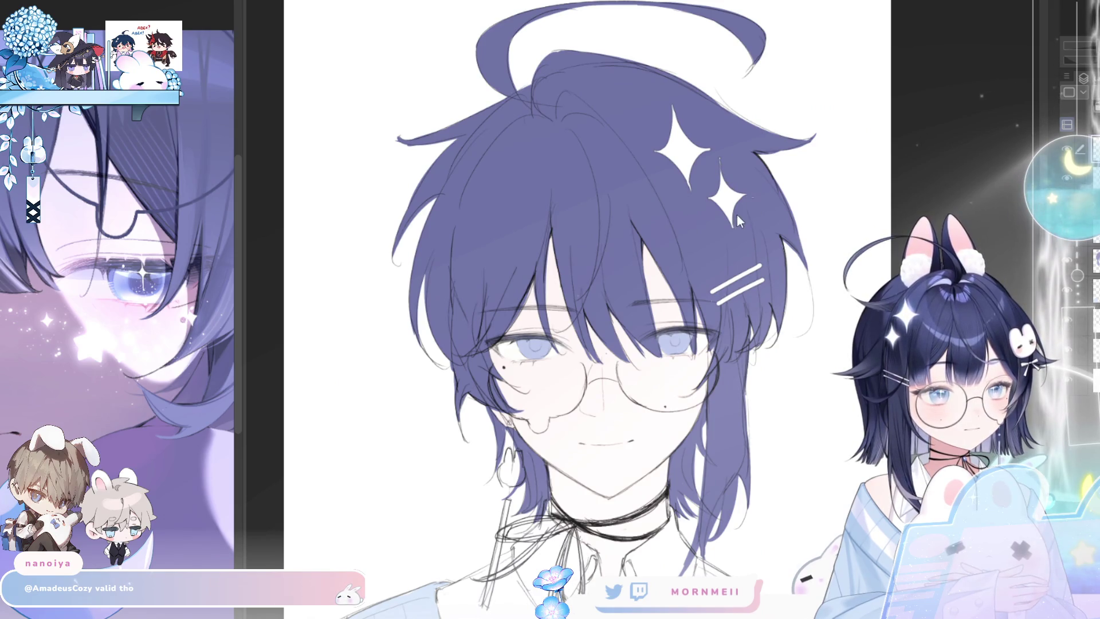
{"action": "key", "text": "h"}
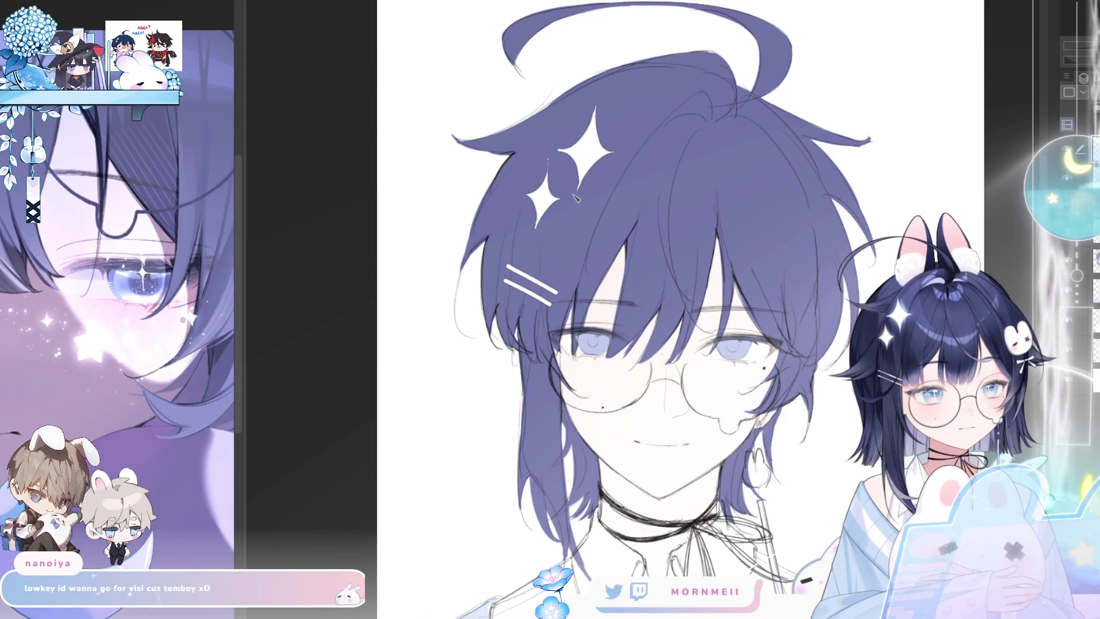
{"action": "key", "text": "ctrl+0"}
{"action": "key", "text": "h"}
{"action": "left_click", "coordinate": [687, 185]}
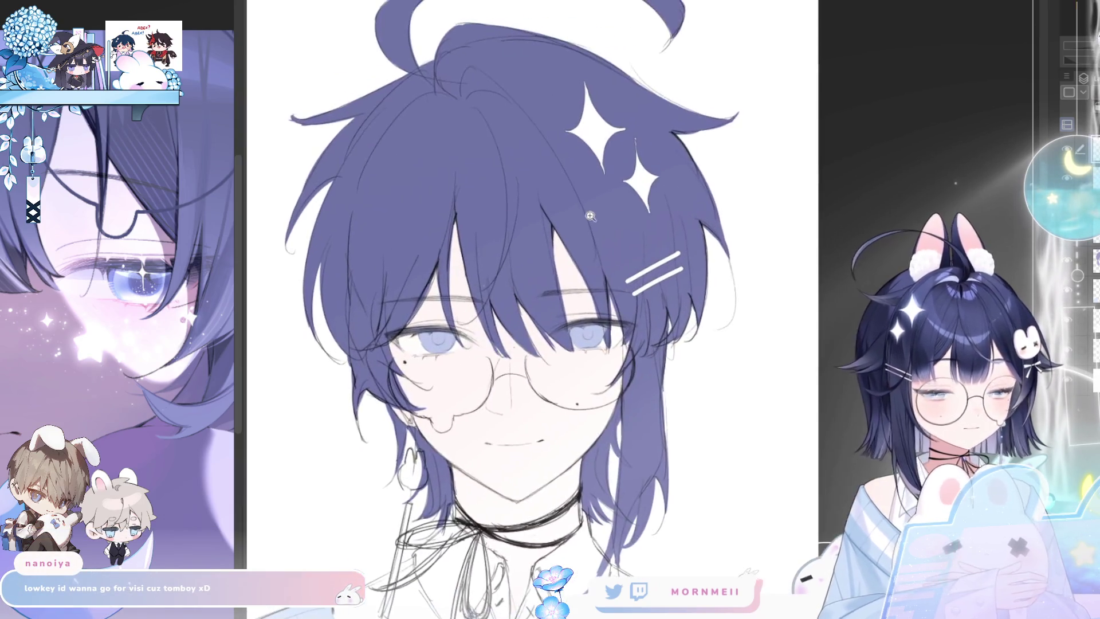
{"action": "key", "text": "h"}
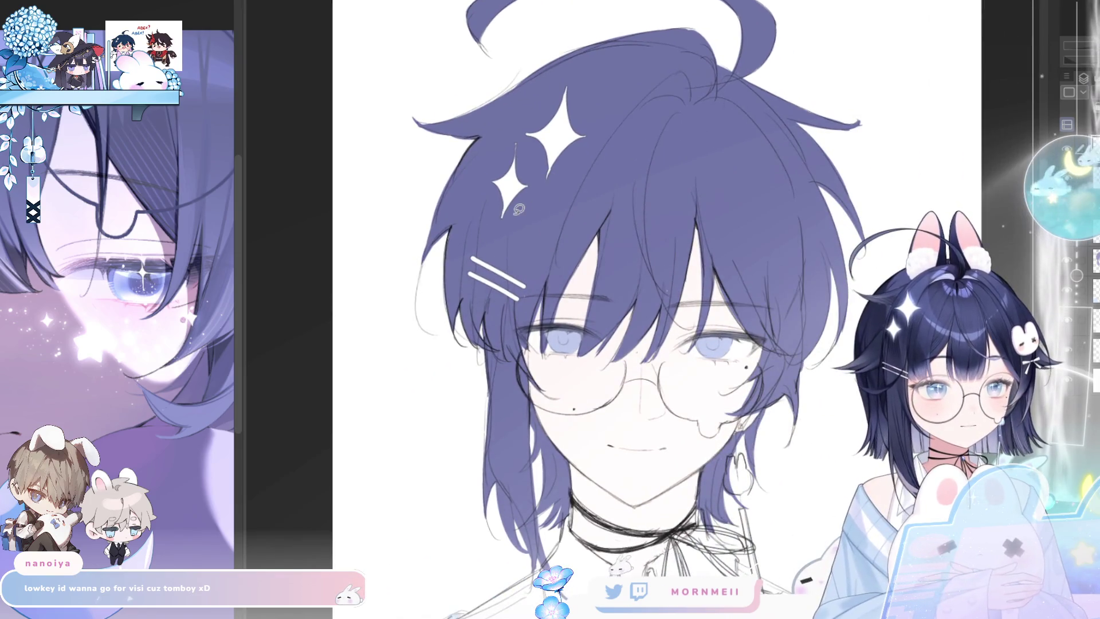
{"action": "left_click_drag", "start_coordinate": [503, 213], "coordinate": [500, 200]}
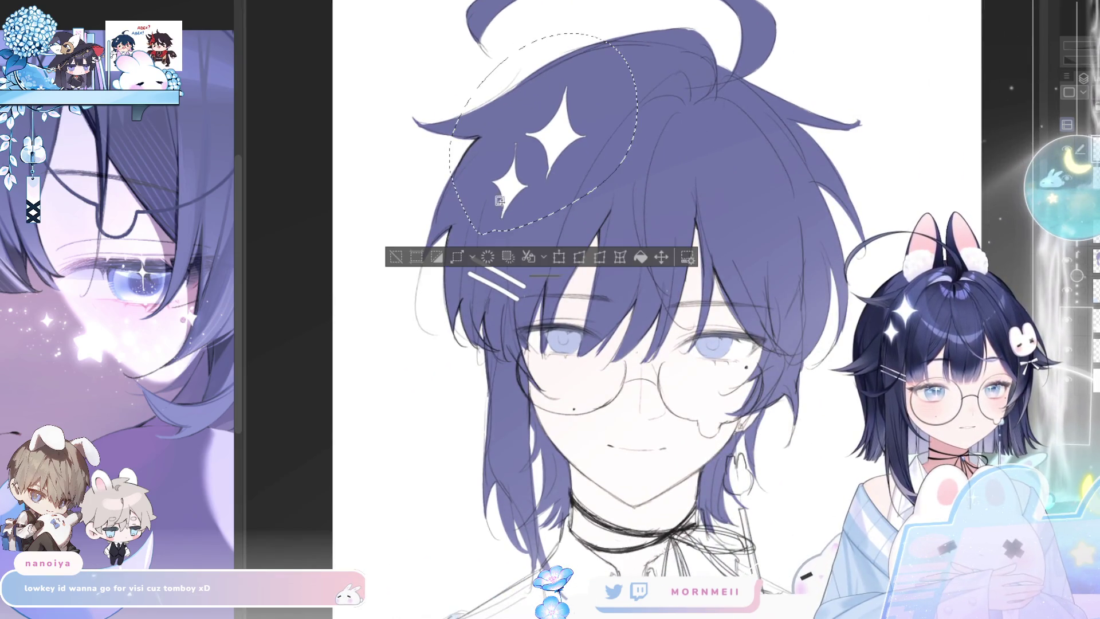
- Skew the sparkles so their tops lean left, nudge them slightly left, and apply
{"action": "left_click", "coordinate": [559, 257]}
{"action": "left_click_drag", "start_coordinate": [543, 34], "coordinate": [513, 34]}
{"action": "left_click_drag", "start_coordinate": [593, 196], "coordinate": [581, 198]}
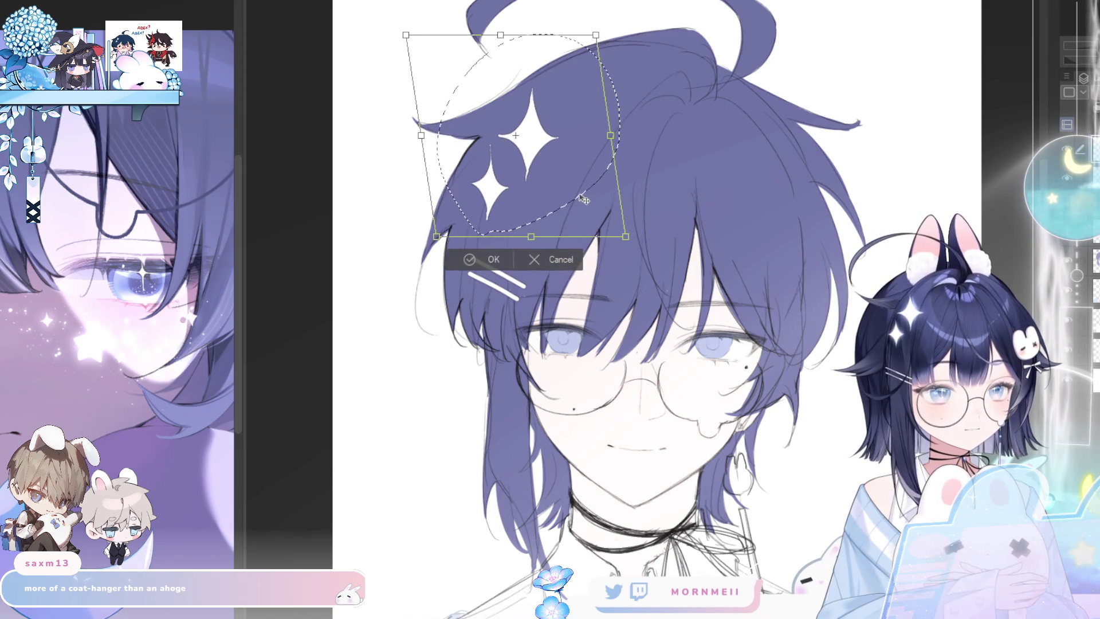
{"action": "left_click", "coordinate": [479, 270]}
- Deselect and review the whole drawing mirrored and zoomed out
{"action": "key", "text": "ctrl+d"}
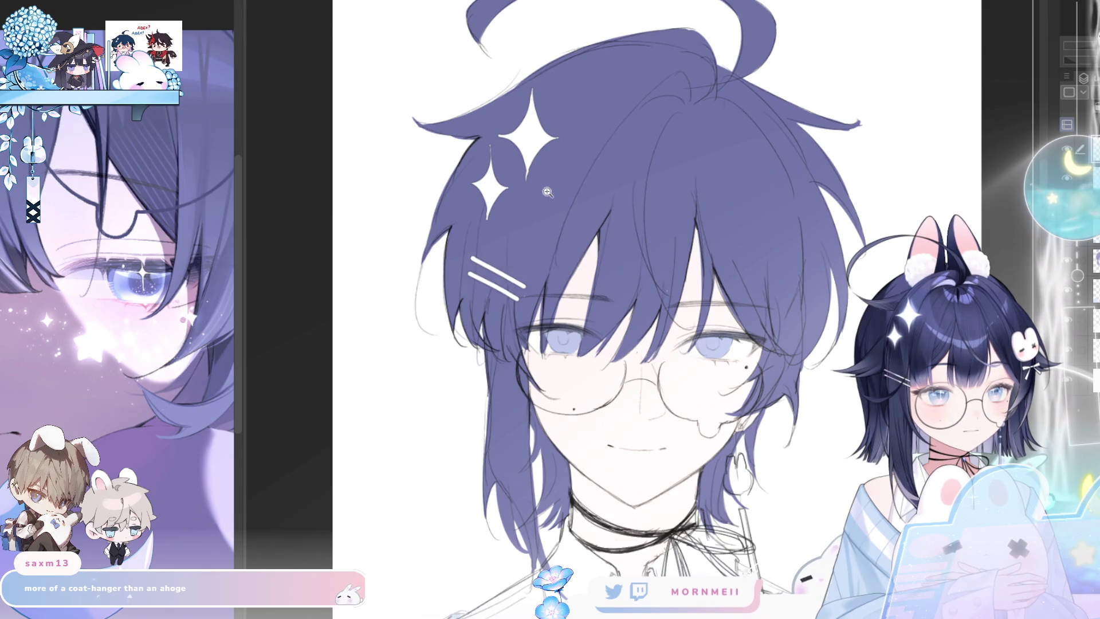
{"action": "key", "text": "ctrl+0"}
{"action": "key", "text": "h"}
{"action": "key", "text": "h"}
{"action": "key", "text": "ctrl+plus"}
{"action": "key", "text": "ctrl+plus"}
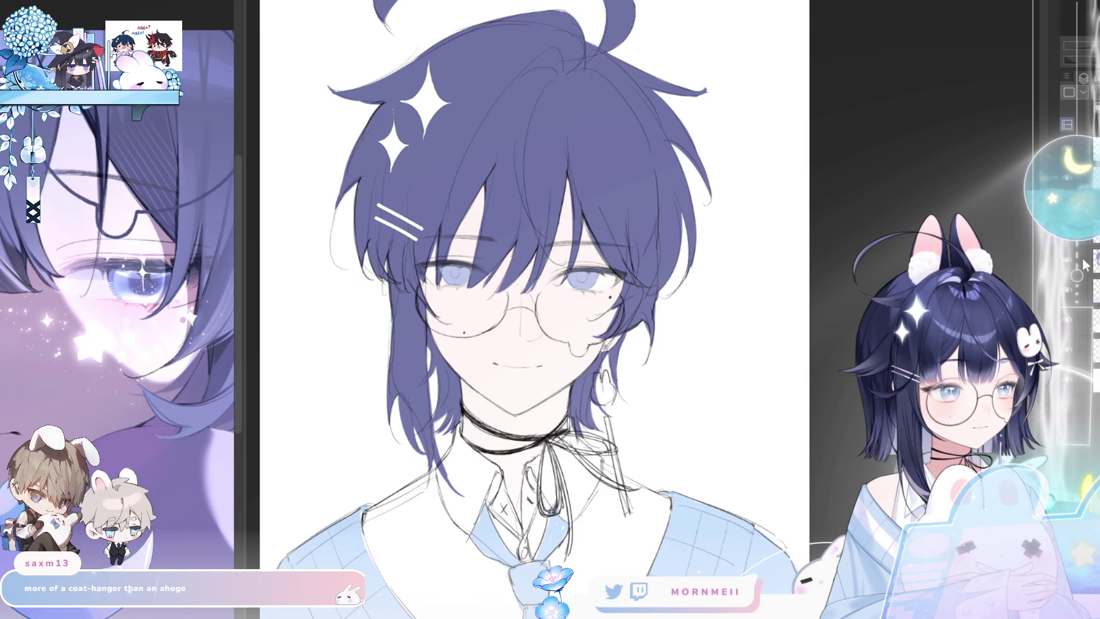
{"action": "key", "text": "ctrl+minus"}
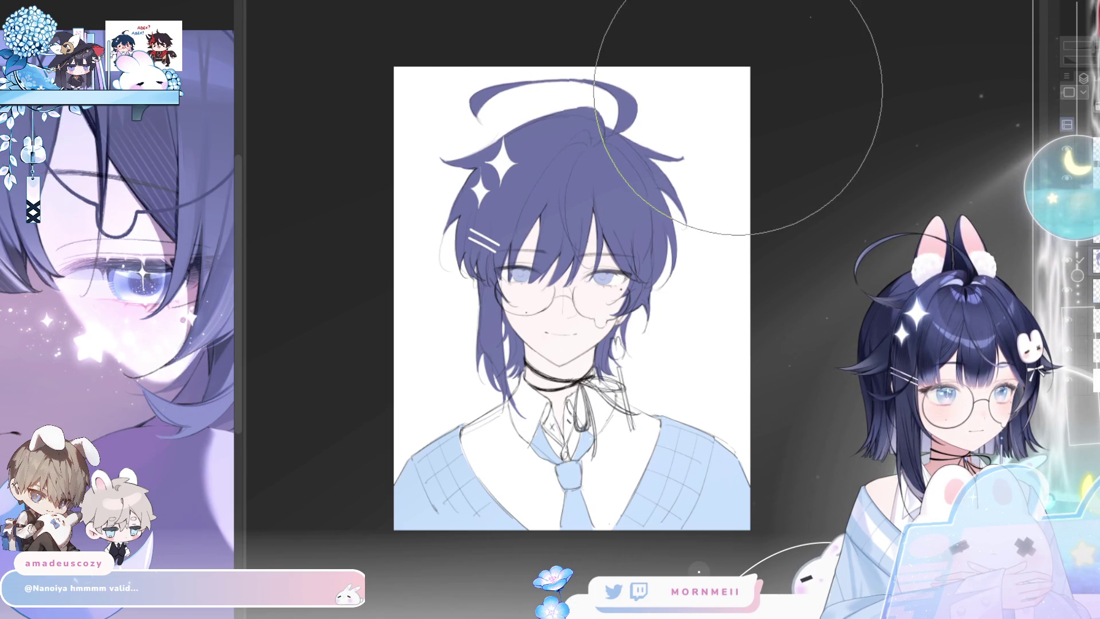
{"action": "left_click", "coordinate": [609, 246]}
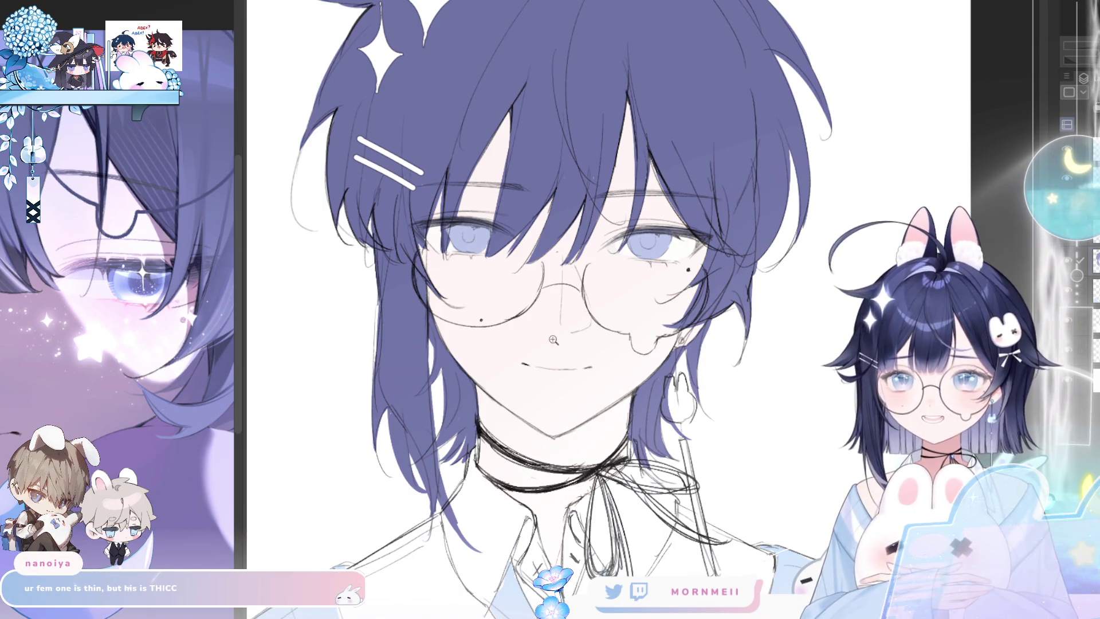
{"action": "key", "text": "ctrl+0"}
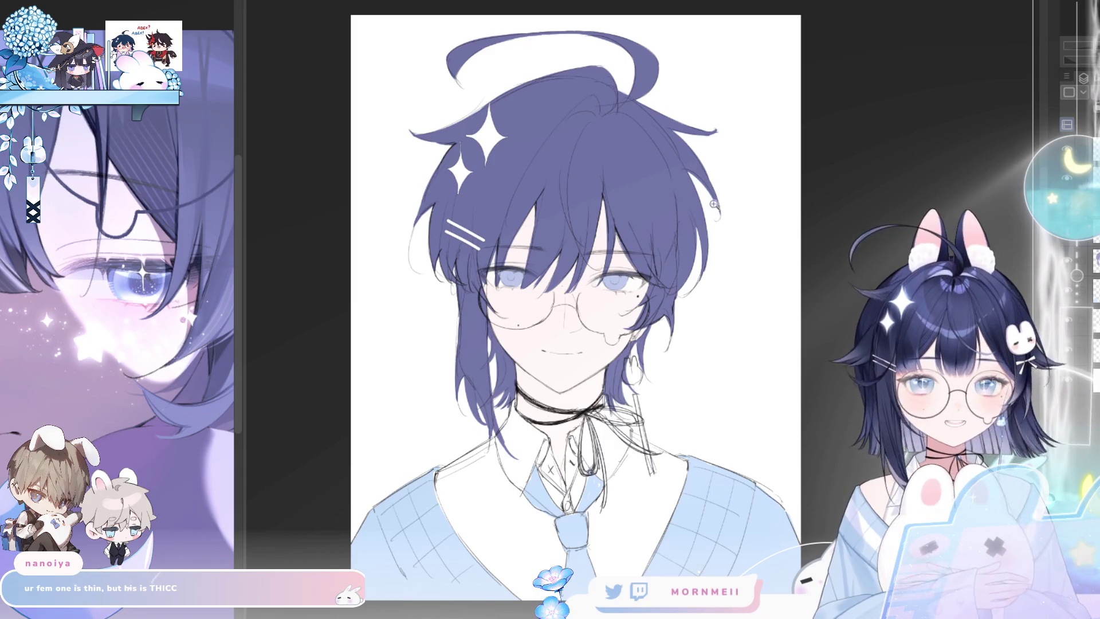
- After a mirrored check, add a short dark touch-up stroke near the ahoge
{"action": "key", "text": "h"}
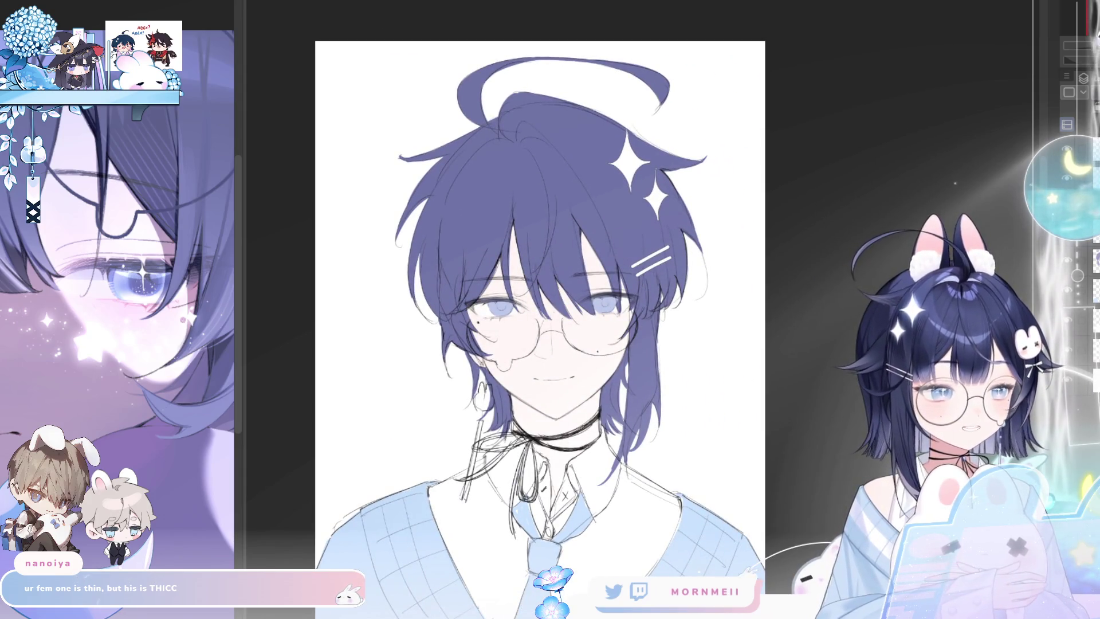
{"action": "key", "text": "h"}
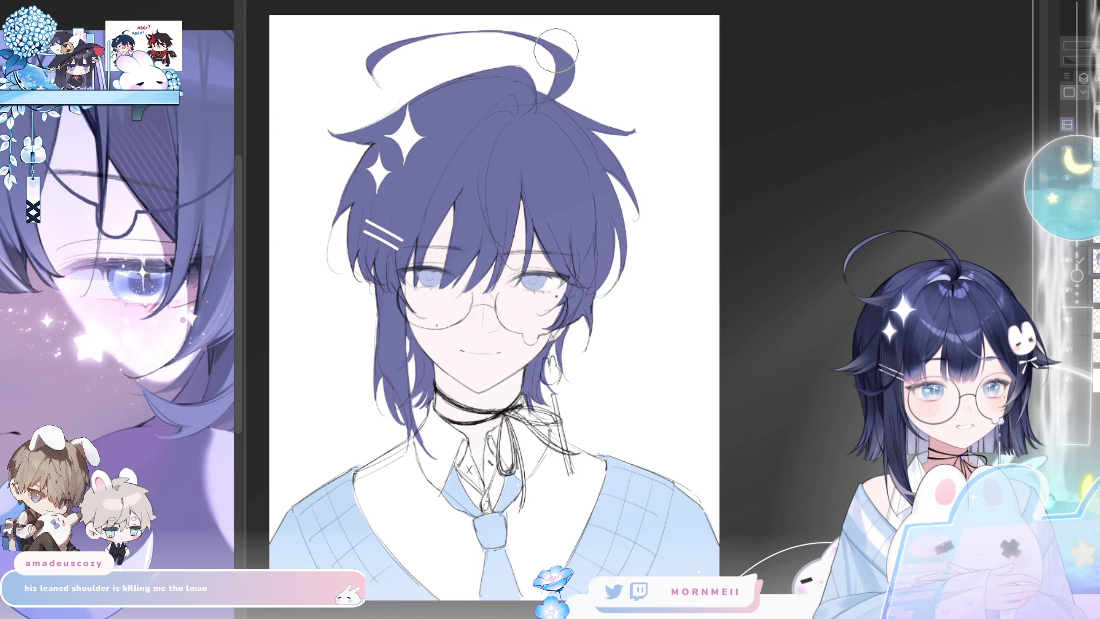
{"action": "left_click_drag", "start_coordinate": [559, 45], "coordinate": [554, 82]}
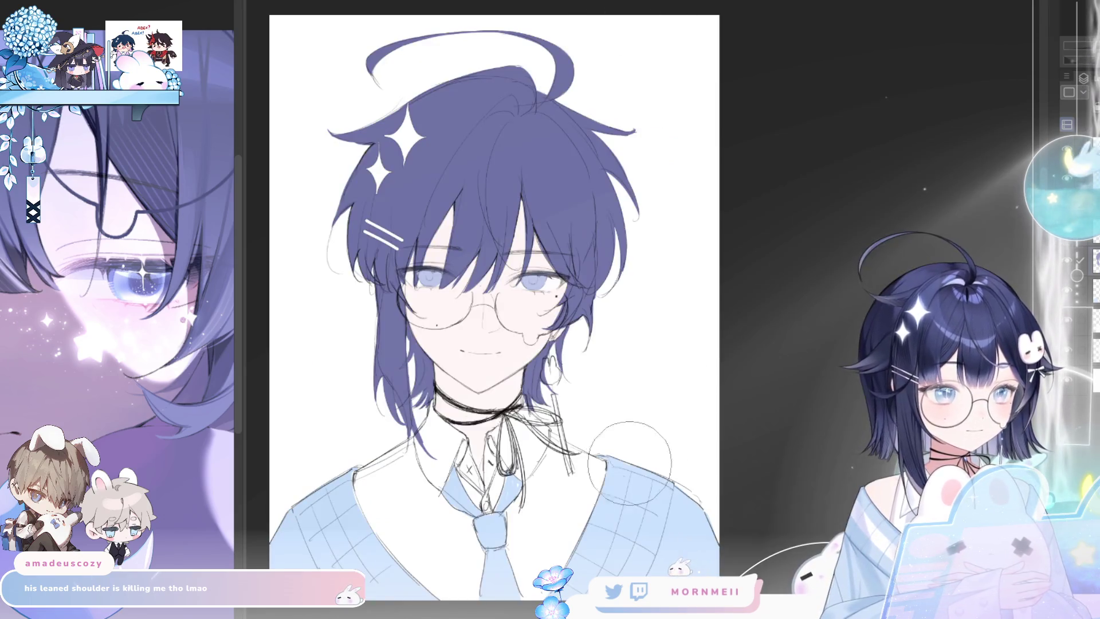
{"action": "left_click_drag", "start_coordinate": [554, 523], "coordinate": [609, 447]}
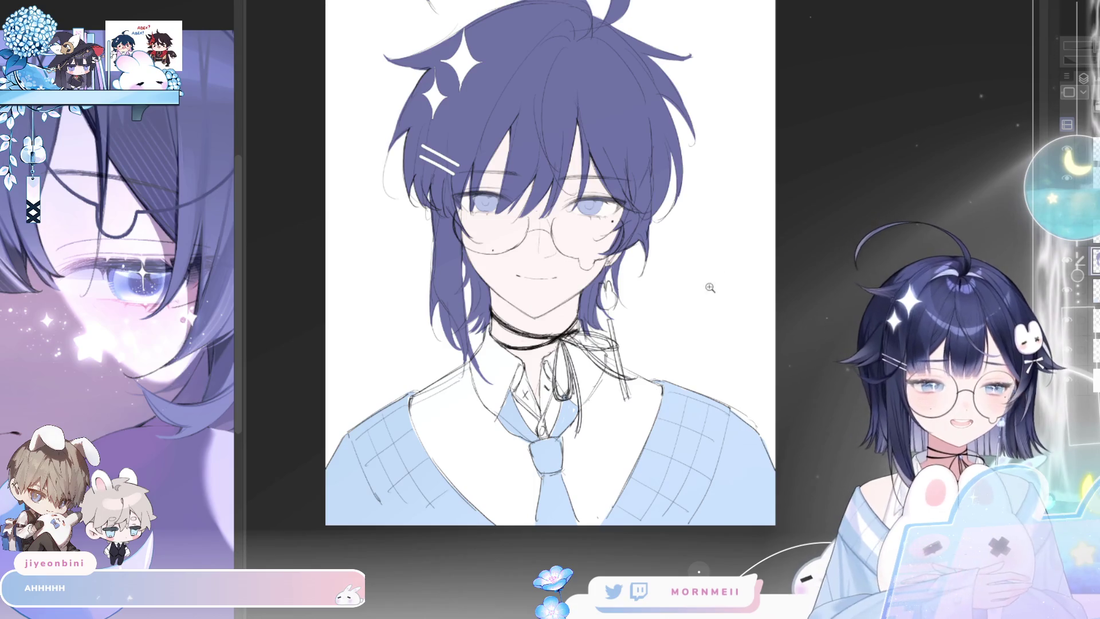
{"action": "left_click_drag", "start_coordinate": [705, 430], "coordinate": [708, 449]}
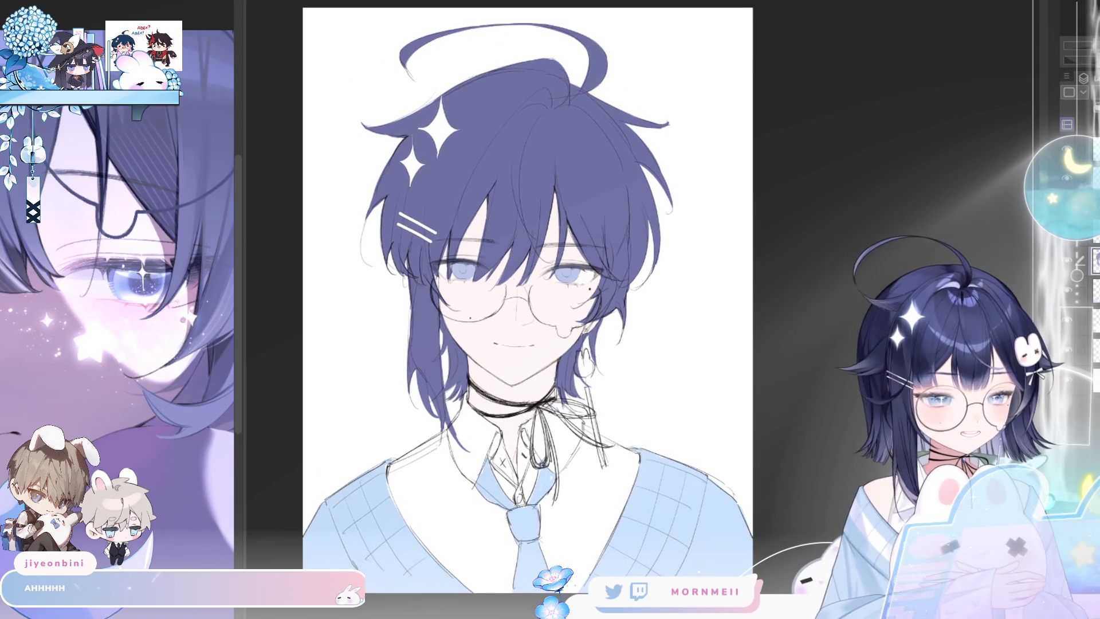
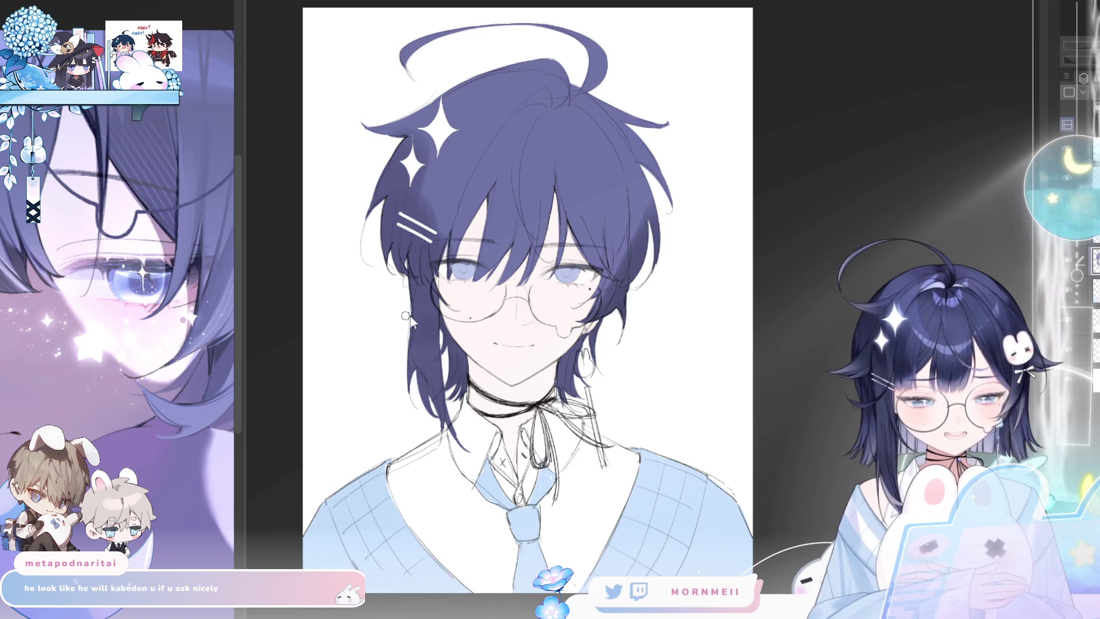
- Enlarge the brush and paint paler purple over the hair strands left of the face and right of the neck
{"action": "key", "text": "e"}
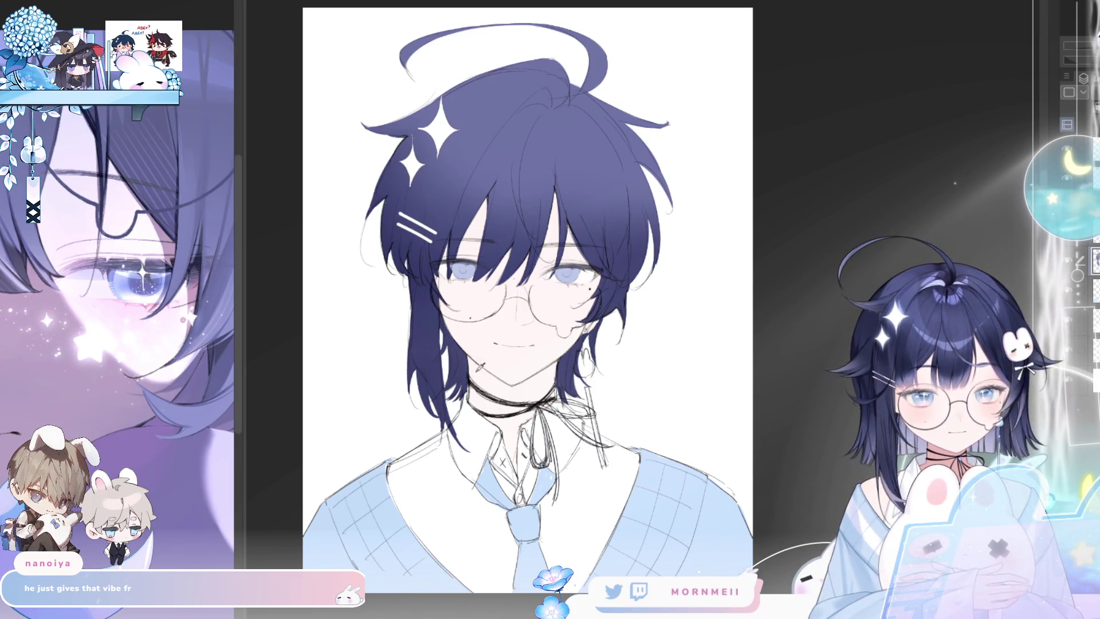
{"action": "mouse_move", "coordinate": [457, 342]}
{"action": "left_mouse_down"}
{"action": "mouse_move", "coordinate": [453, 372]}
{"action": "mouse_move", "coordinate": [500, 344]}
{"action": "left_mouse_up"}
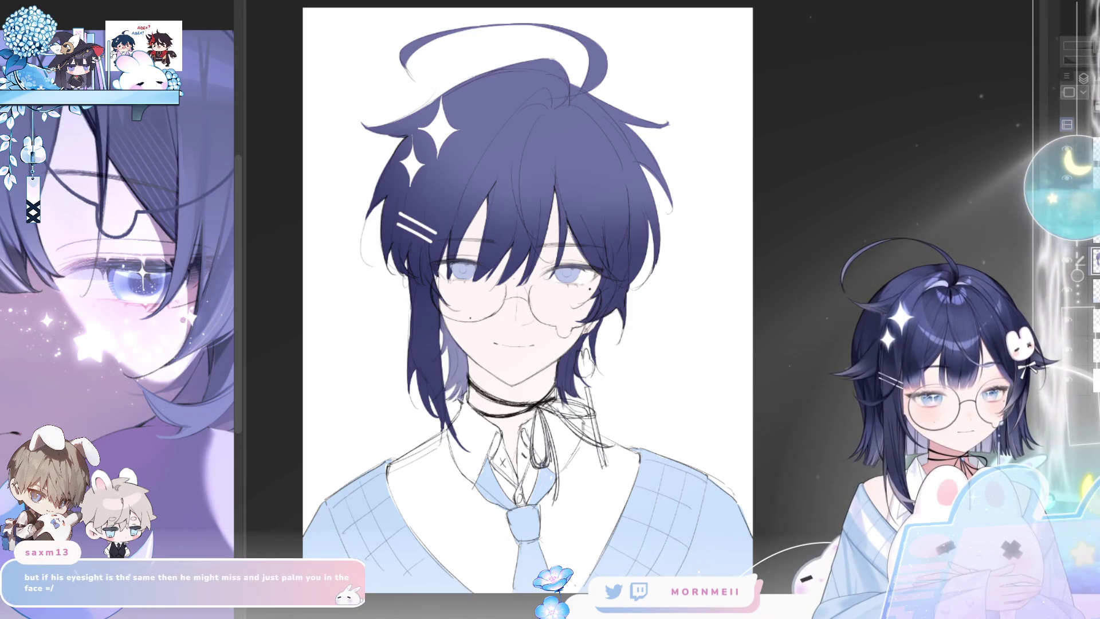
{"action": "left_click_drag", "start_coordinate": [558, 362], "coordinate": [581, 347]}
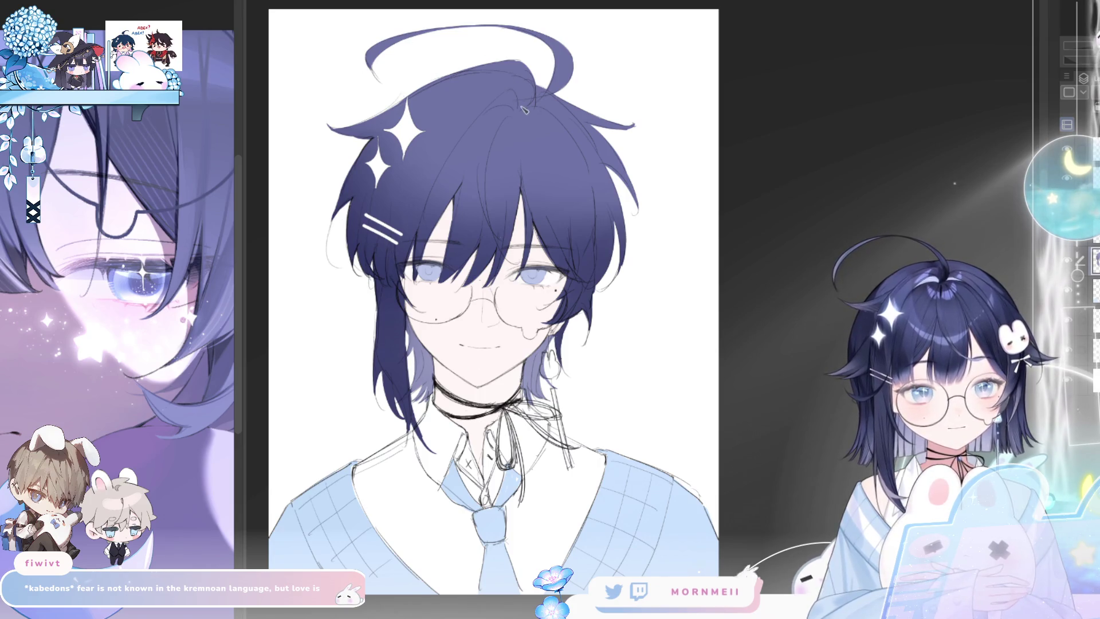
- Paint lighter purple patches on top of the hair and flip the canvas to check them
{"action": "left_click_drag", "start_coordinate": [515, 93], "coordinate": [495, 103]}
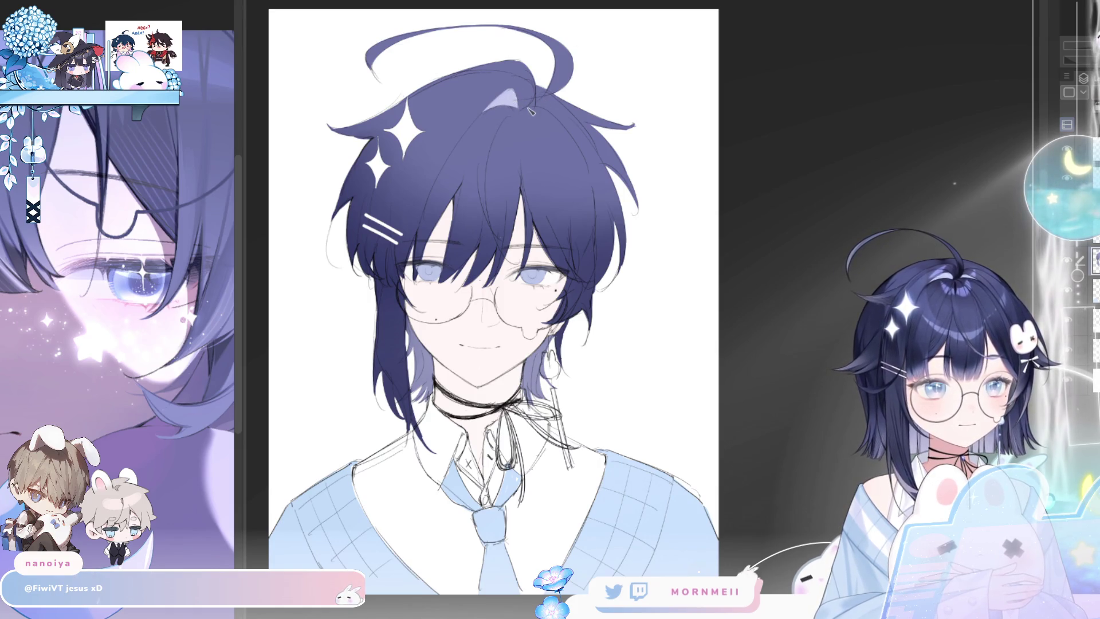
{"action": "left_click_drag", "start_coordinate": [531, 112], "coordinate": [536, 113]}
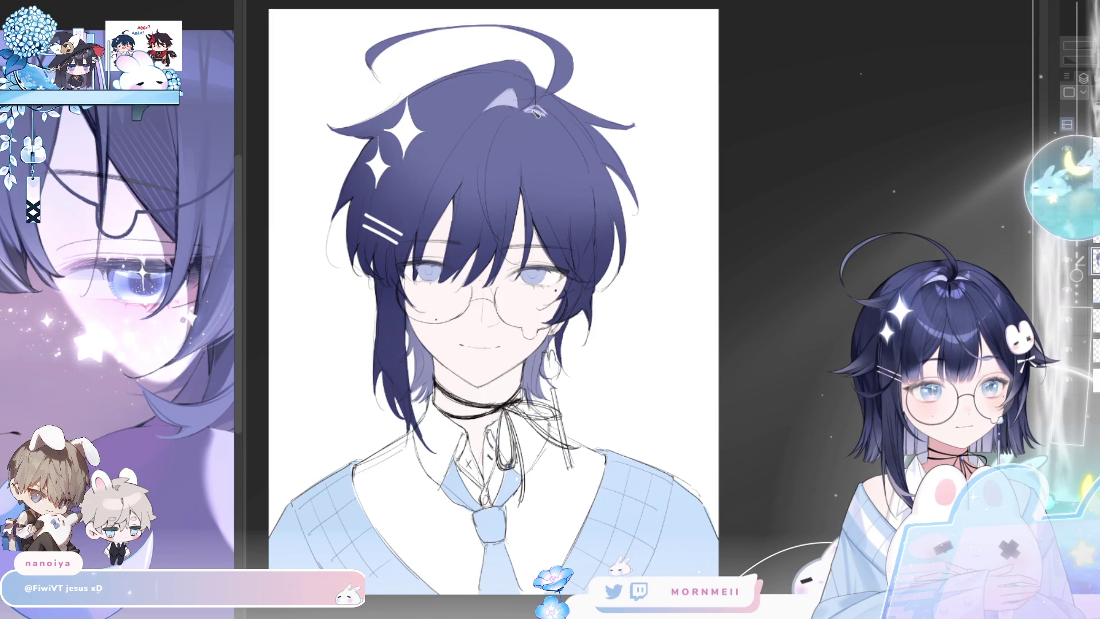
{"action": "key", "text": "h"}
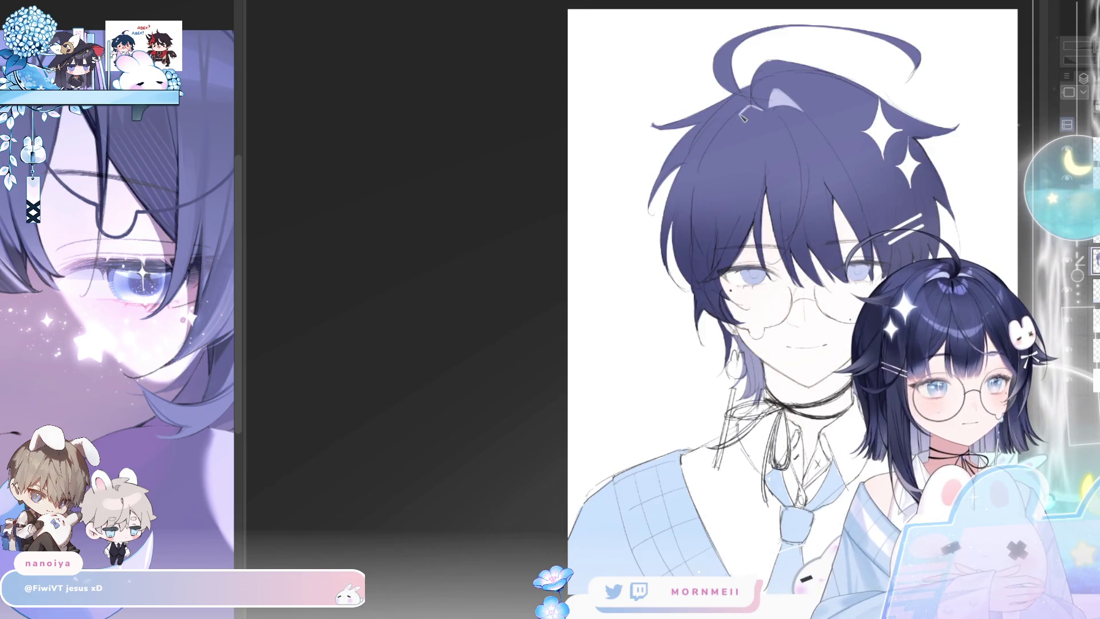
{"action": "key", "text": "h"}
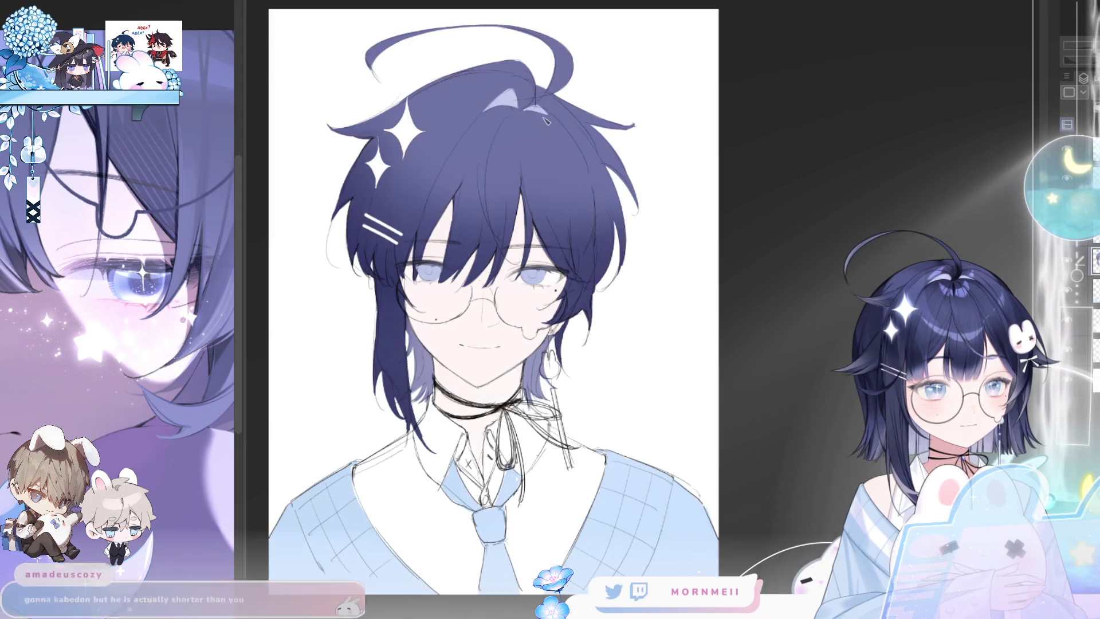
- Zoom in and pan to frame the boy's face and neck
{"action": "scroll", "coordinate": [633, 38], "scroll_direction": "down", "scroll_amount": 2}
{"action": "key", "text": "h"}
{"action": "key", "text": "h"}
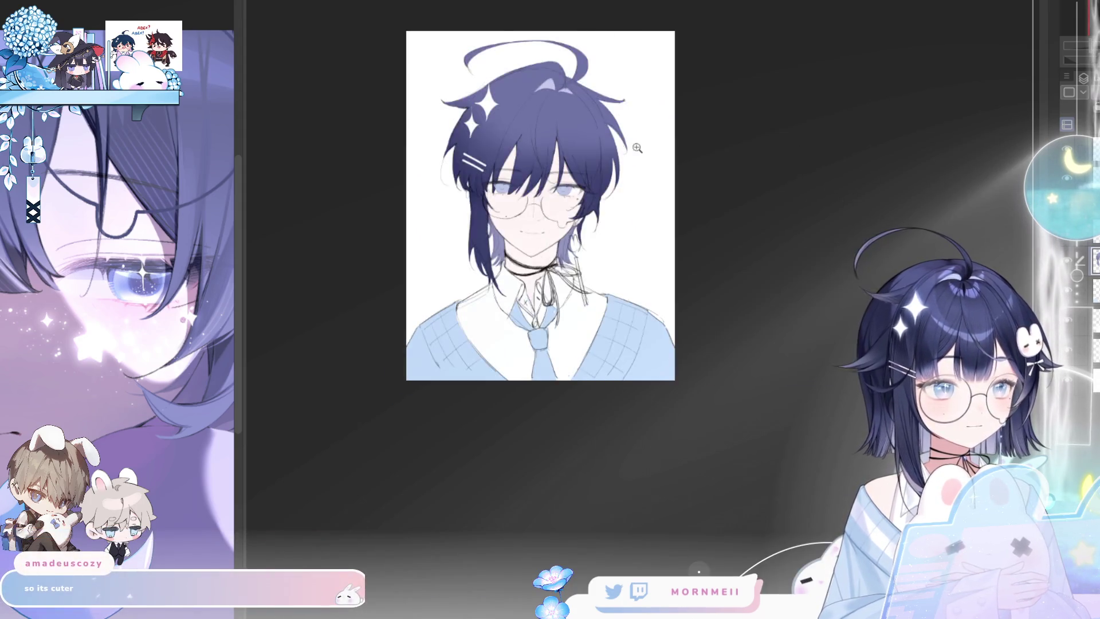
{"action": "scroll", "coordinate": [636, 148], "scroll_direction": "up", "scroll_amount": 3}
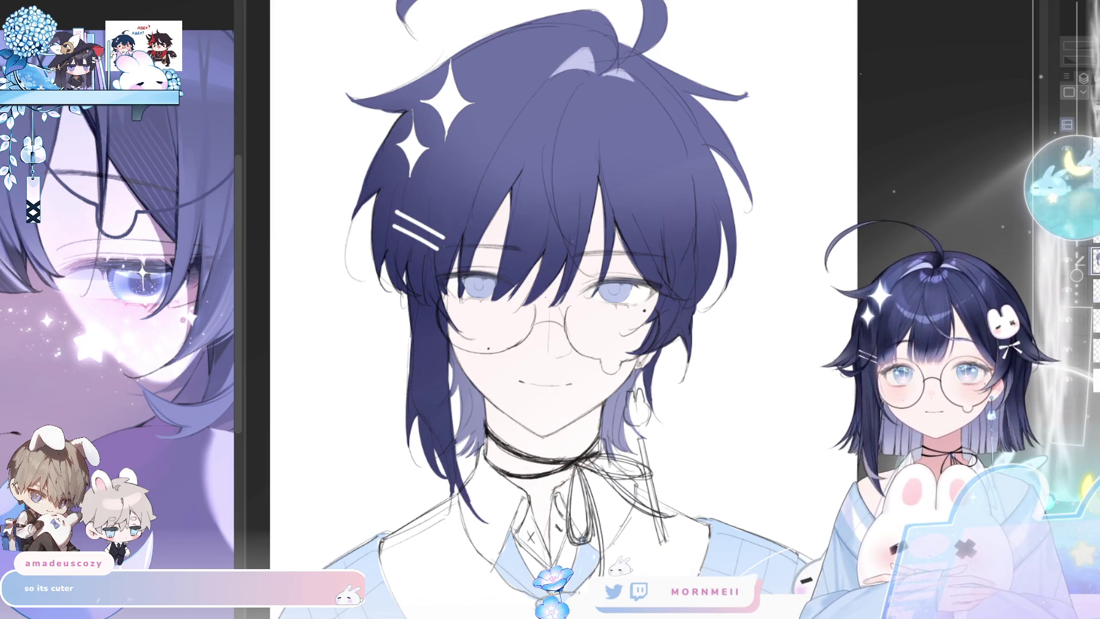
{"action": "key", "text": "h"}
{"action": "key", "text": "h"}
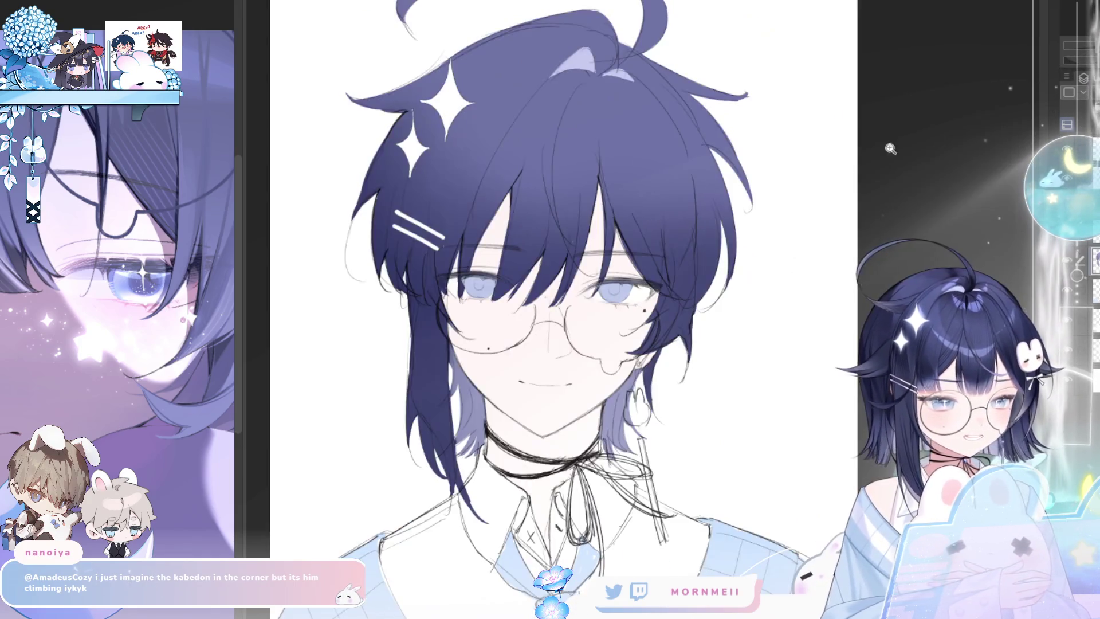
{"action": "left_click_drag", "start_coordinate": [638, 404], "coordinate": [599, 381]}
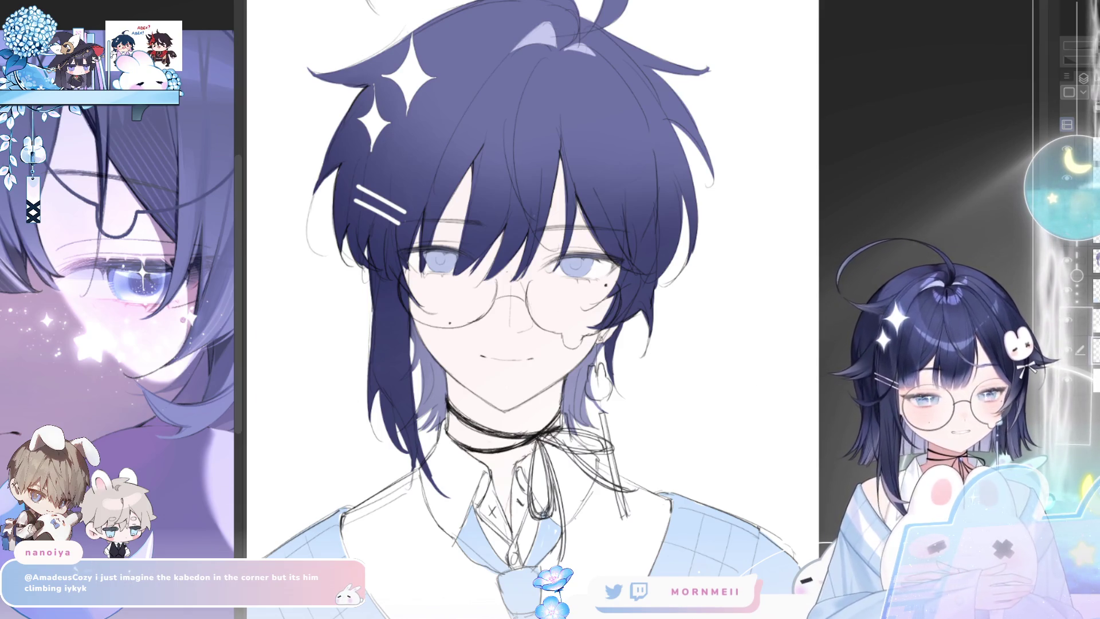
{"action": "scroll", "coordinate": [466, 316], "scroll_direction": "up", "scroll_amount": 3}
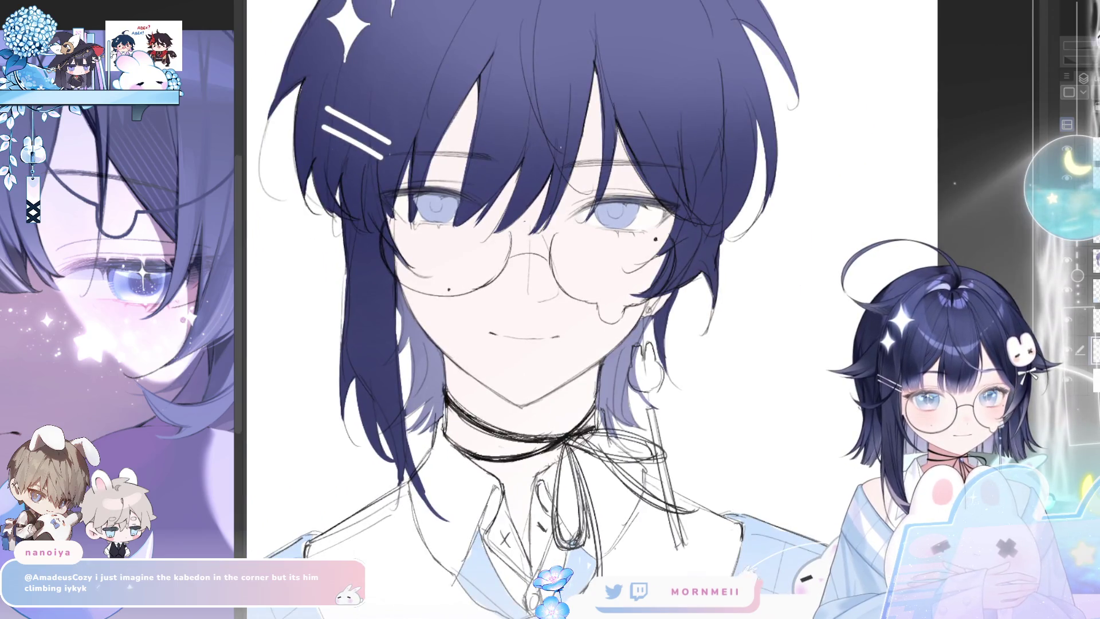
{"action": "left_click_drag", "start_coordinate": [515, 343], "coordinate": [498, 289]}
- Paint a diagonal pink shading band across the neck below the choker, undoing unwanted strokes
{"action": "left_click_drag", "start_coordinate": [575, 347], "coordinate": [475, 415]}
{"action": "key", "text": "ctrl+z"}
{"action": "mouse_move", "coordinate": [515, 343]}
{"action": "left_mouse_down"}
{"action": "mouse_move", "coordinate": [435, 366]}
{"action": "mouse_move", "coordinate": [504, 418]}
{"action": "left_mouse_up"}
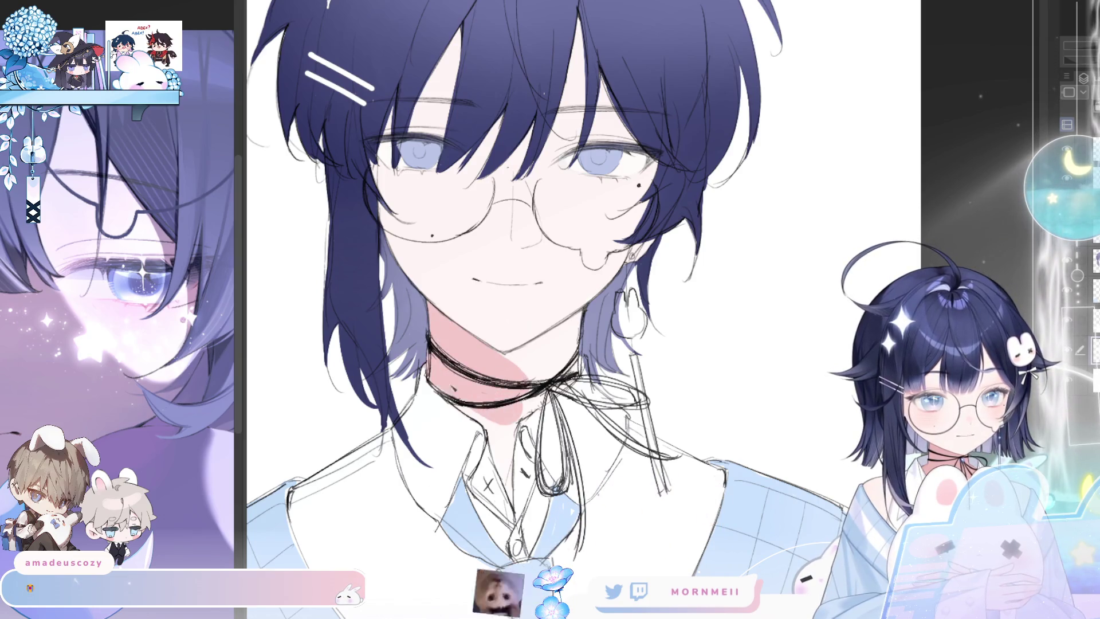
{"action": "key", "text": "ctrl+z"}
{"action": "left_click_drag", "start_coordinate": [581, 342], "coordinate": [464, 413]}
{"action": "mouse_move", "coordinate": [582, 321]}
{"action": "left_mouse_down"}
{"action": "mouse_move", "coordinate": [458, 401]}
{"action": "mouse_move", "coordinate": [444, 395]}
{"action": "left_mouse_up"}
{"action": "mouse_move", "coordinate": [398, 353]}
{"action": "left_mouse_down"}
{"action": "mouse_move", "coordinate": [464, 390]}
{"action": "mouse_move", "coordinate": [481, 373]}
{"action": "mouse_move", "coordinate": [452, 361]}
{"action": "mouse_move", "coordinate": [498, 318]}
{"action": "mouse_move", "coordinate": [492, 306]}
{"action": "left_mouse_up"}
{"action": "key", "text": "ctrl+z"}
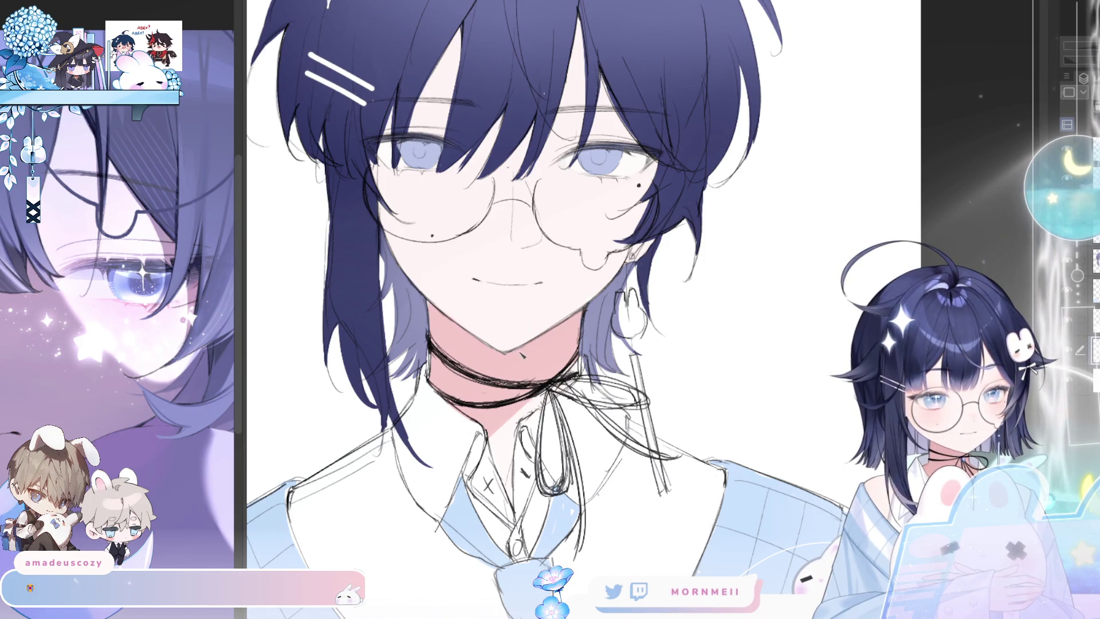
- Zoom out to review the whole artwork, mirror it, then zoom back in on the face
{"action": "key", "text": "ctrl+0"}
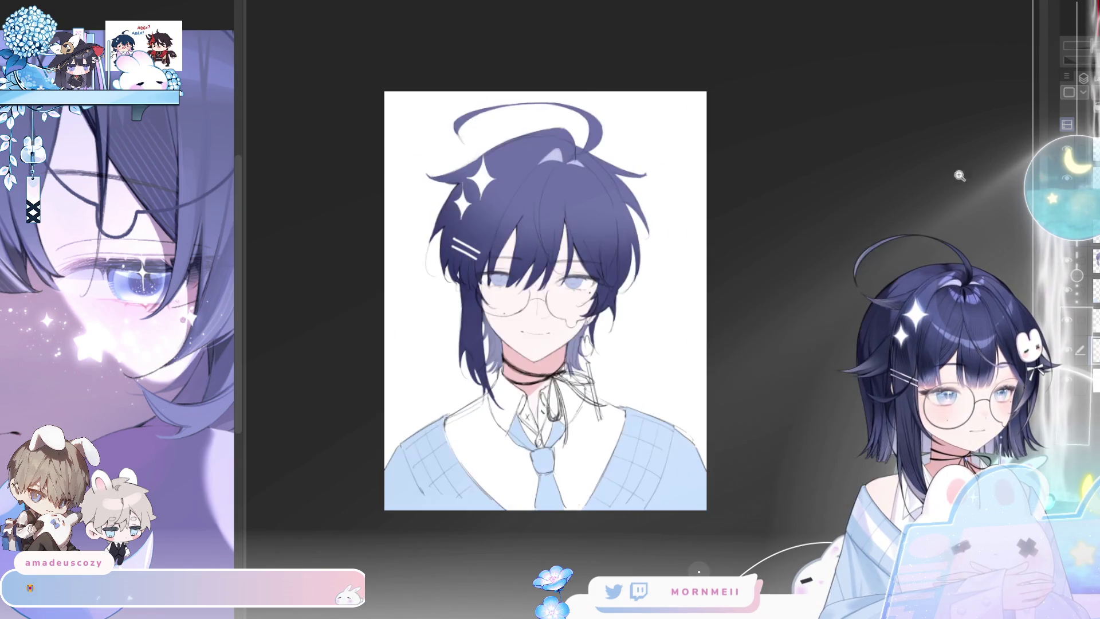
{"action": "left_click", "coordinate": [565, 358]}
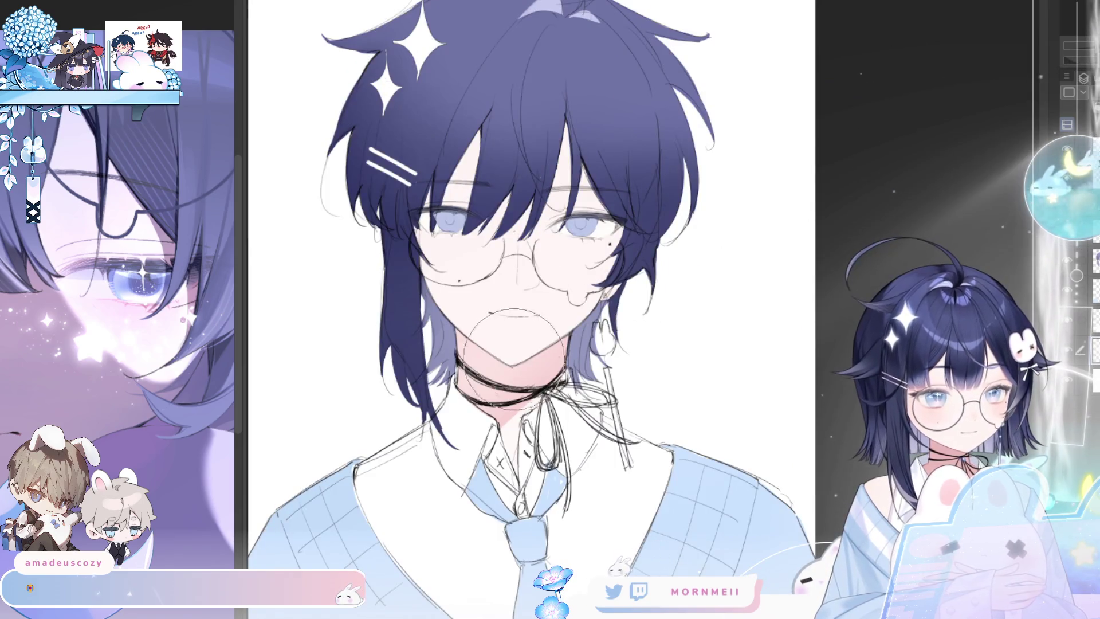
{"action": "left_click", "coordinate": [502, 448], "text": "alt"}
{"action": "key", "text": "h"}
{"action": "key", "text": "h"}
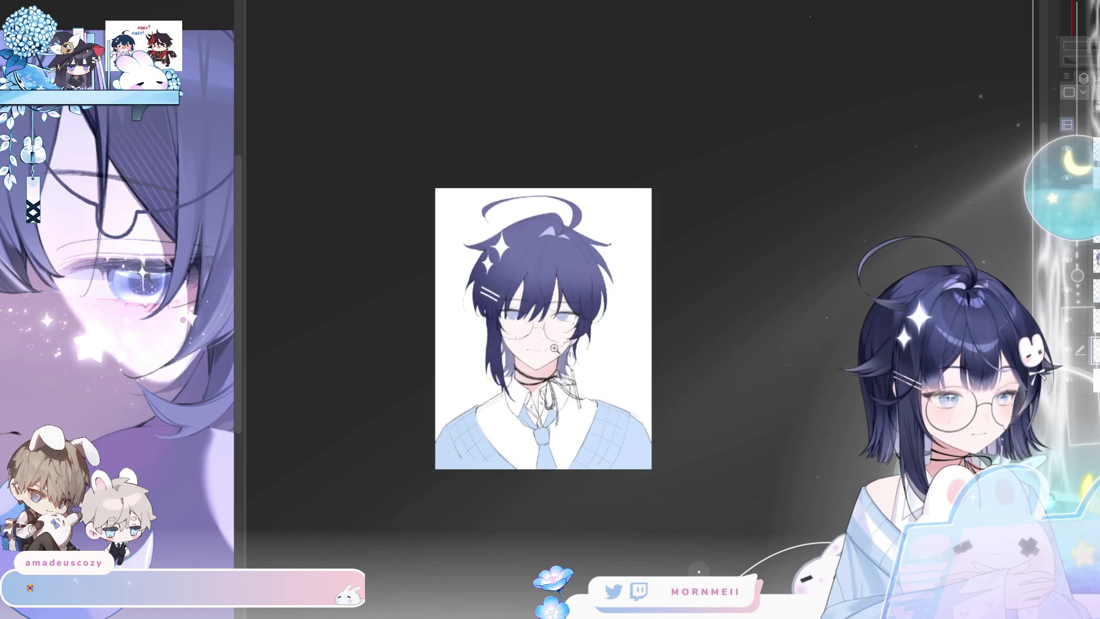
{"action": "left_click", "coordinate": [616, 312]}
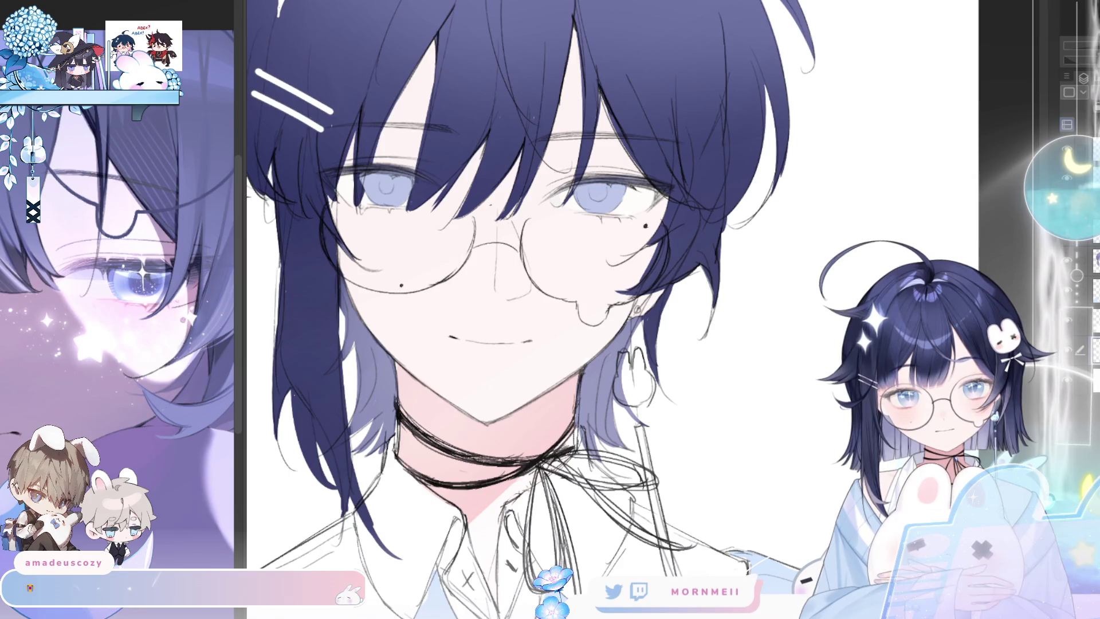
{"action": "left_click", "coordinate": [391, 164]}
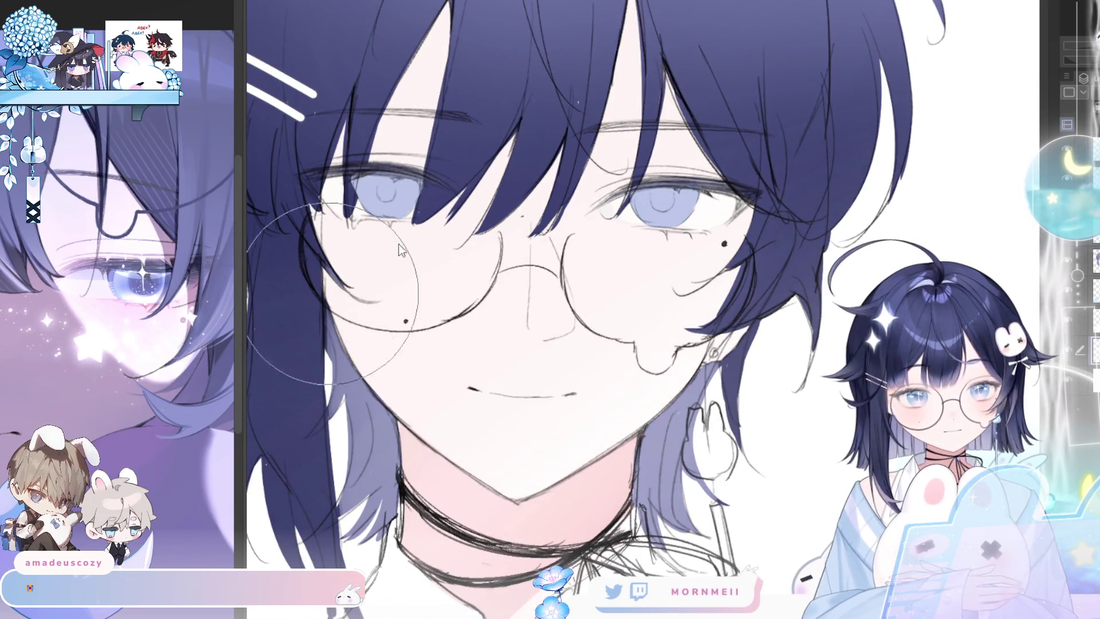
- Add pink blush to both cheeks, then zoom in closely on the face
{"action": "left_click_drag", "start_coordinate": [355, 221], "coordinate": [384, 229]}
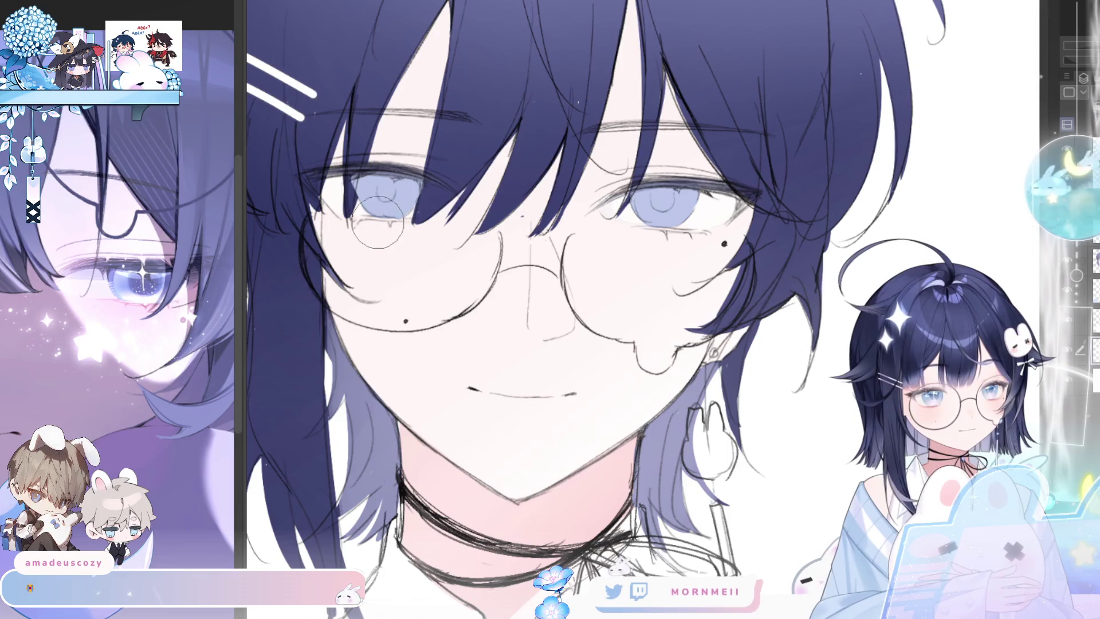
{"action": "mouse_move", "coordinate": [687, 229]}
{"action": "left_mouse_down"}
{"action": "mouse_move", "coordinate": [672, 235]}
{"action": "mouse_move", "coordinate": [710, 235]}
{"action": "mouse_move", "coordinate": [660, 231]}
{"action": "left_mouse_up"}
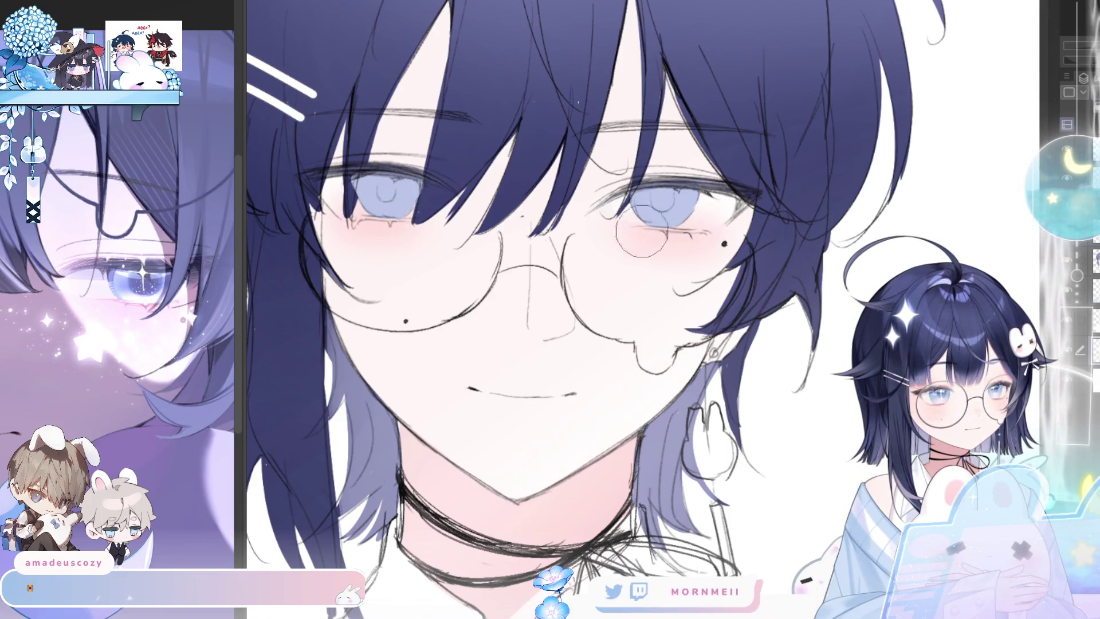
{"action": "key", "text": "p"}
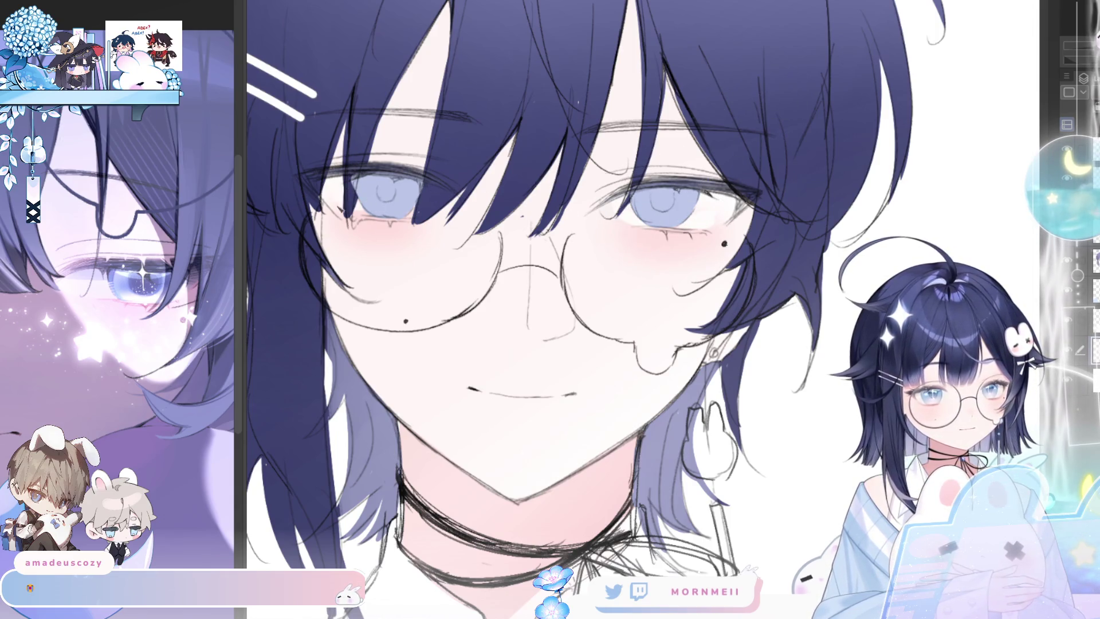
{"action": "scroll", "coordinate": [671, 265], "scroll_direction": "down", "scroll_amount": 3}
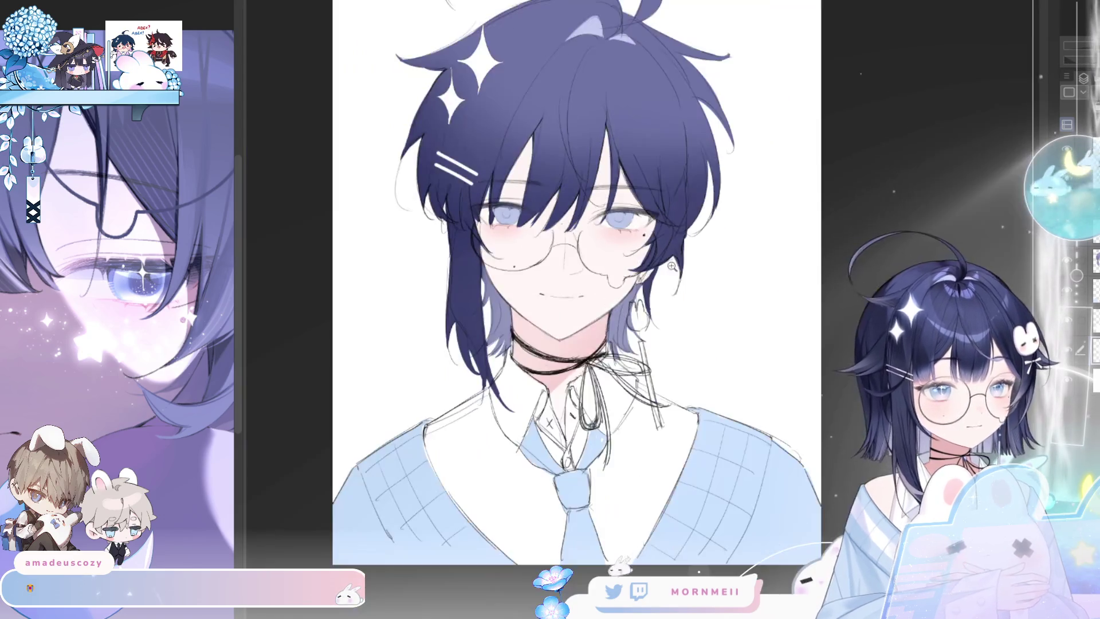
{"action": "scroll", "coordinate": [671, 265], "scroll_direction": "left", "scroll_amount": 3}
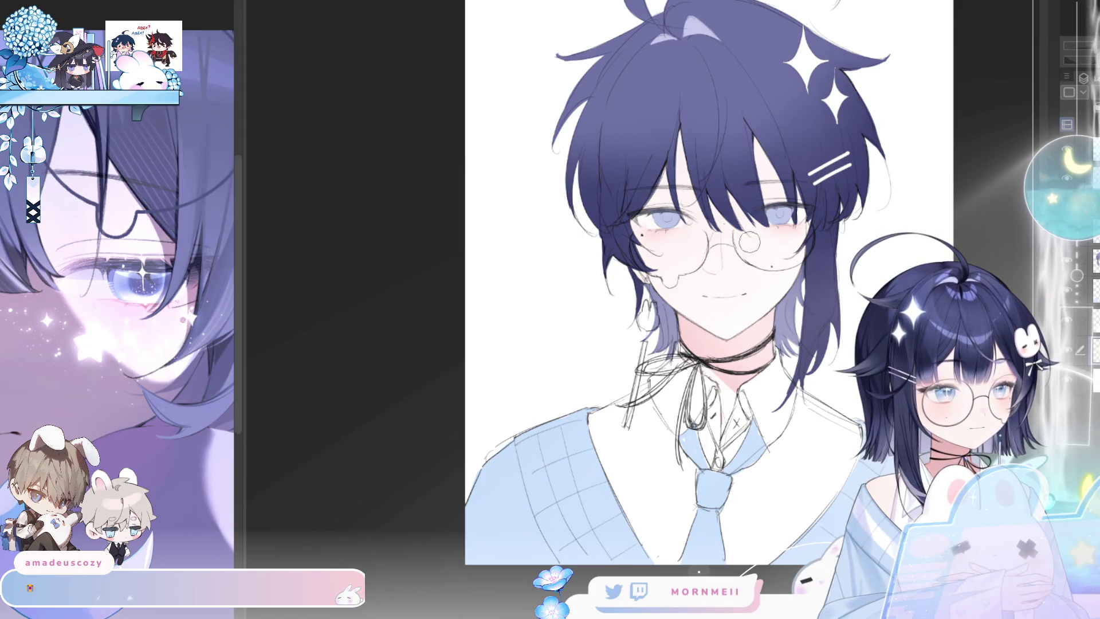
{"action": "key", "text": "m"}
{"action": "scroll", "coordinate": [563, 229], "scroll_direction": "up", "scroll_amount": 2}
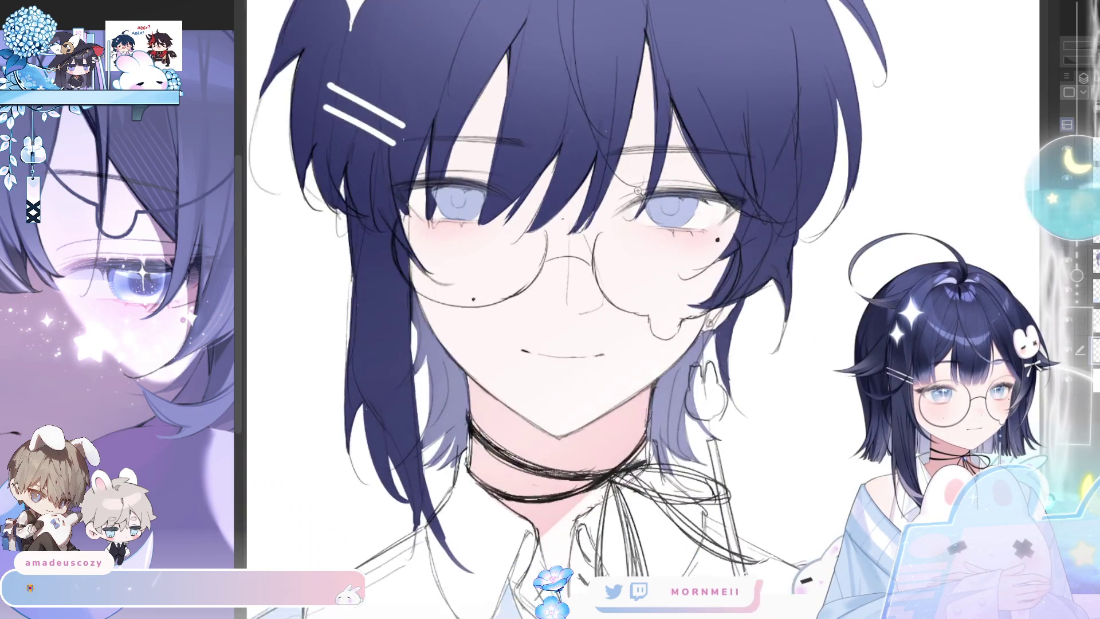
{"action": "left_click", "coordinate": [556, 331]}
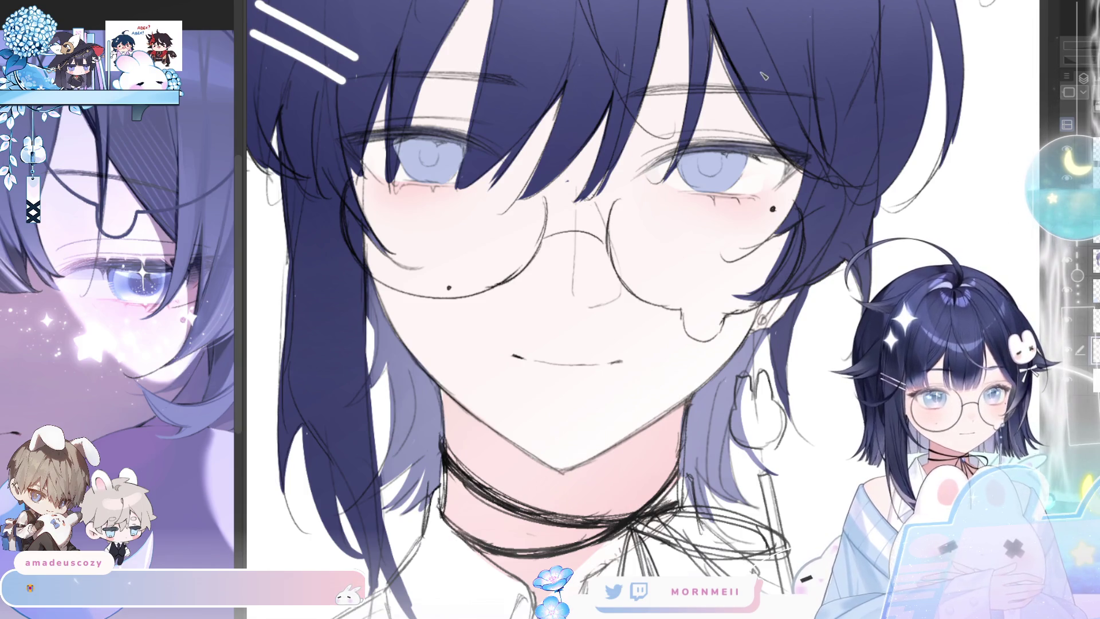
{"action": "left_click", "coordinate": [664, 249]}
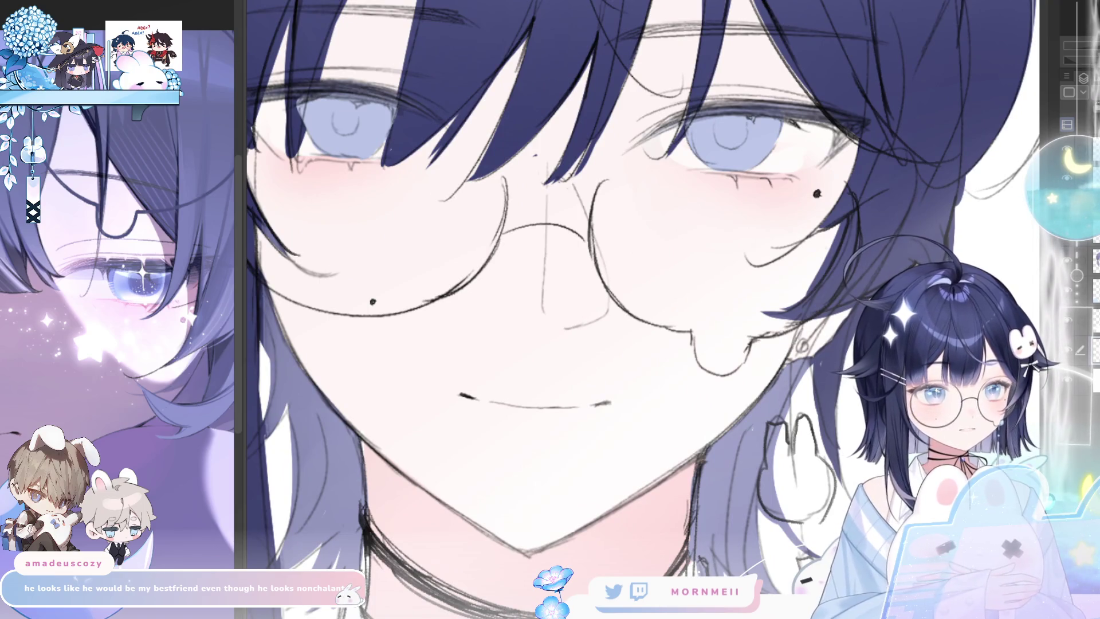
- Paint a white highlight down the nose bridge, redoing it once, and zoom out to the bust
{"action": "left_click_drag", "start_coordinate": [556, 187], "coordinate": [558, 216]}
{"action": "left_click_drag", "start_coordinate": [554, 274], "coordinate": [564, 321]}
{"action": "left_click_drag", "start_coordinate": [554, 188], "coordinate": [558, 215]}
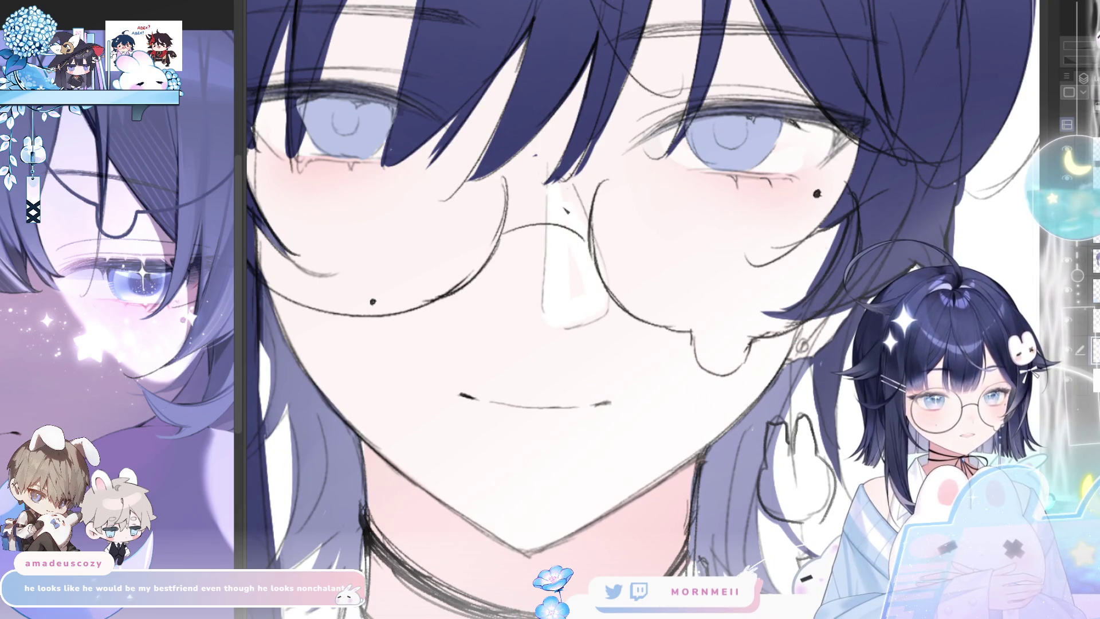
{"action": "key", "text": "ctrl+z"}
{"action": "key", "text": "ctrl+z"}
{"action": "key", "text": "ctrl+z"}
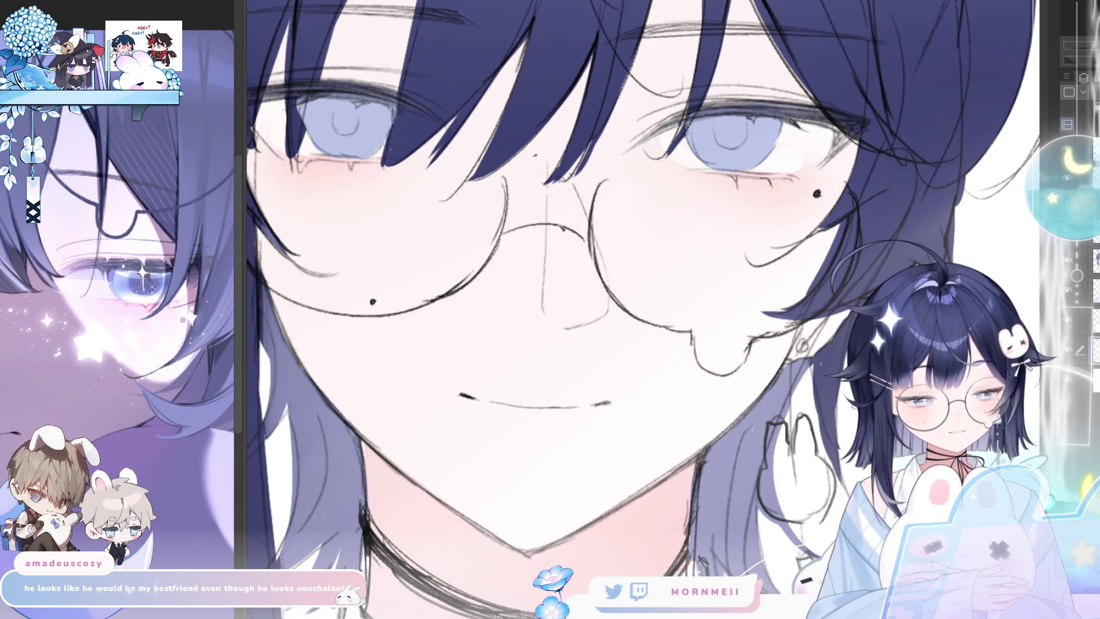
{"action": "left_click_drag", "start_coordinate": [549, 186], "coordinate": [560, 322]}
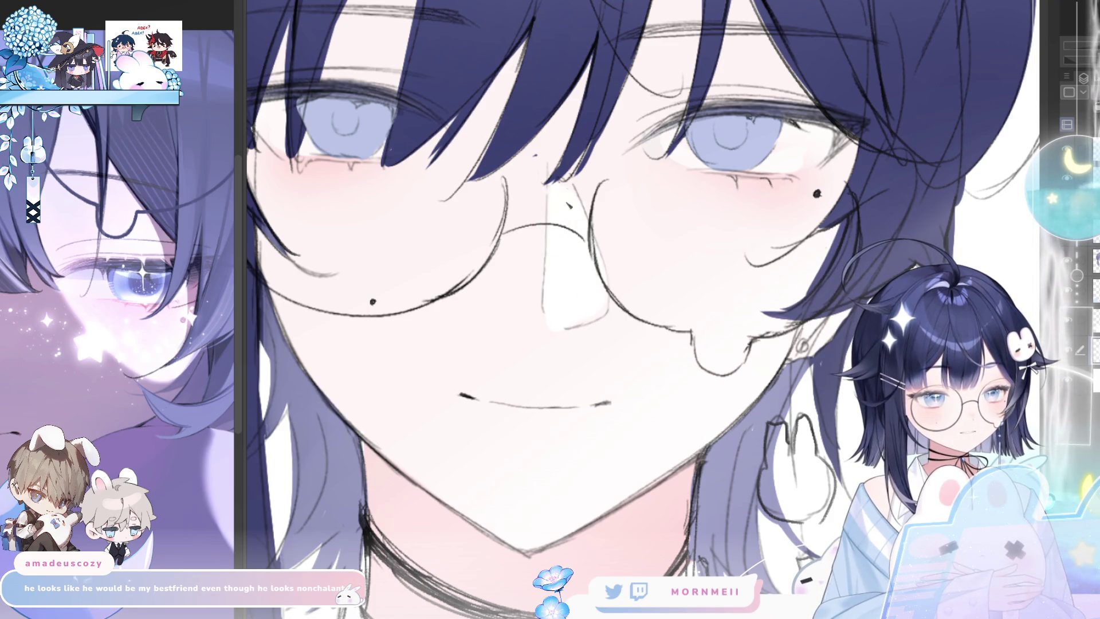
{"action": "key", "text": "ctrl+0"}
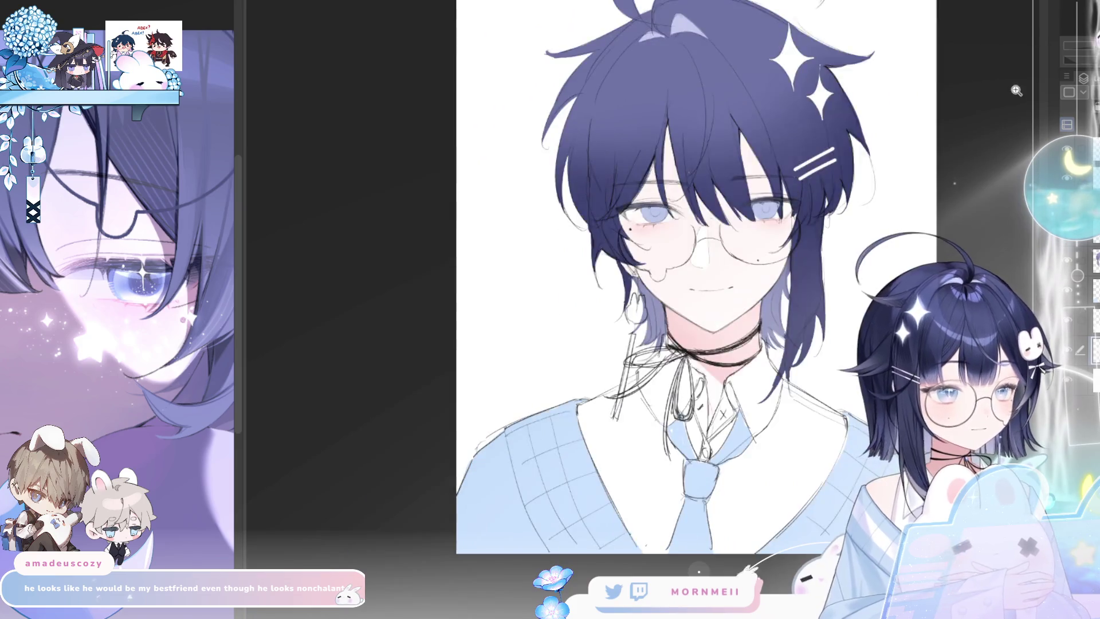
- Soften the dark mouth corner with pink
{"action": "key", "text": "ctrl+plus"}
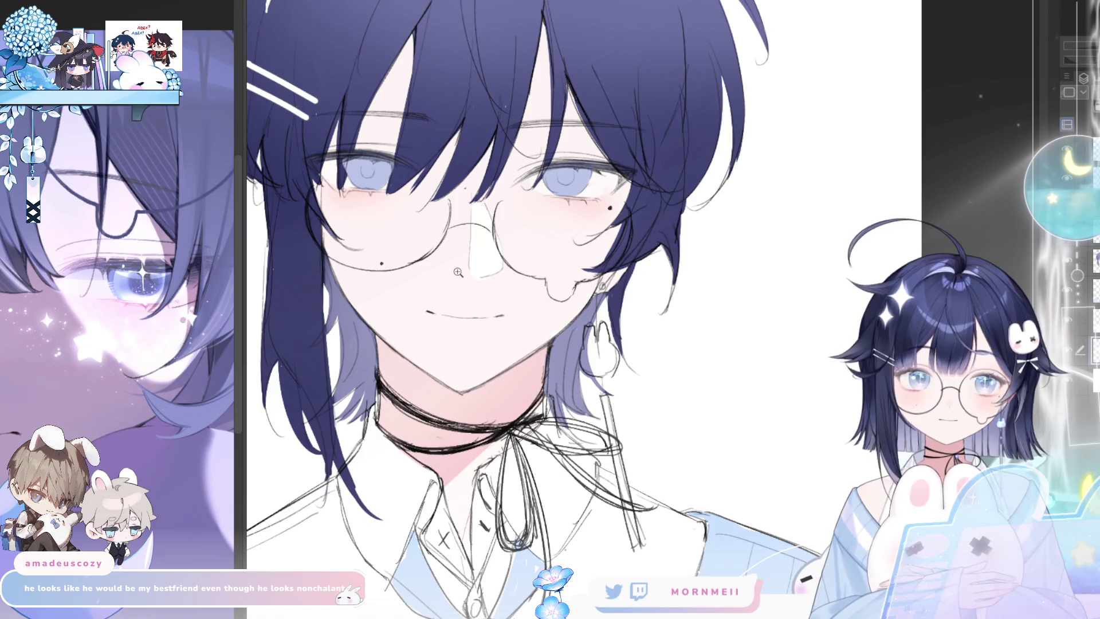
{"action": "left_click", "coordinate": [364, 283]}
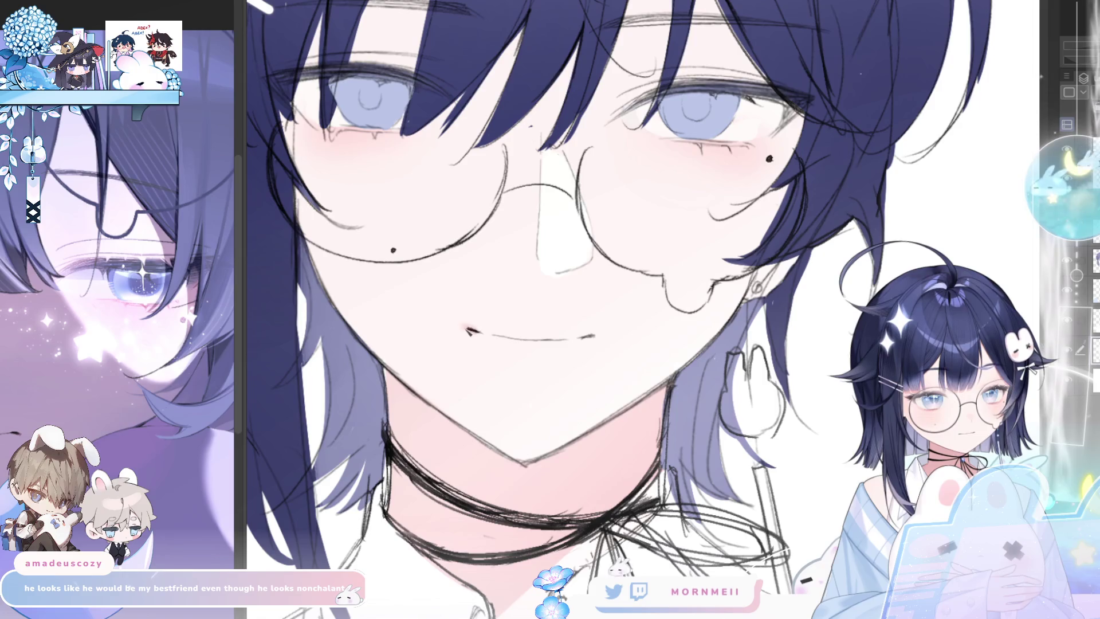
{"action": "left_click_drag", "start_coordinate": [583, 337], "coordinate": [600, 342]}
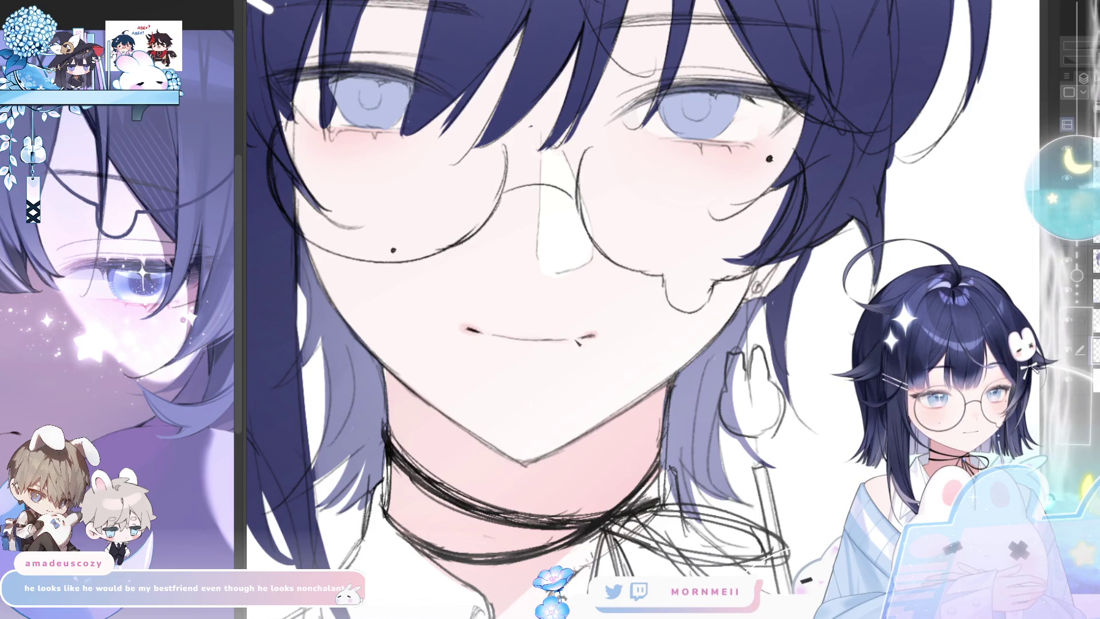
{"action": "scroll", "coordinate": [577, 342], "scroll_direction": "down", "scroll_amount": 3}
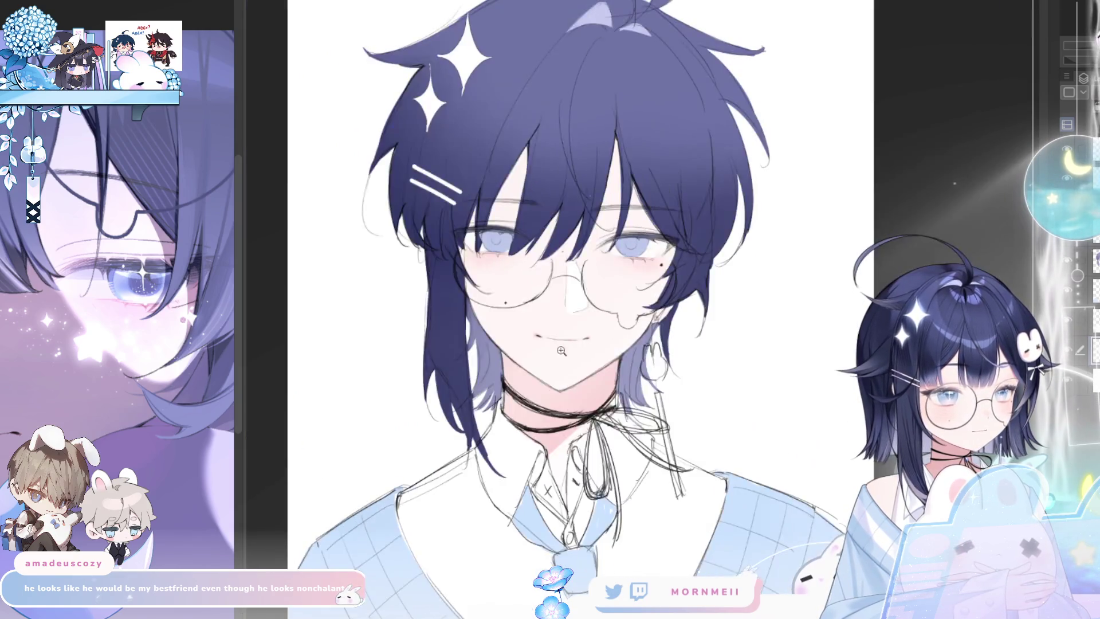
{"action": "scroll", "coordinate": [548, 342], "scroll_direction": "up", "scroll_amount": 3}
{"action": "scroll", "coordinate": [548, 342], "scroll_direction": "down", "scroll_amount": 3}
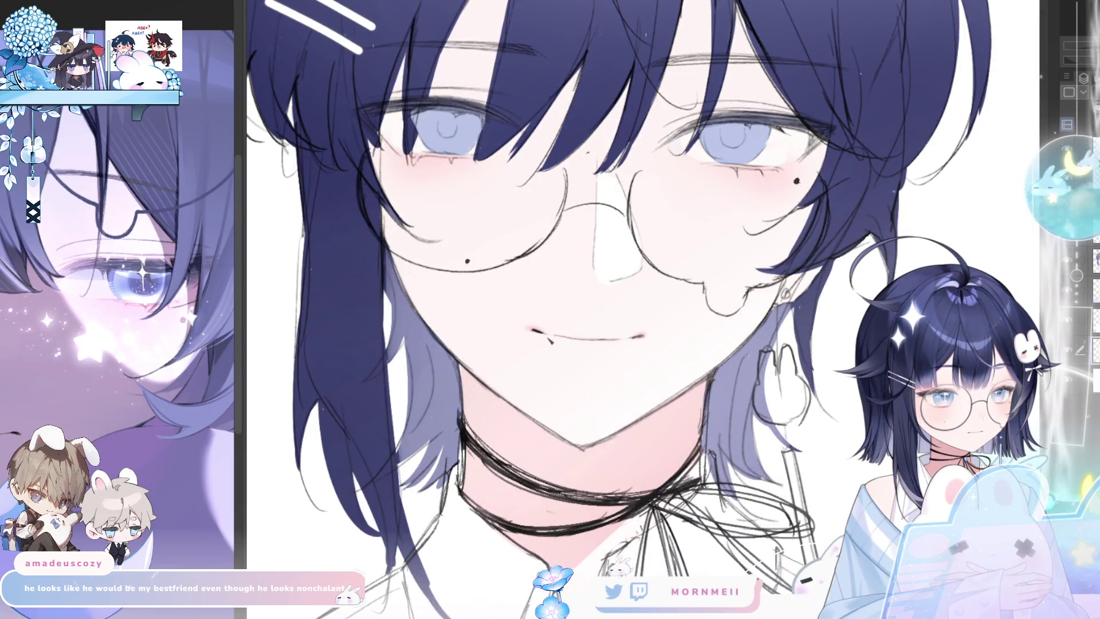
{"action": "scroll", "coordinate": [316, 421], "scroll_direction": "down", "scroll_amount": 2}
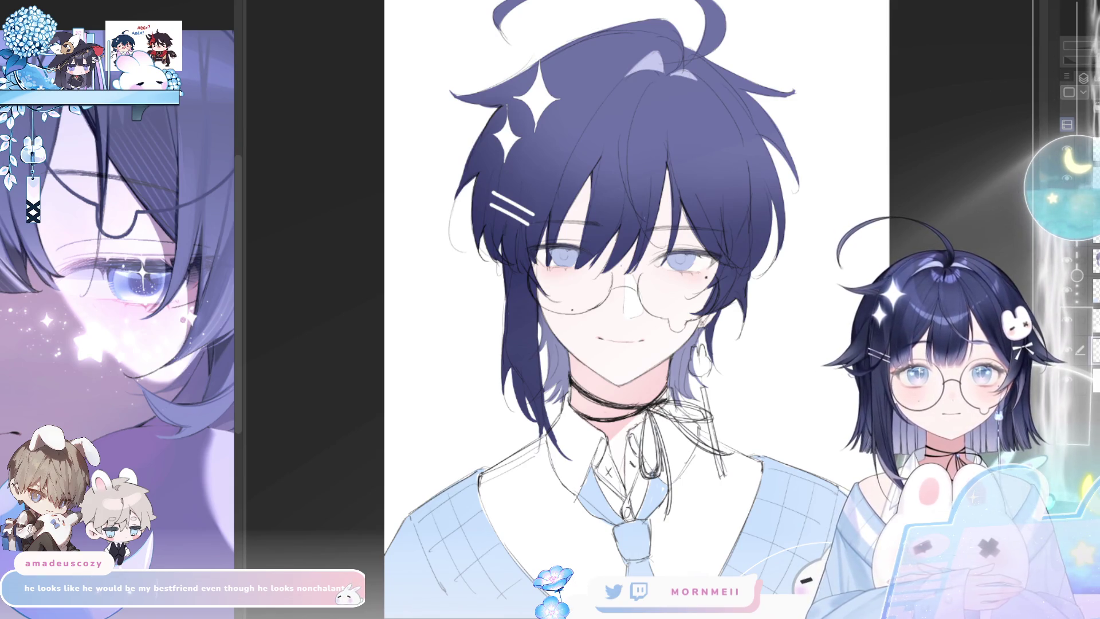
- Zoom in on the face and flip the canvas repeatedly to check its symmetry
{"action": "key", "text": "ctrl+plus"}
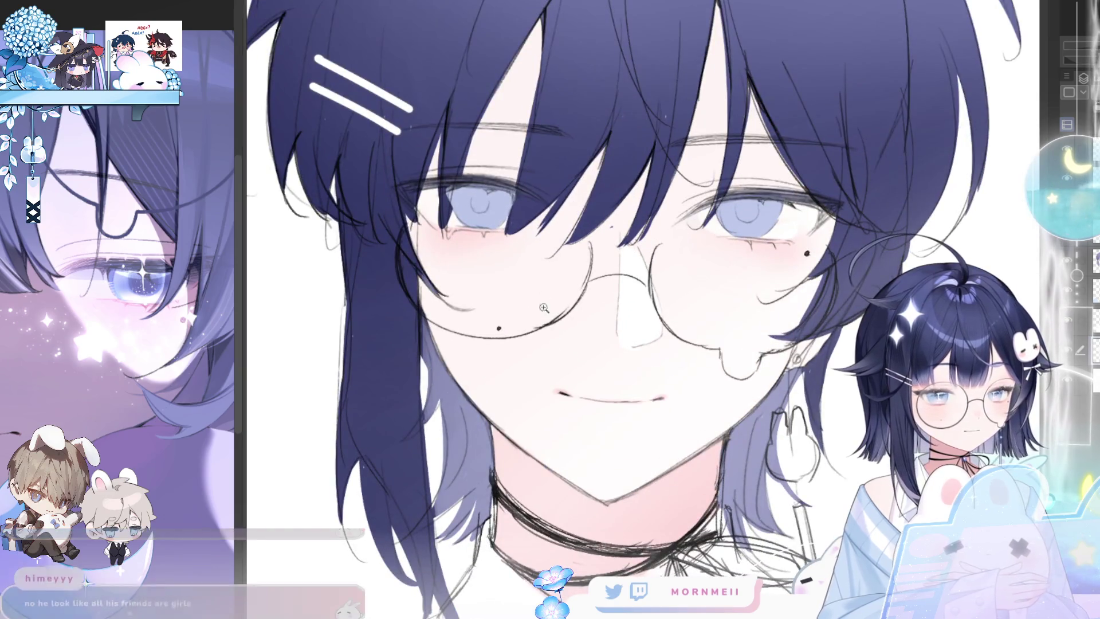
{"action": "key", "text": "ctrl+plus"}
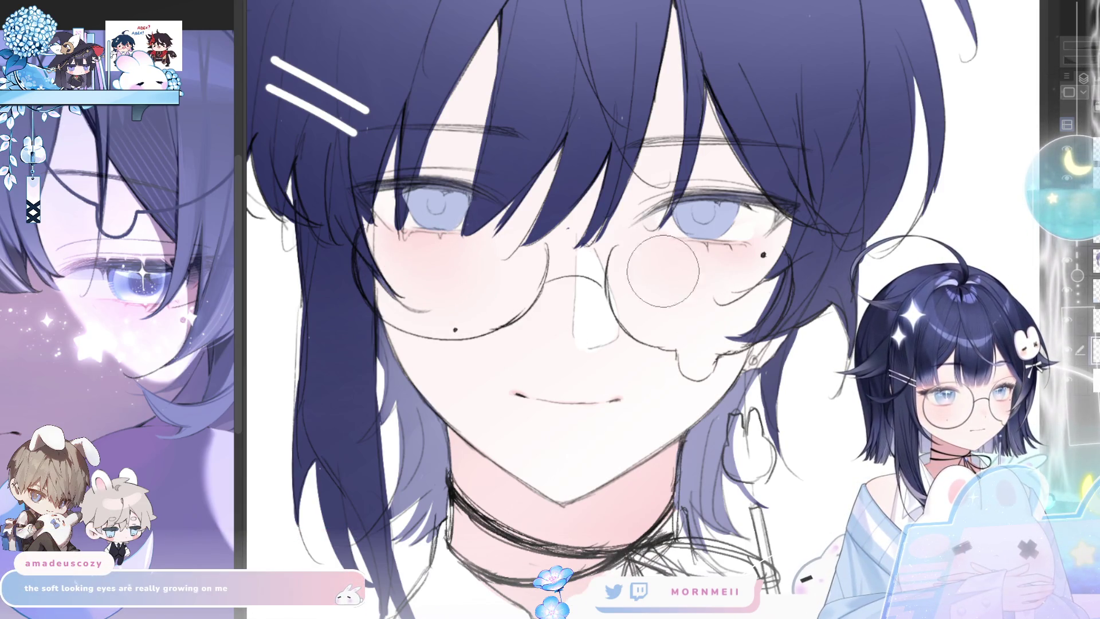
{"action": "key", "text": "h"}
{"action": "key", "text": "h"}
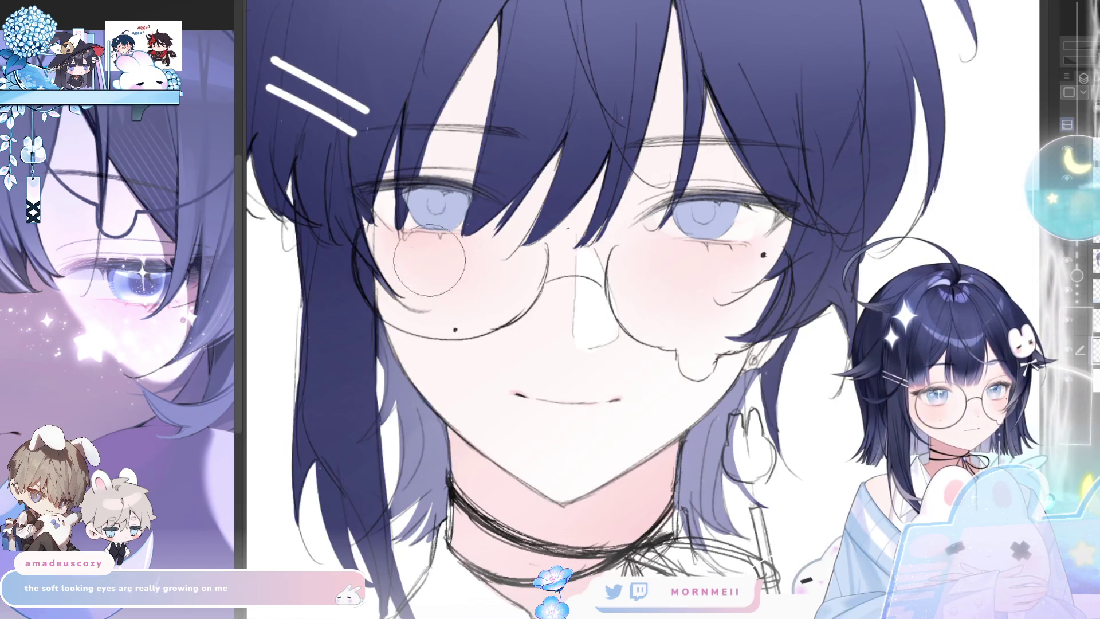
{"action": "key", "text": "h"}
{"action": "key", "text": "ctrl+minus"}
{"action": "key", "text": "ctrl+minus"}
{"action": "key", "text": "ctrl+minus"}
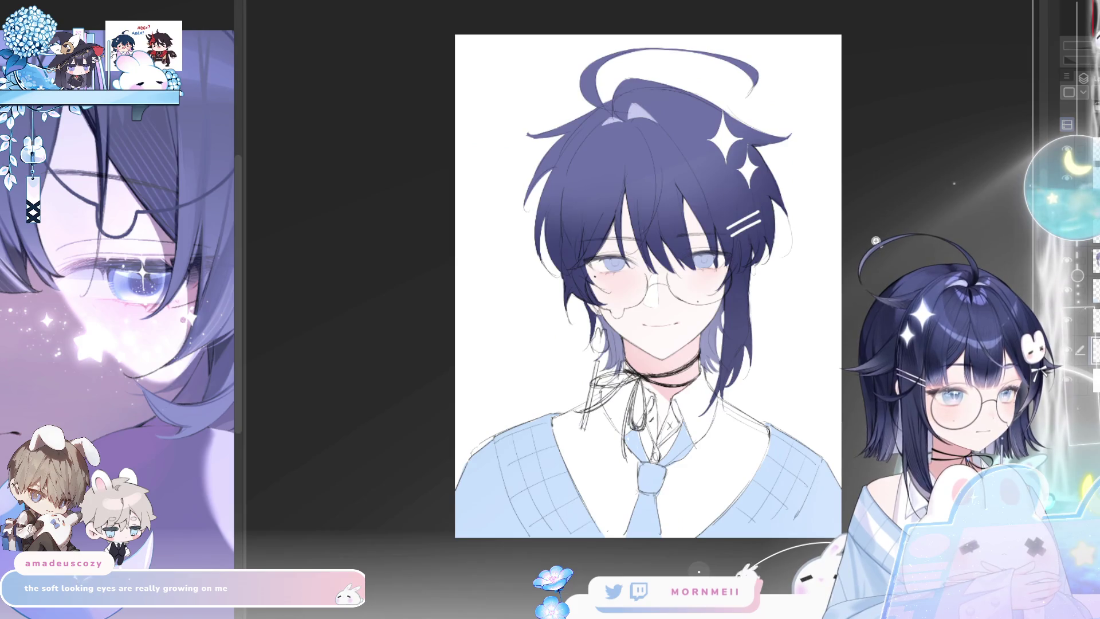
{"action": "key", "text": "h"}
{"action": "key", "text": "ctrl+plus"}
{"action": "key", "text": "ctrl+plus"}
{"action": "key", "text": "ctrl+plus"}
{"action": "key", "text": "h"}
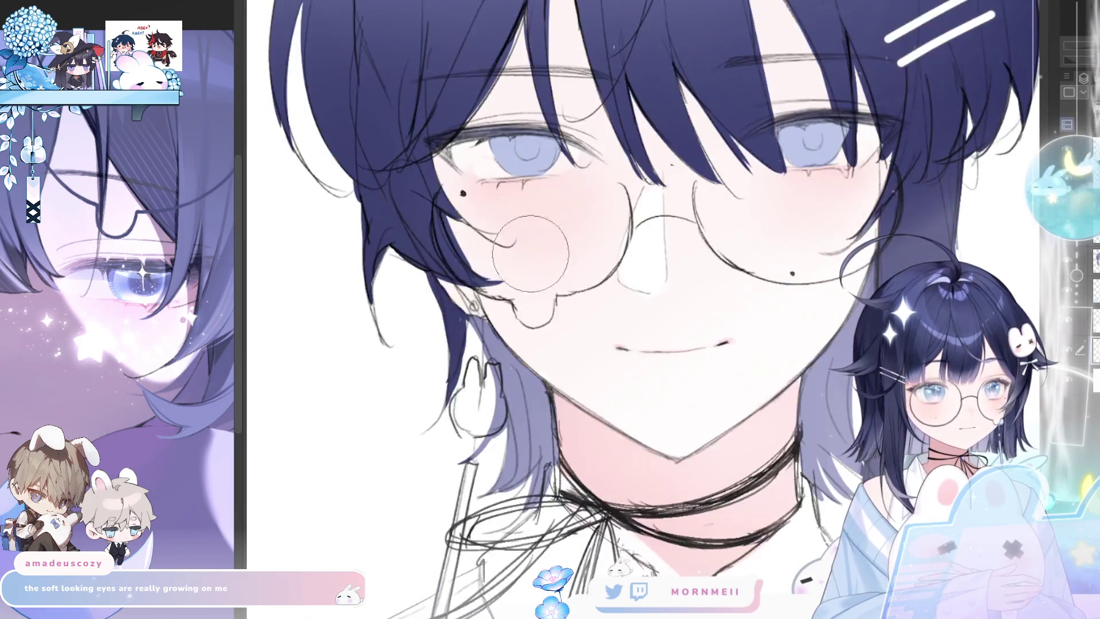
{"action": "key", "text": "h"}
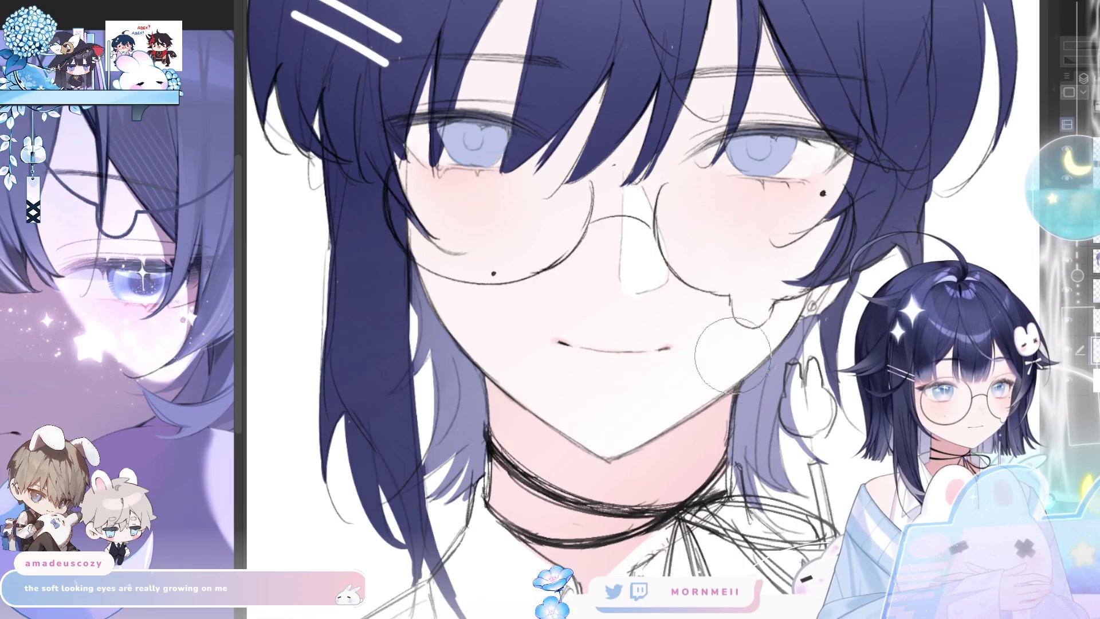
{"action": "key", "text": "ctrl+minus"}
{"action": "key", "text": "ctrl+minus"}
{"action": "key", "text": "ctrl+plus"}
{"action": "key", "text": "ctrl+plus"}
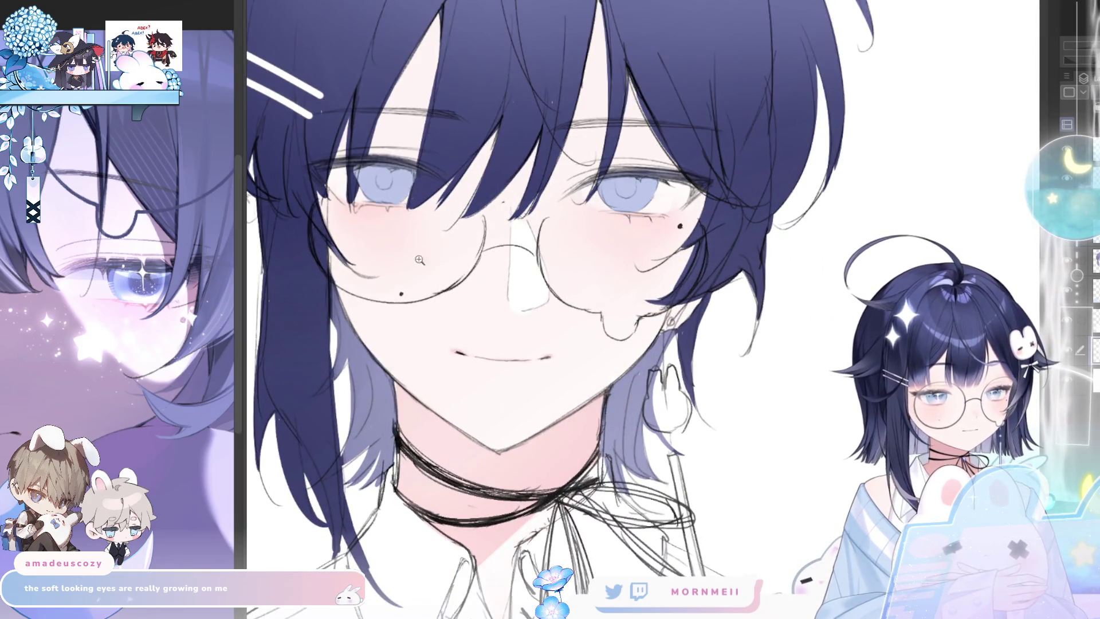
{"action": "key", "text": "ctrl+plus"}
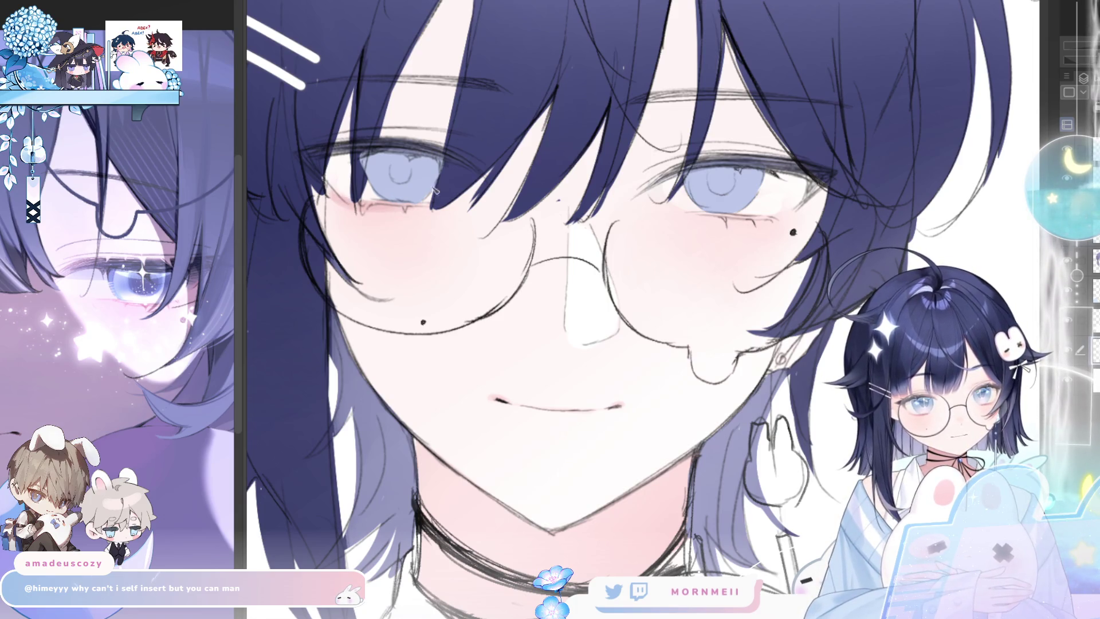
{"action": "key", "text": "h"}
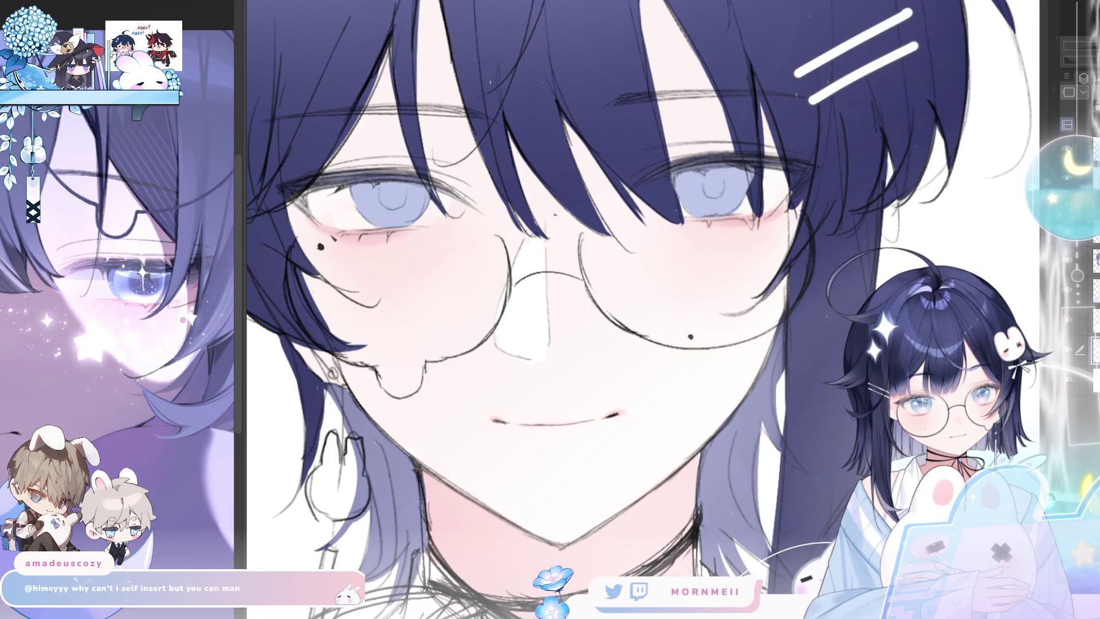
{"action": "key", "text": "h"}
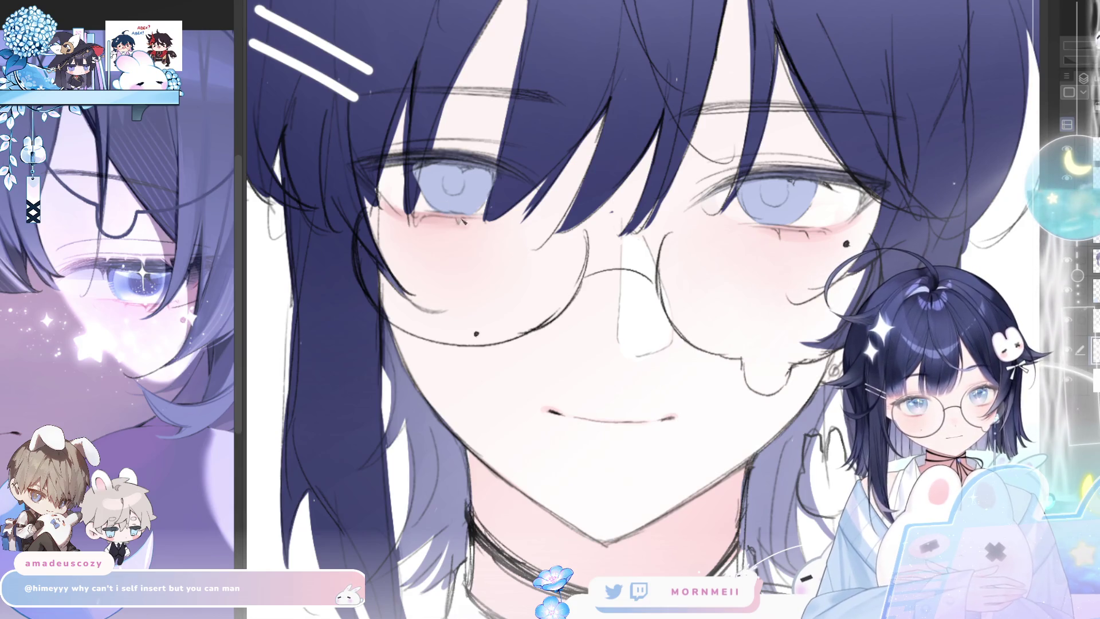
{"action": "key", "text": "h"}
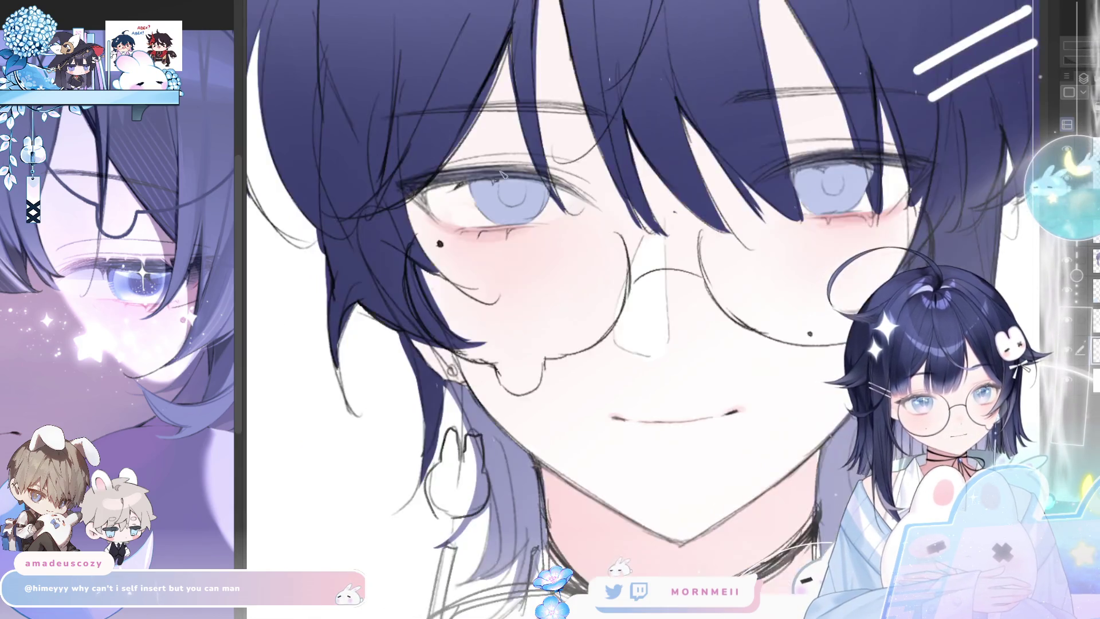
- Add small lower lash strokes under the eye and check them in mirrored view
{"action": "left_click_drag", "start_coordinate": [394, 232], "coordinate": [410, 234]}
{"action": "left_click_drag", "start_coordinate": [435, 229], "coordinate": [441, 232]}
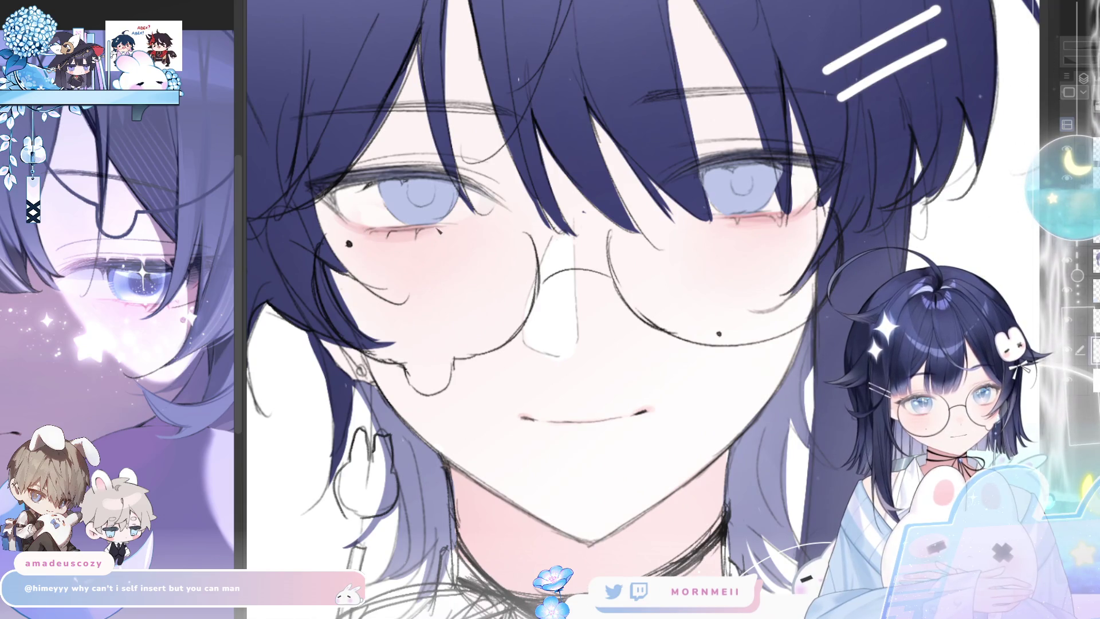
{"action": "key", "text": "ctrl+minus"}
{"action": "key", "text": "h"}
{"action": "key", "text": "h"}
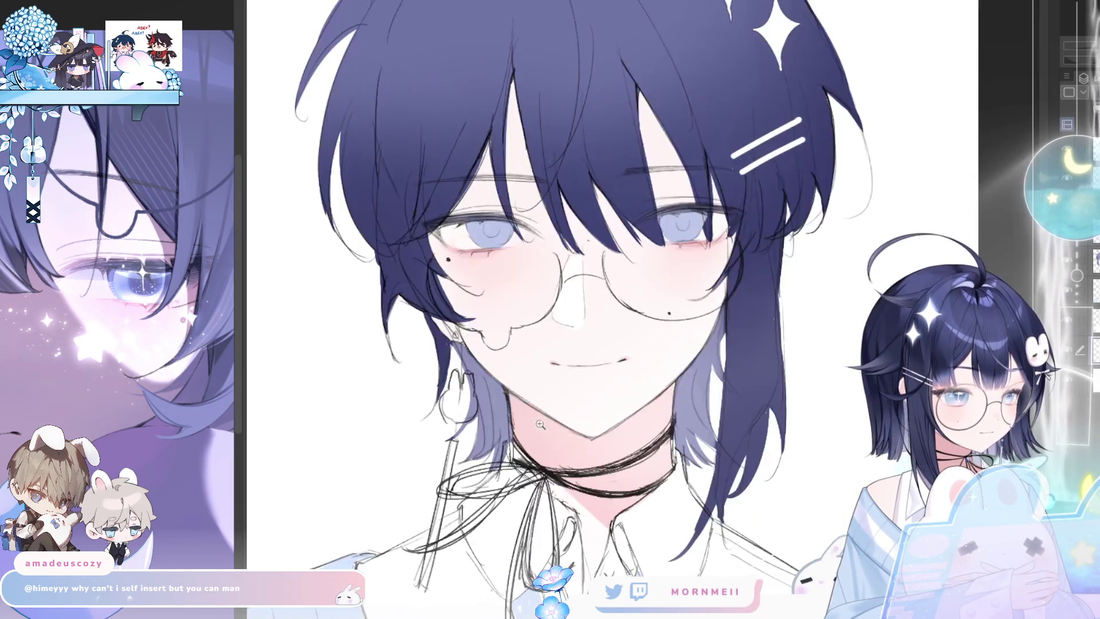
{"action": "key", "text": "ctrl+plus"}
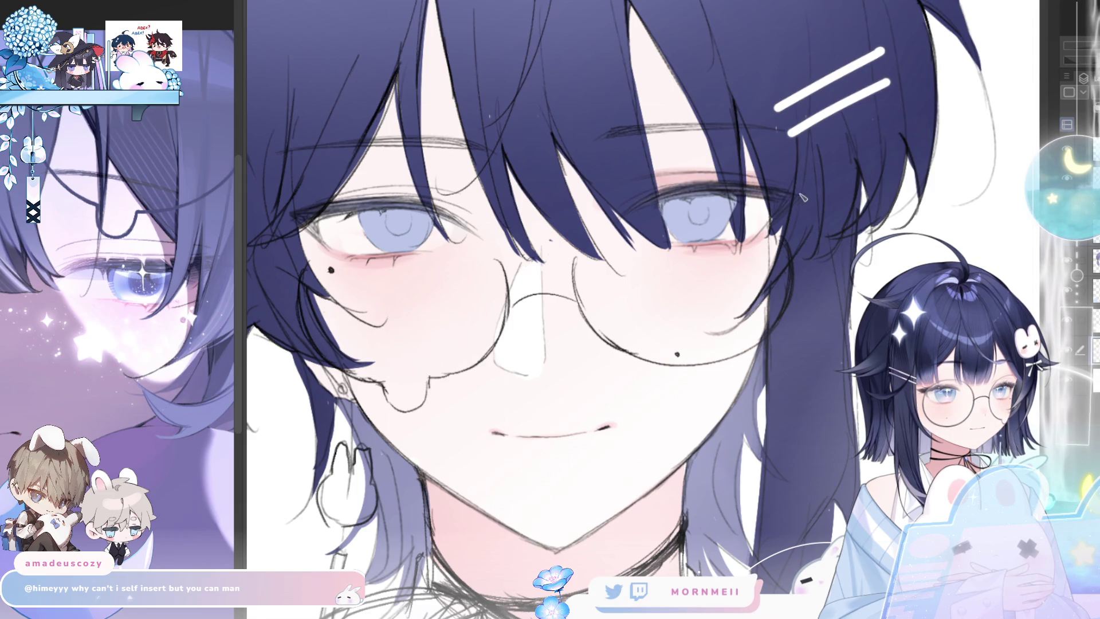
{"action": "key", "text": "h"}
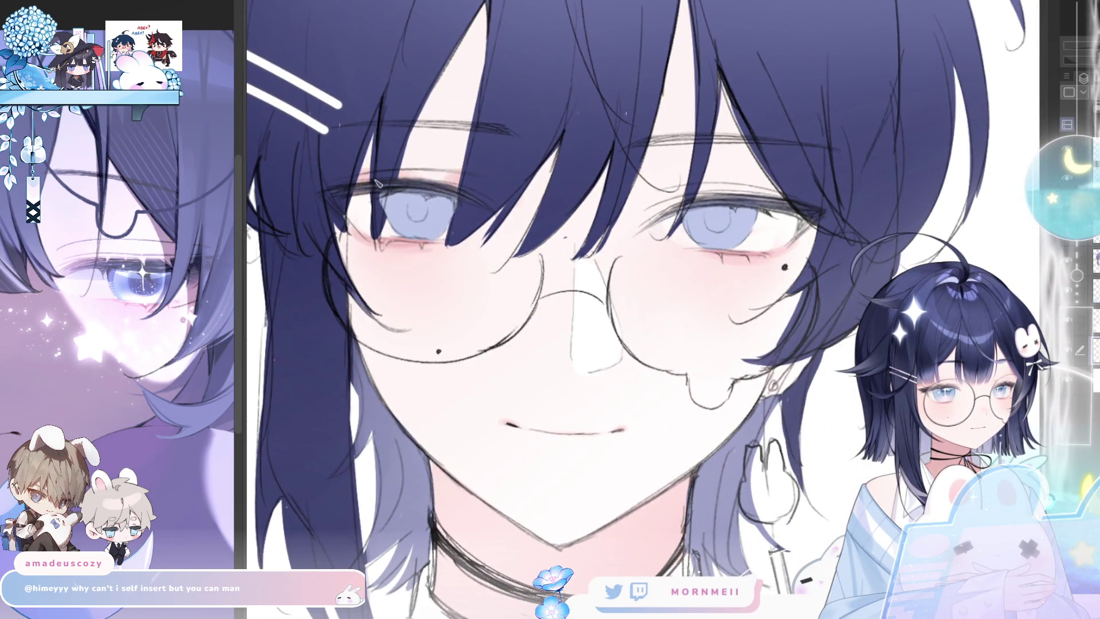
- Try pink blush beside the inner eye corner, undo it, and flip to compare
{"action": "mouse_move", "coordinate": [670, 189]}
{"action": "left_mouse_down"}
{"action": "mouse_move", "coordinate": [636, 212]}
{"action": "mouse_move", "coordinate": [659, 215]}
{"action": "left_mouse_up"}
{"action": "key", "text": "ctrl+z"}
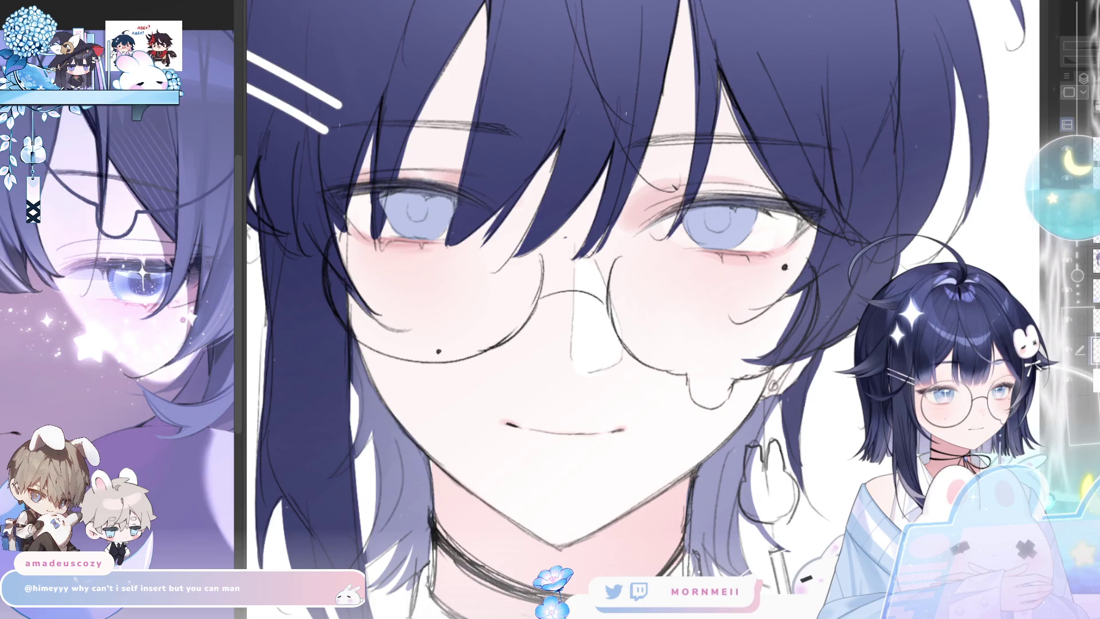
{"action": "key", "text": "h"}
{"action": "key", "text": "h"}
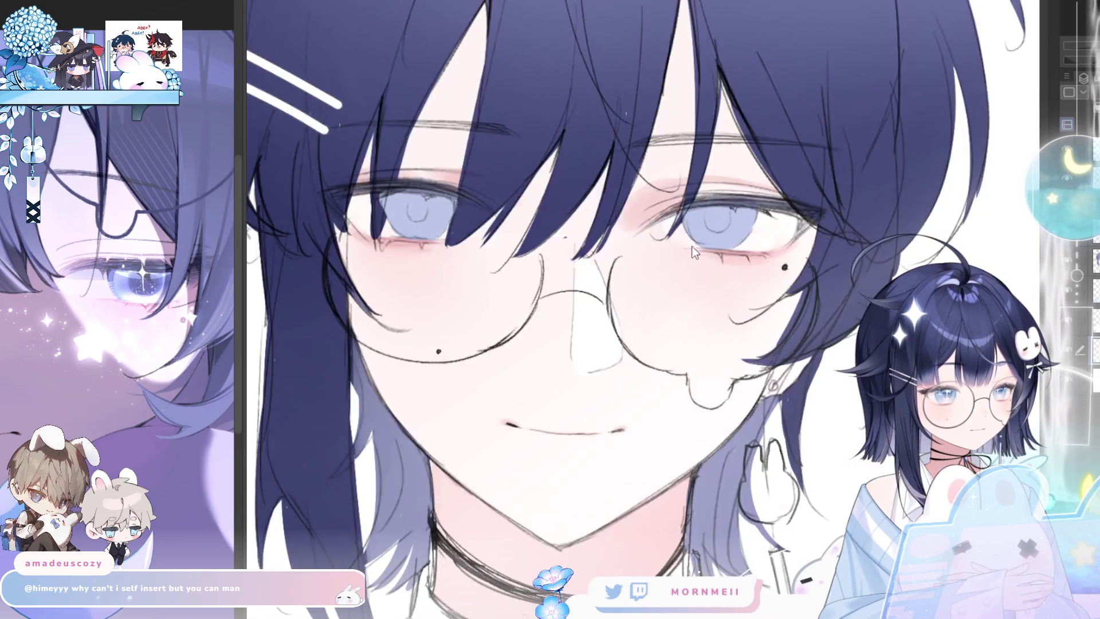
{"action": "key", "text": "h"}
{"action": "key", "text": "h"}
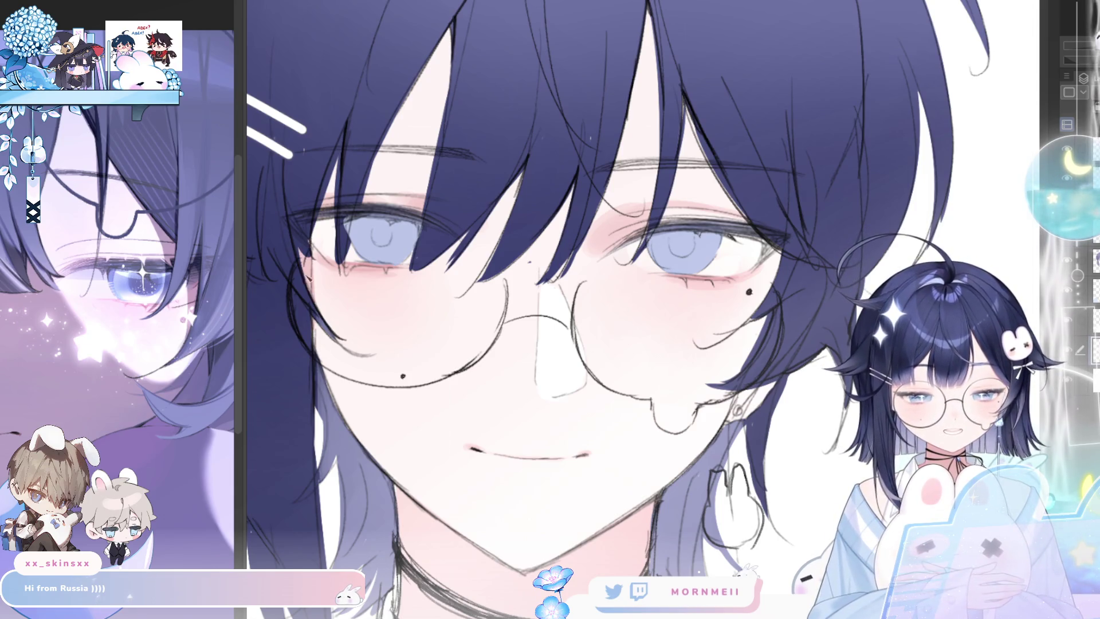
- Pan over the face and flip the canvas back and forth to check the mouth
{"action": "key", "text": "h"}
{"action": "left_click_drag", "start_coordinate": [795, 172], "coordinate": [692, 141]}
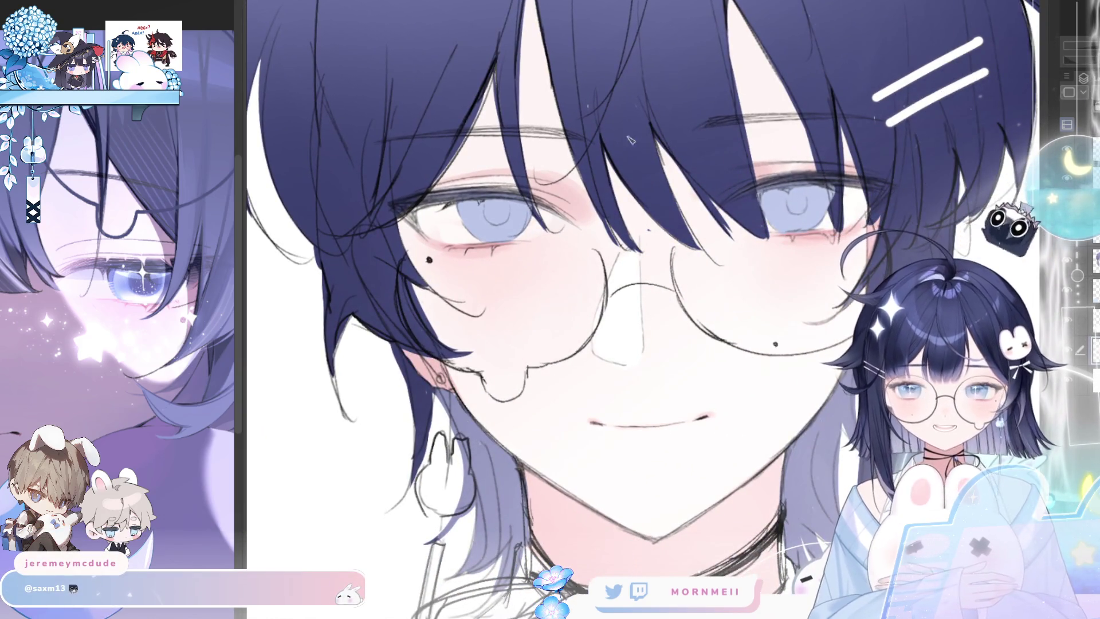
{"action": "key", "text": "h"}
{"action": "left_click_drag", "start_coordinate": [793, 310], "coordinate": [696, 308]}
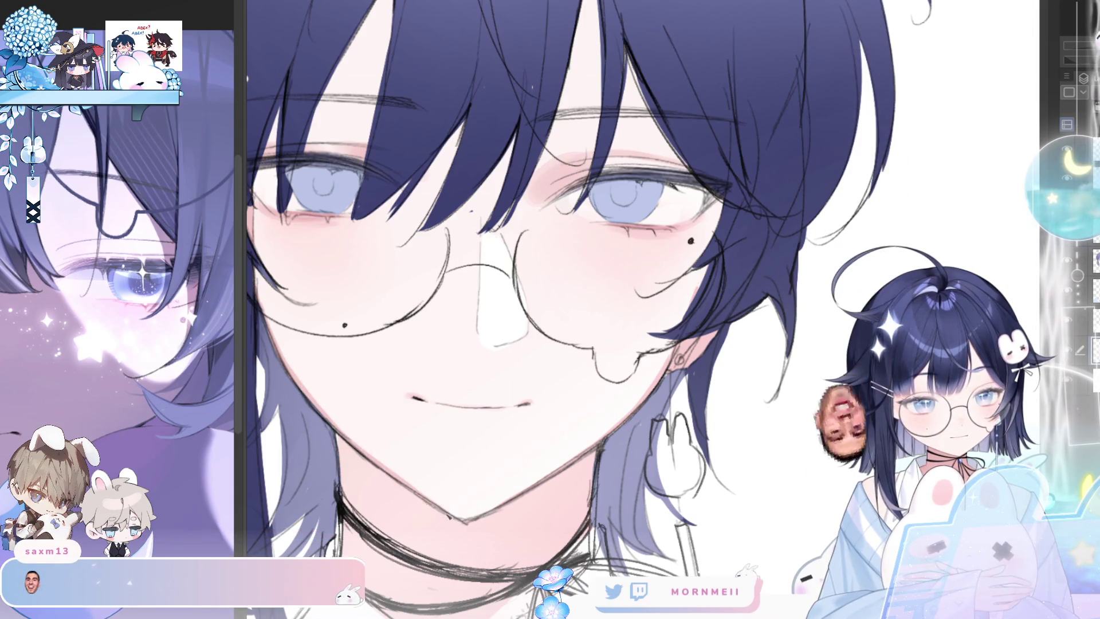
{"action": "scroll", "coordinate": [419, 480], "scroll_direction": "down", "scroll_amount": 2}
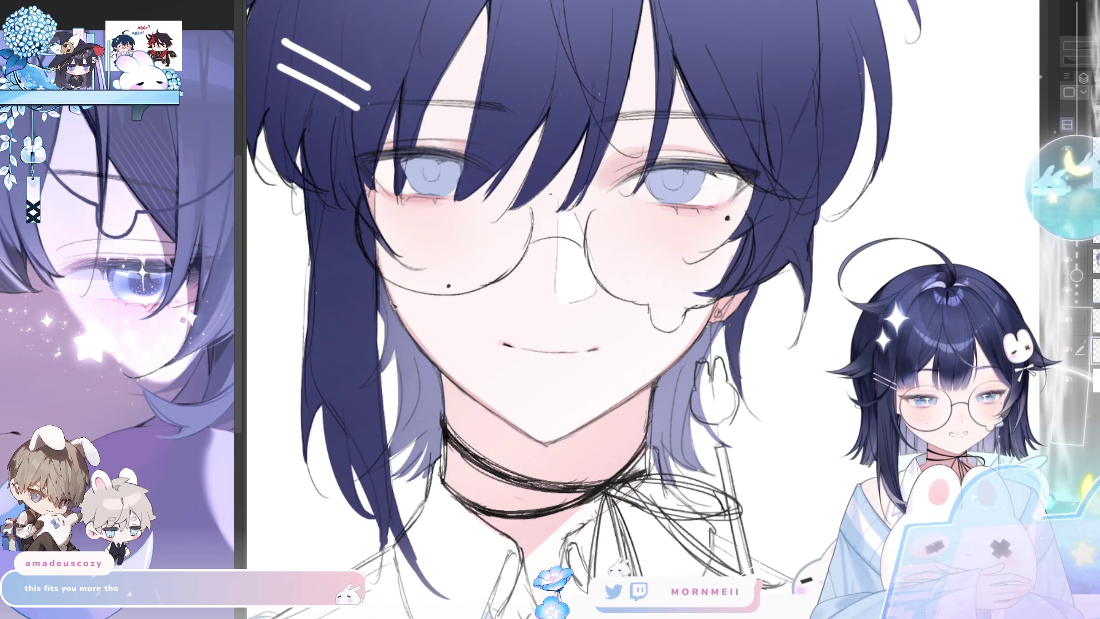
{"action": "key", "text": "h"}
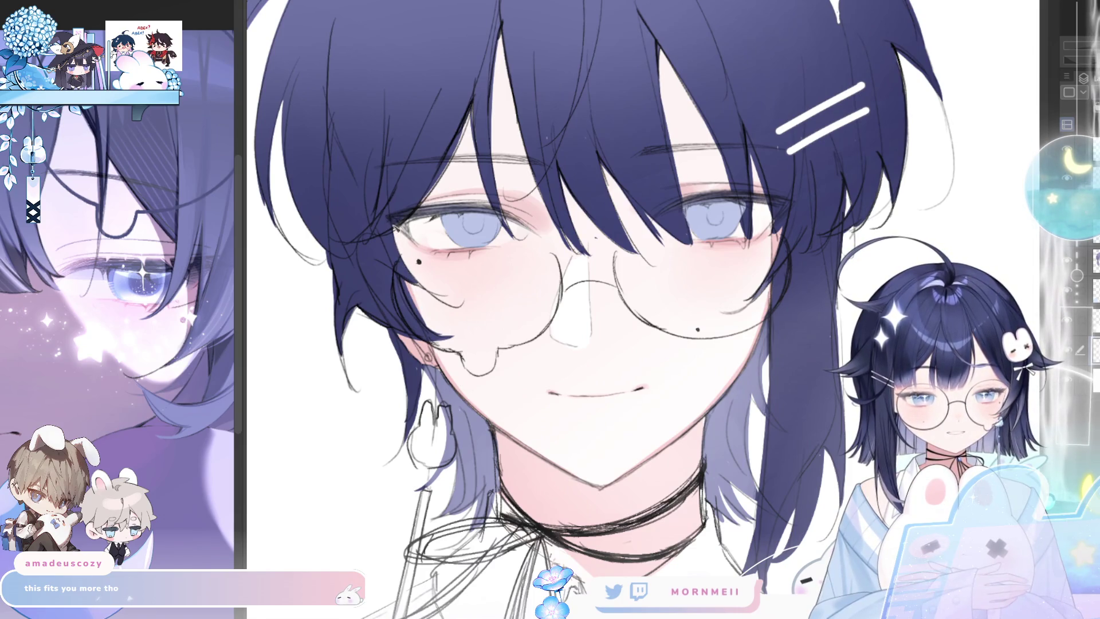
{"action": "key", "text": "h"}
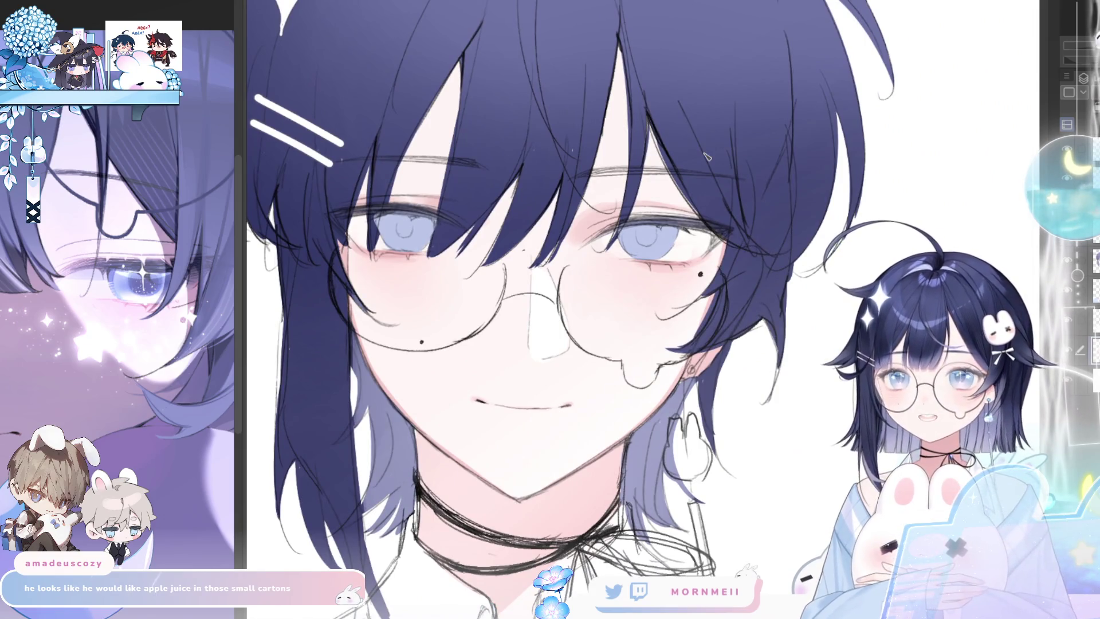
{"action": "scroll", "coordinate": [806, 190], "scroll_direction": "up", "scroll_amount": 1}
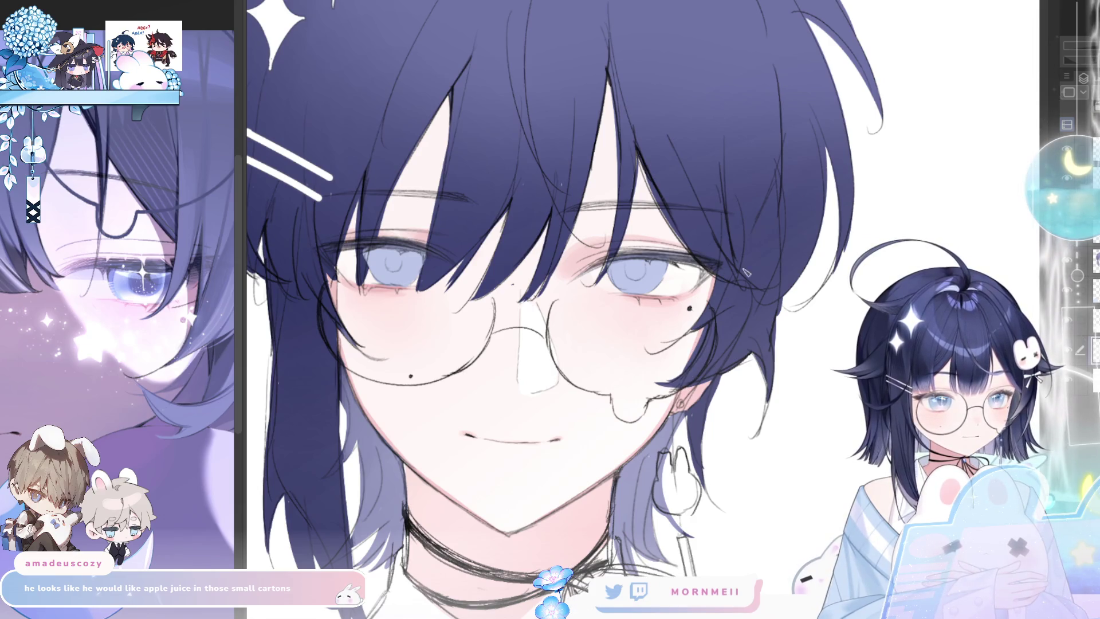
{"action": "key", "text": "h"}
- Redraw the tick marks at the mouth corners, undoing misplaced strokes, then zoom out to the shoulders
{"action": "left_click_drag", "start_coordinate": [584, 440], "coordinate": [588, 444]}
{"action": "key", "text": "h"}
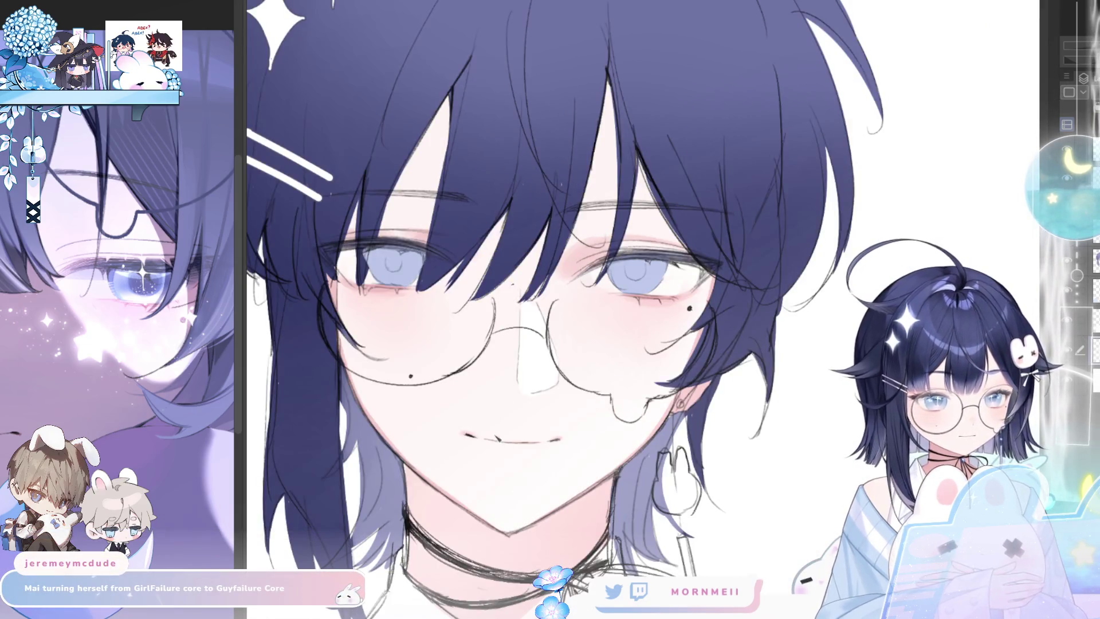
{"action": "mouse_move", "coordinate": [524, 462]}
{"action": "left_mouse_down"}
{"action": "mouse_move", "coordinate": [367, 366]}
{"action": "mouse_move", "coordinate": [400, 372]}
{"action": "mouse_move", "coordinate": [345, 356]}
{"action": "mouse_move", "coordinate": [361, 365]}
{"action": "left_mouse_up"}
{"action": "key", "text": "ctrl+z"}
{"action": "left_click_drag", "start_coordinate": [429, 361], "coordinate": [437, 367]}
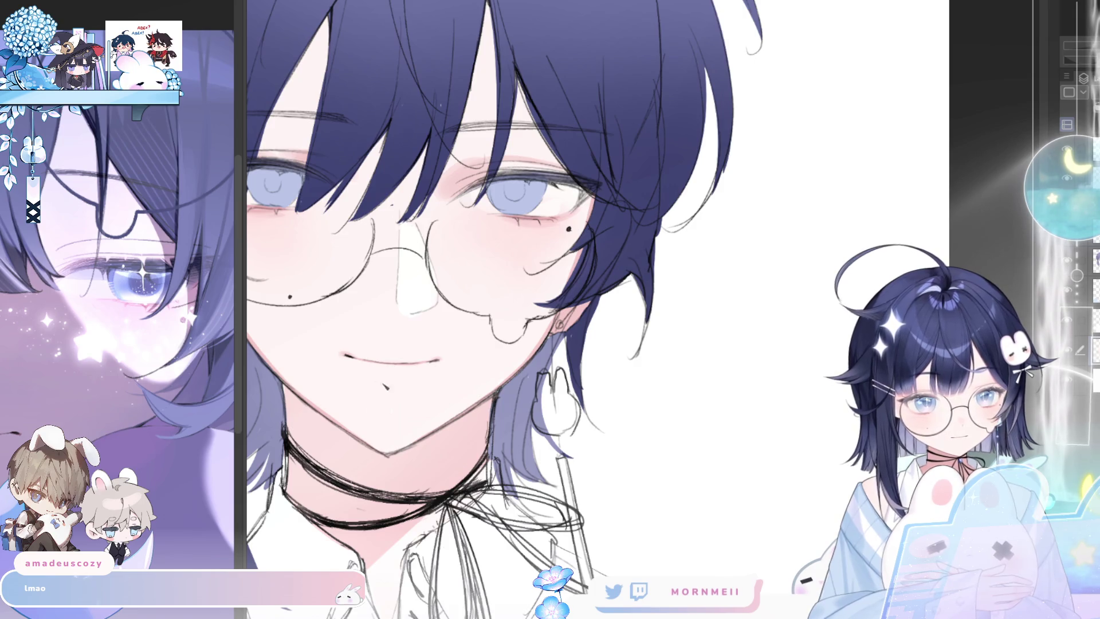
{"action": "scroll", "coordinate": [642, 309], "scroll_direction": "down", "scroll_amount": 3}
{"action": "scroll", "coordinate": [643, 309], "scroll_direction": "up", "scroll_amount": 3}
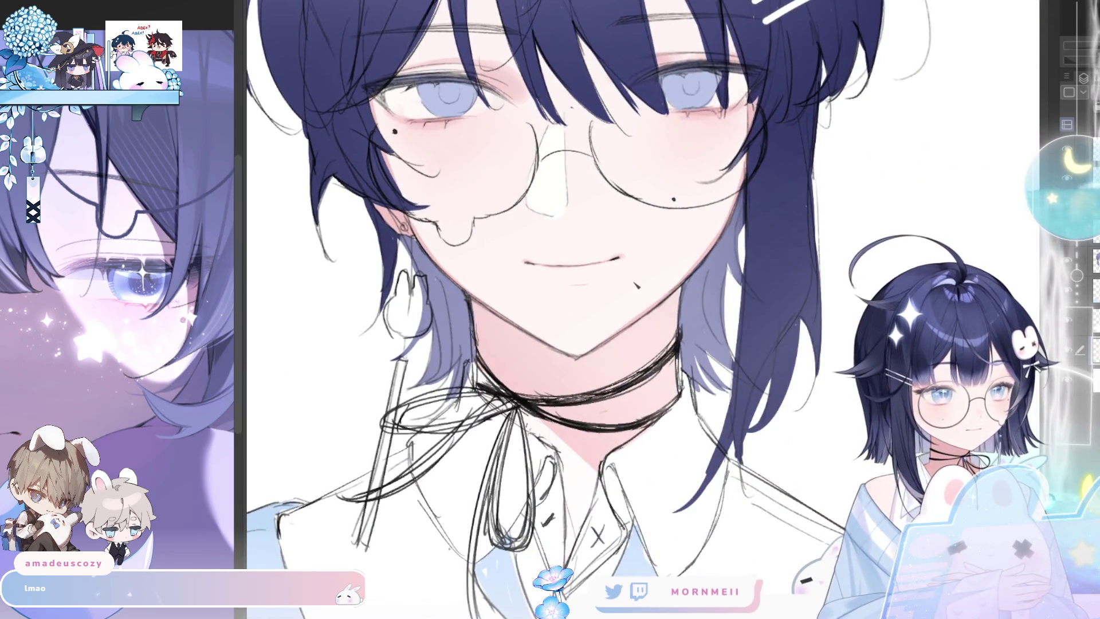
{"action": "key", "text": "ctrl+z"}
{"action": "left_click_drag", "start_coordinate": [596, 277], "coordinate": [600, 283]}
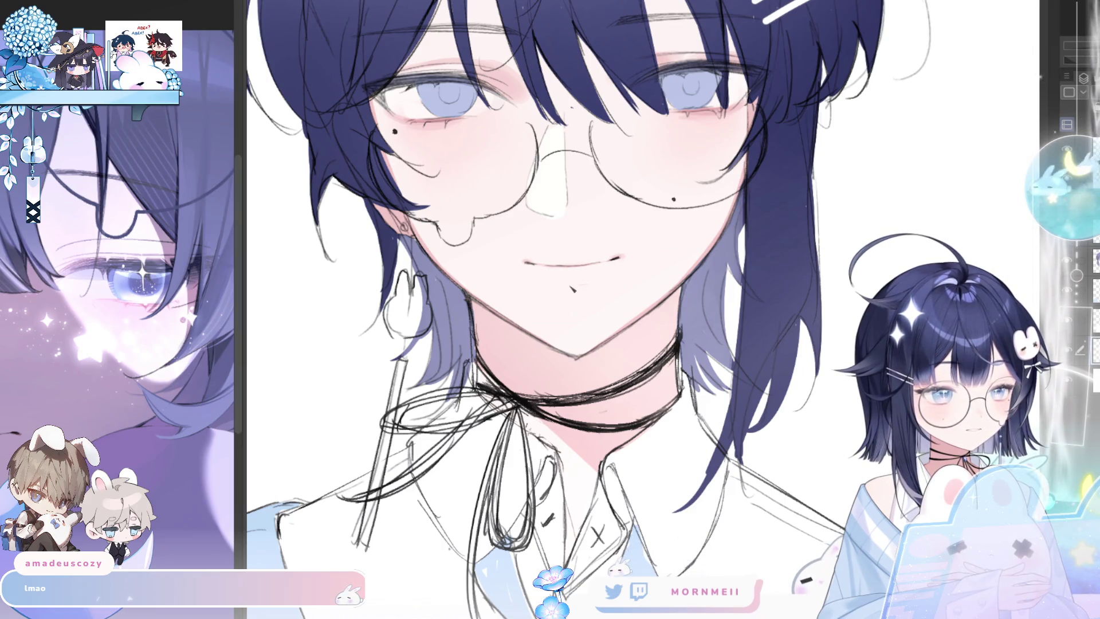
{"action": "left_click_drag", "start_coordinate": [601, 290], "coordinate": [220, 375]}
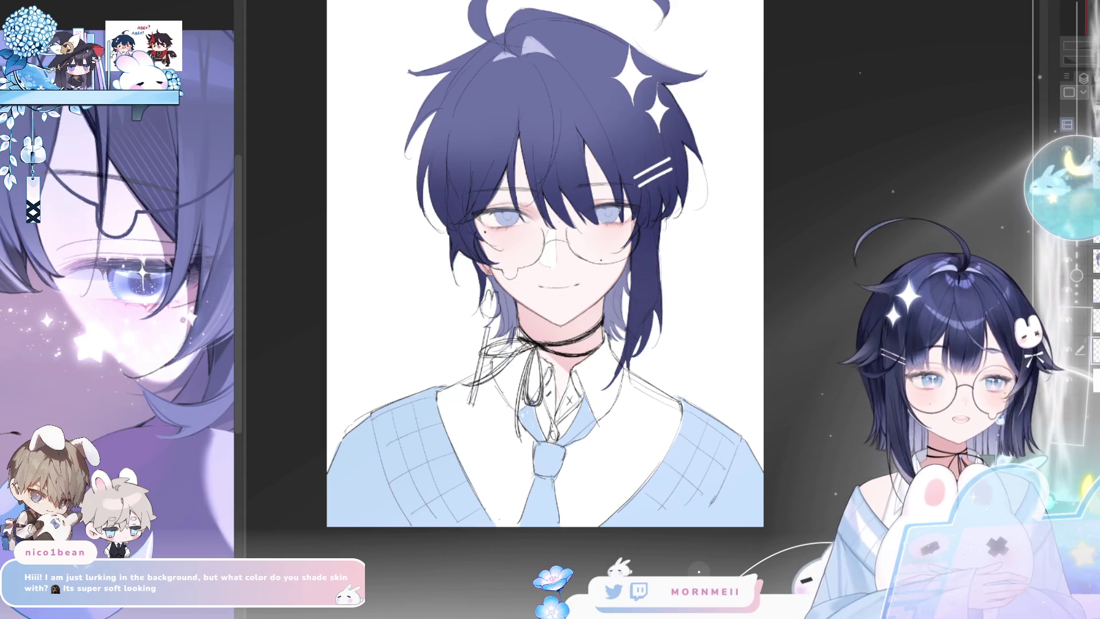
- Dab pale, light and darker pink swatch circles in the blank space left of the face
{"action": "scroll", "coordinate": [556, 297], "scroll_direction": "up", "scroll_amount": 2}
{"action": "left_click_drag", "start_coordinate": [578, 305], "coordinate": [742, 293]}
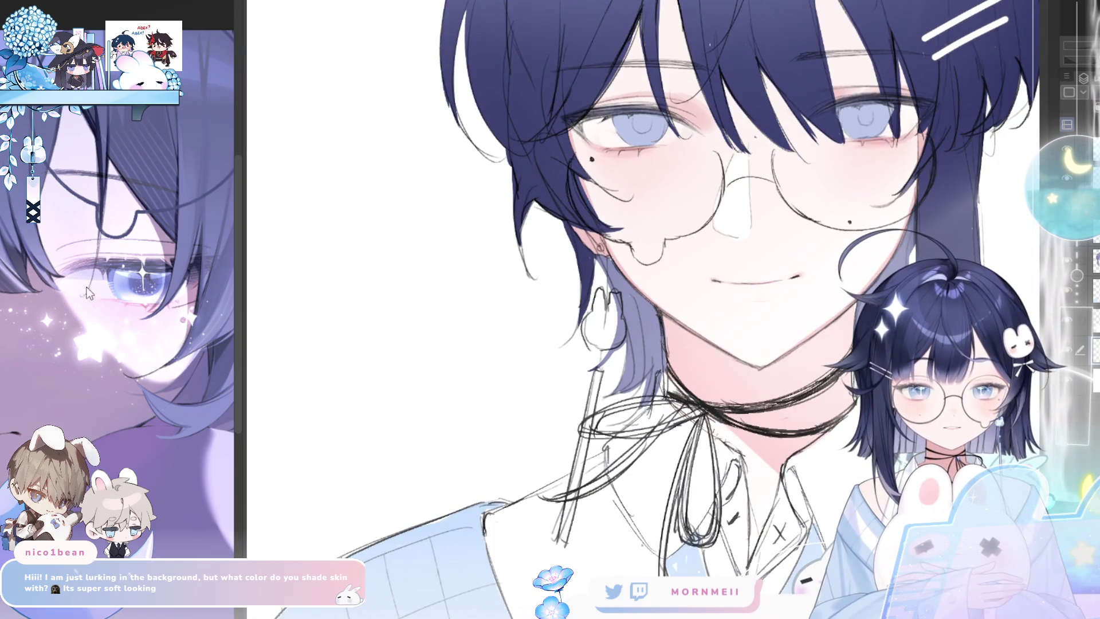
{"action": "left_click_drag", "start_coordinate": [339, 263], "coordinate": [401, 305]}
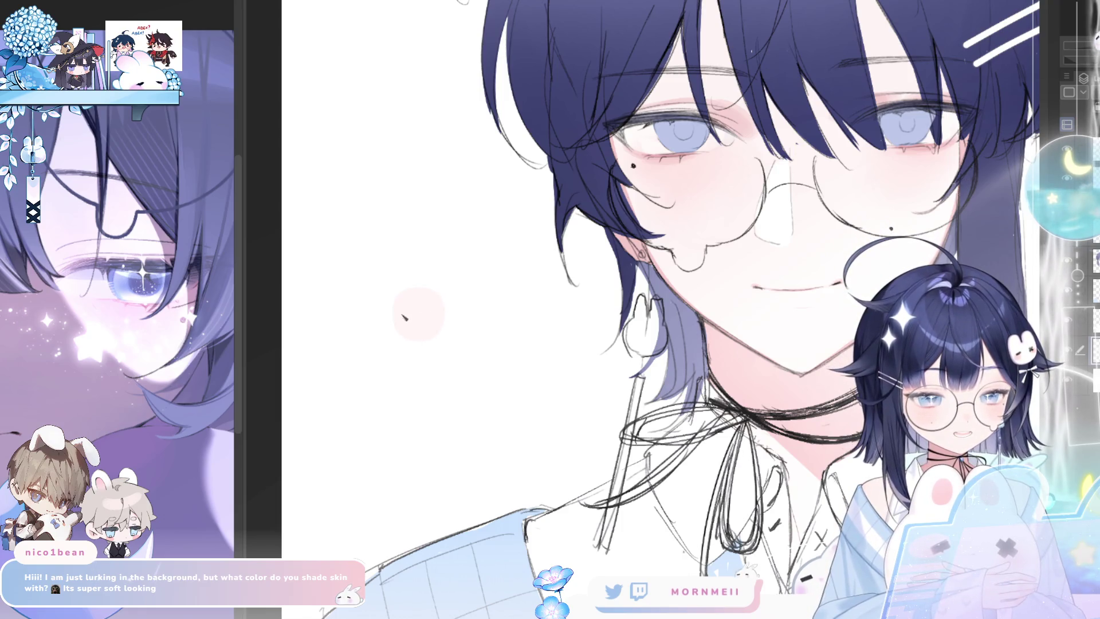
{"action": "mouse_move", "coordinate": [438, 309]}
{"action": "left_mouse_down"}
{"action": "mouse_move", "coordinate": [456, 295]}
{"action": "mouse_move", "coordinate": [453, 310]}
{"action": "left_mouse_up"}
{"action": "key", "text": "ctrl+z"}
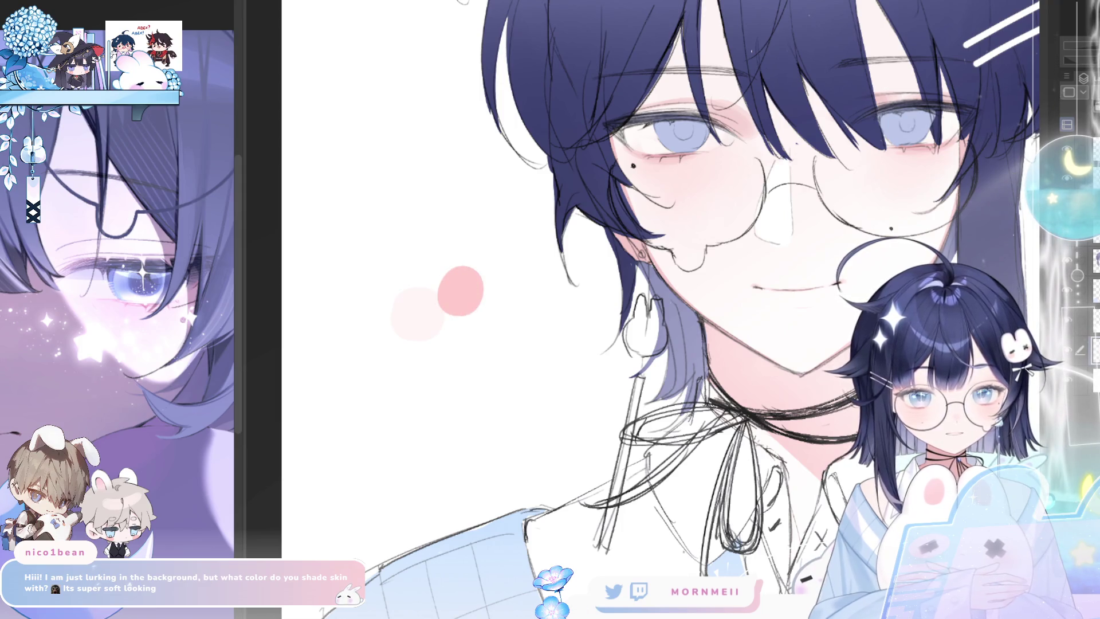
{"action": "left_click_drag", "start_coordinate": [390, 289], "coordinate": [381, 303]}
{"action": "key", "text": "ctrl+z"}
{"action": "key", "text": "ctrl+z"}
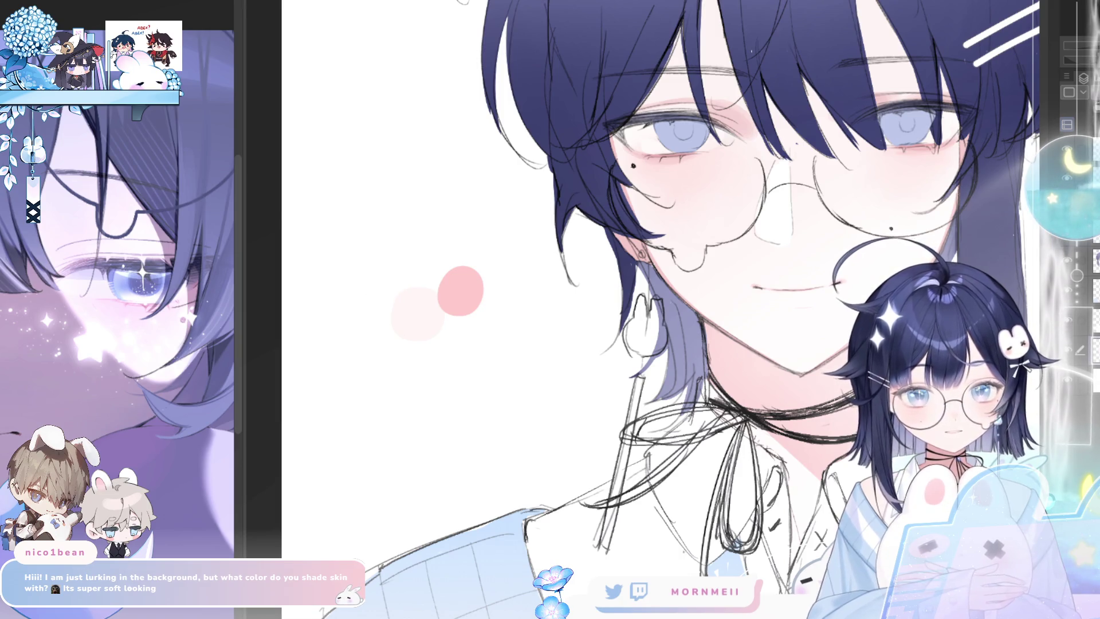
{"action": "left_click_drag", "start_coordinate": [389, 321], "coordinate": [378, 306]}
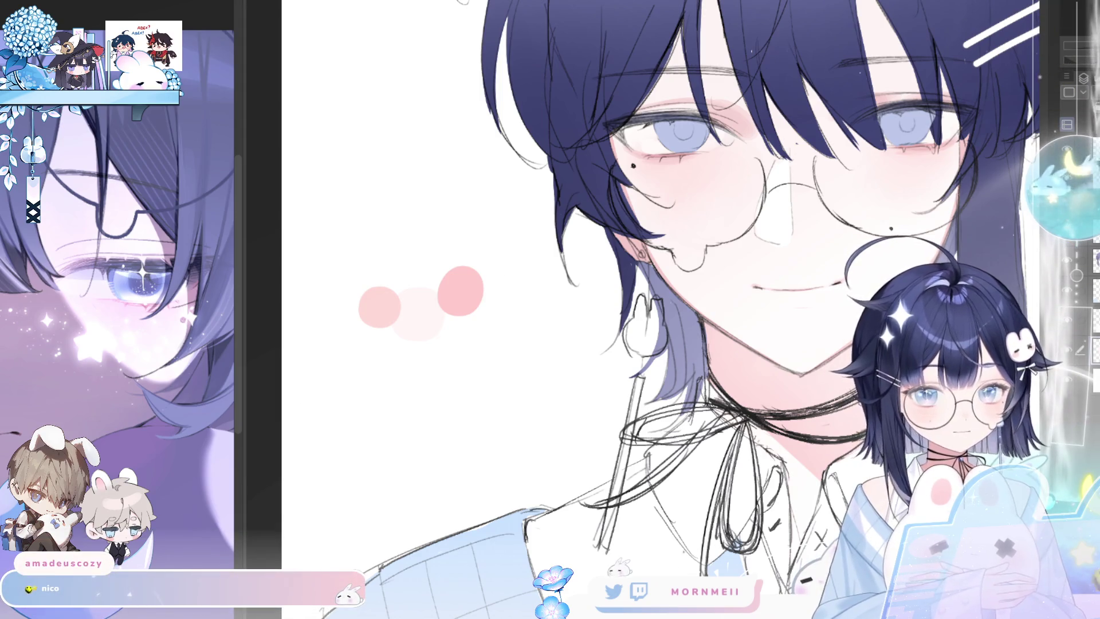
{"action": "left_click", "coordinate": [467, 319]}
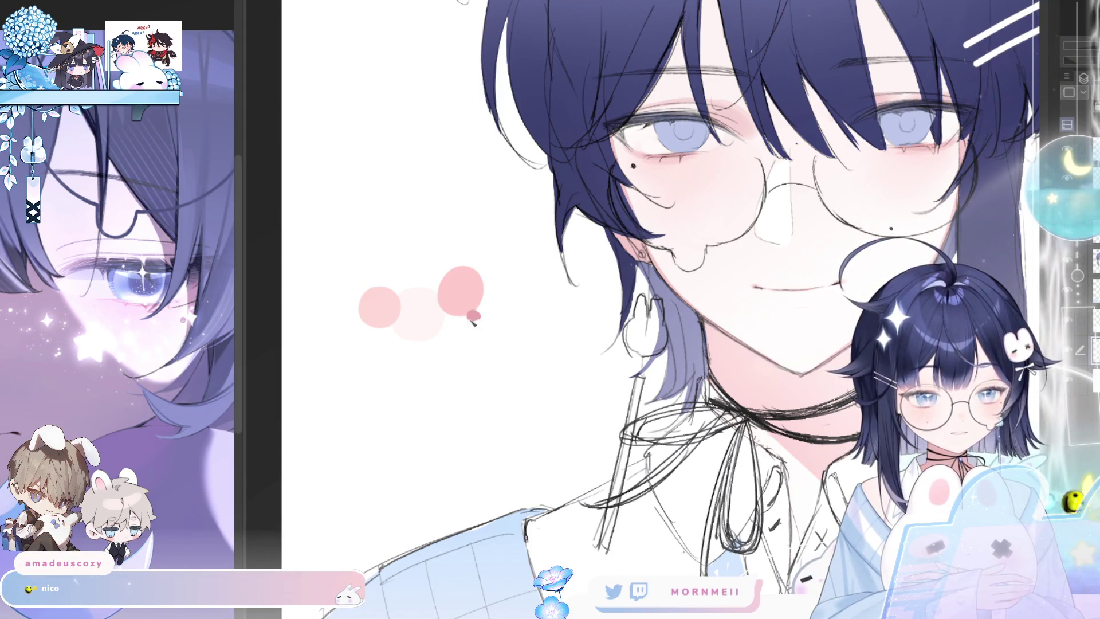
{"action": "left_click", "coordinate": [484, 308]}
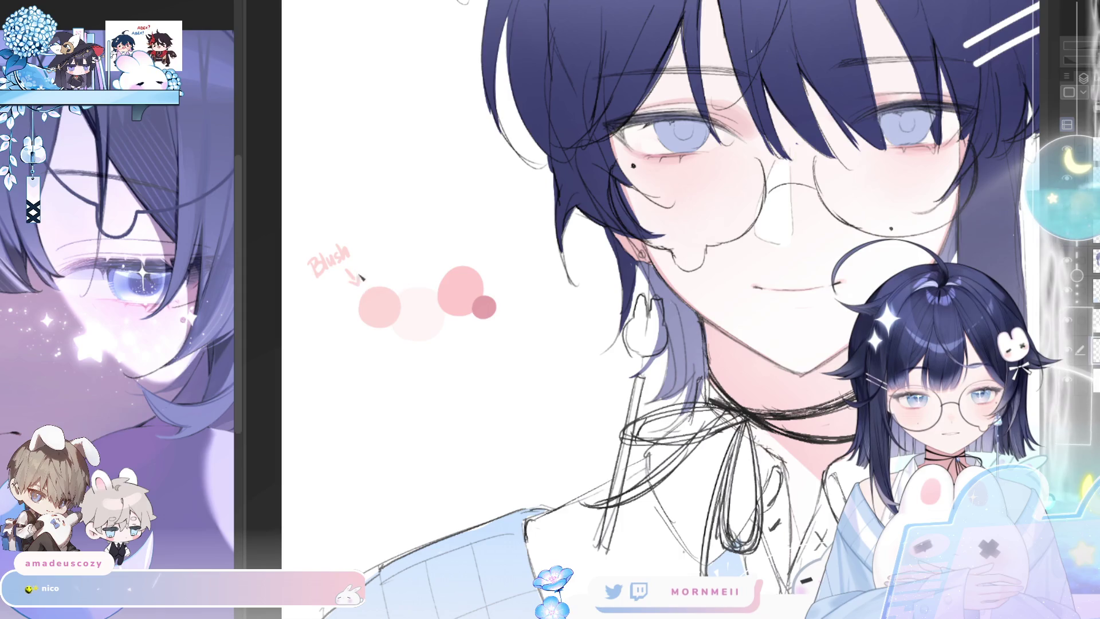
- Handwrite 'Shadow' with an arrow to its swatch, redoing a mis-written letter
{"action": "mouse_move", "coordinate": [464, 224]}
{"action": "left_mouse_down"}
{"action": "mouse_move", "coordinate": [458, 236]}
{"action": "mouse_move", "coordinate": [505, 230]}
{"action": "left_mouse_up"}
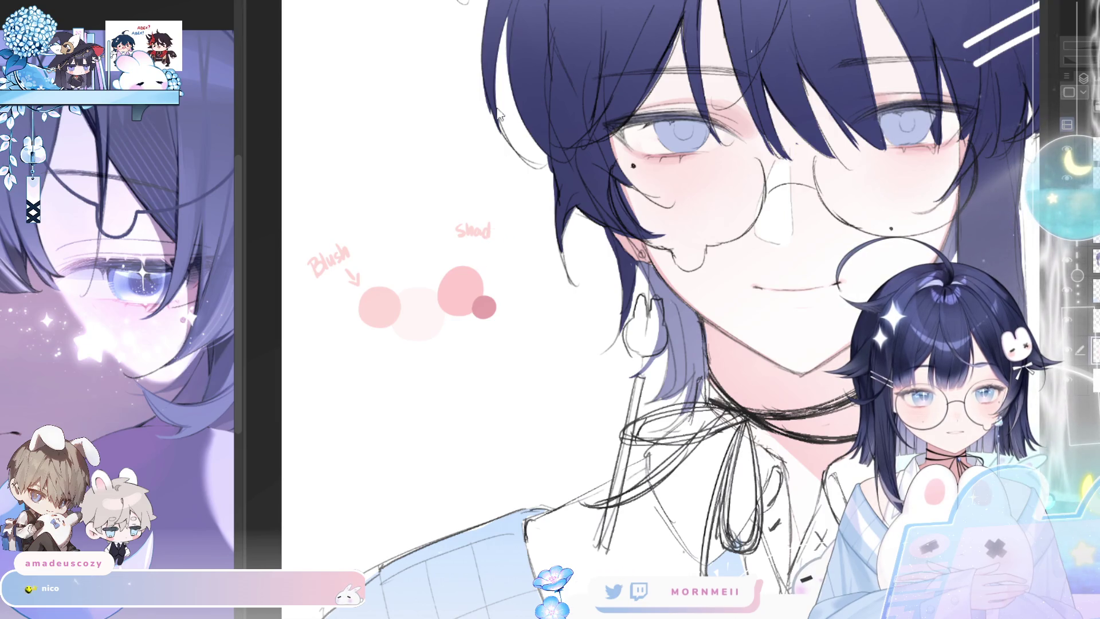
{"action": "left_click", "coordinate": [464, 229]}
{"action": "mouse_move", "coordinate": [458, 221]}
{"action": "left_mouse_down"}
{"action": "mouse_move", "coordinate": [451, 234]}
{"action": "mouse_move", "coordinate": [484, 245]}
{"action": "mouse_move", "coordinate": [547, 246]}
{"action": "mouse_move", "coordinate": [496, 293]}
{"action": "left_mouse_up"}
{"action": "key", "text": "ctrl+z"}
{"action": "key", "text": "ctrl+z"}
{"action": "left_click_drag", "start_coordinate": [487, 275], "coordinate": [497, 293]}
{"action": "scroll", "coordinate": [512, 275], "scroll_direction": "down", "scroll_amount": 2}
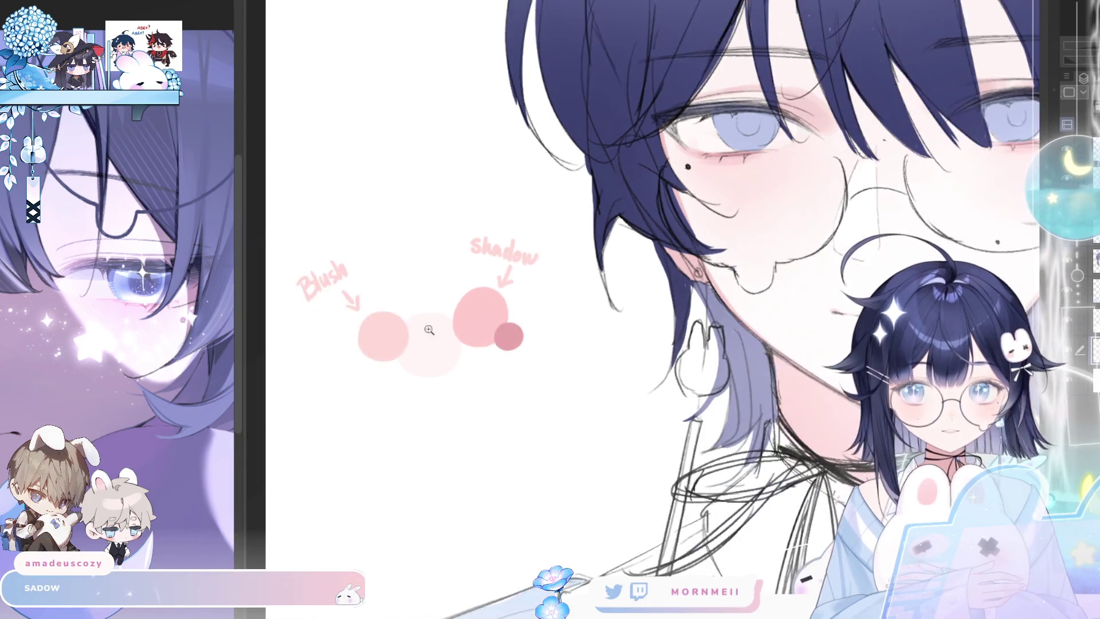
{"action": "scroll", "coordinate": [512, 324], "scroll_direction": "down", "scroll_amount": 2}
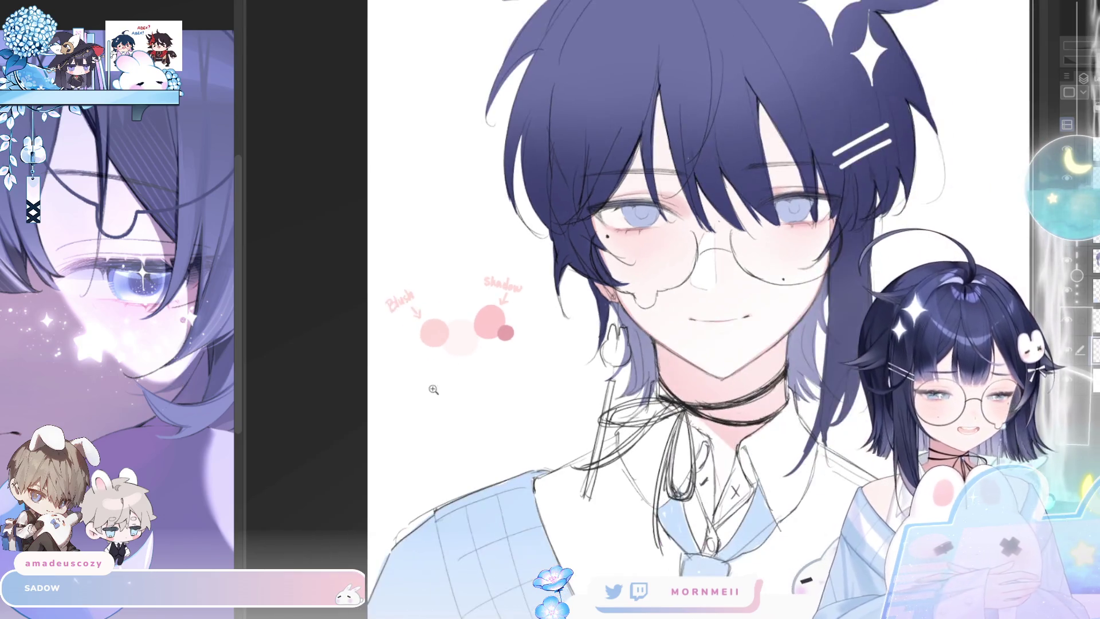
{"action": "scroll", "coordinate": [459, 322], "scroll_direction": "up", "scroll_amount": 3}
- Draw an arrow to the middle swatch and write 'Base' above it
{"action": "left_click_drag", "start_coordinate": [419, 224], "coordinate": [422, 268]}
{"action": "mouse_move", "coordinate": [380, 196]}
{"action": "left_mouse_down"}
{"action": "mouse_move", "coordinate": [416, 212]}
{"action": "mouse_move", "coordinate": [433, 201]}
{"action": "left_mouse_up"}
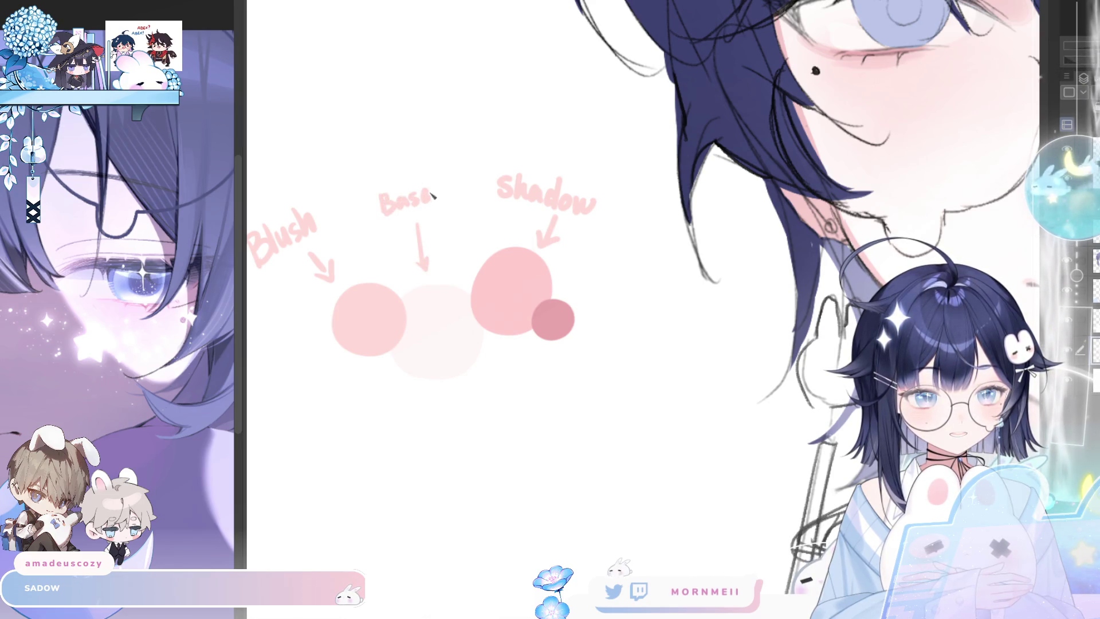
{"action": "scroll", "coordinate": [480, 335], "scroll_direction": "down", "scroll_amount": 2}
{"action": "scroll", "coordinate": [433, 396], "scroll_direction": "up", "scroll_amount": 1}
{"action": "left_click_drag", "start_coordinate": [434, 396], "coordinate": [474, 431]}
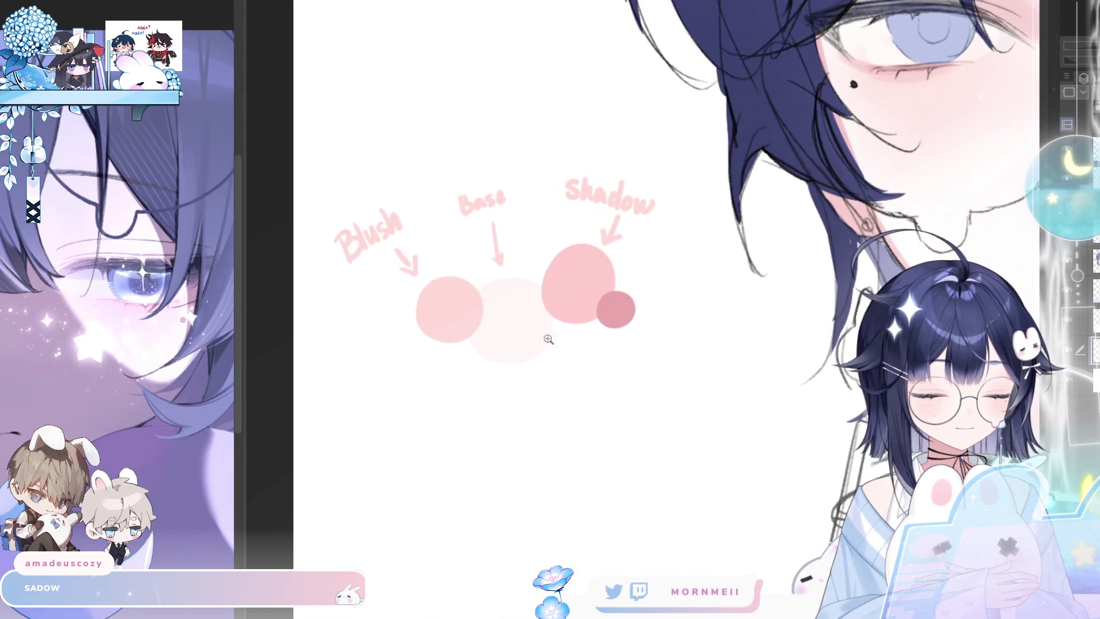
{"action": "scroll", "coordinate": [517, 431], "scroll_direction": "up", "scroll_amount": 1}
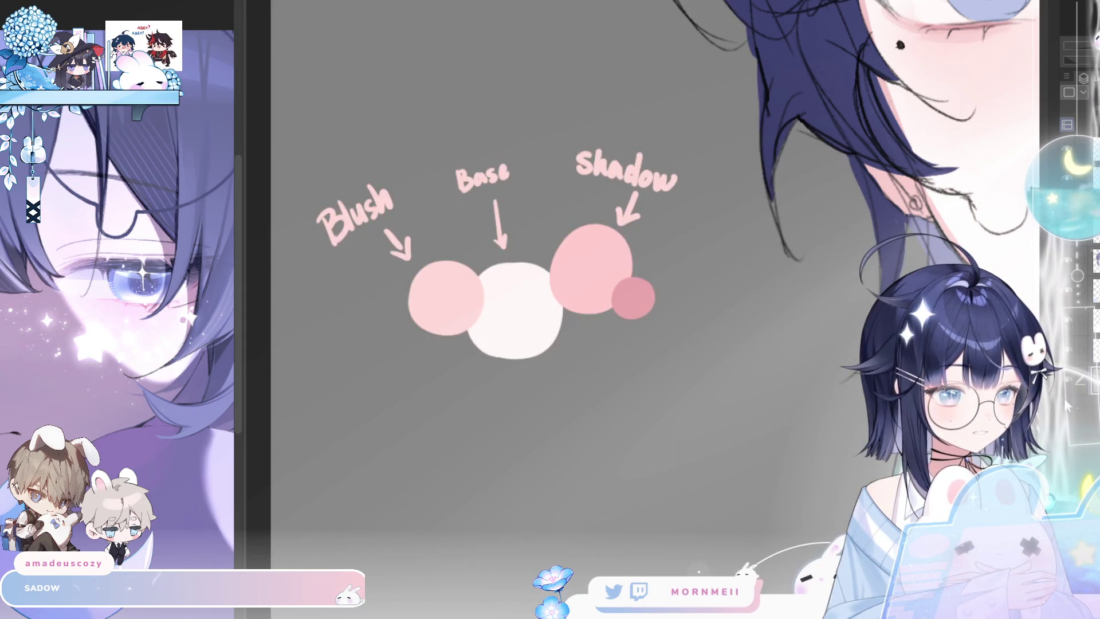
- Zoom out to the whole portrait, mirror it to check, and hide the grey backdrop layer
{"action": "scroll", "coordinate": [497, 349], "scroll_direction": "up", "scroll_amount": 1}
{"action": "scroll", "coordinate": [497, 348], "scroll_direction": "up", "scroll_amount": 1}
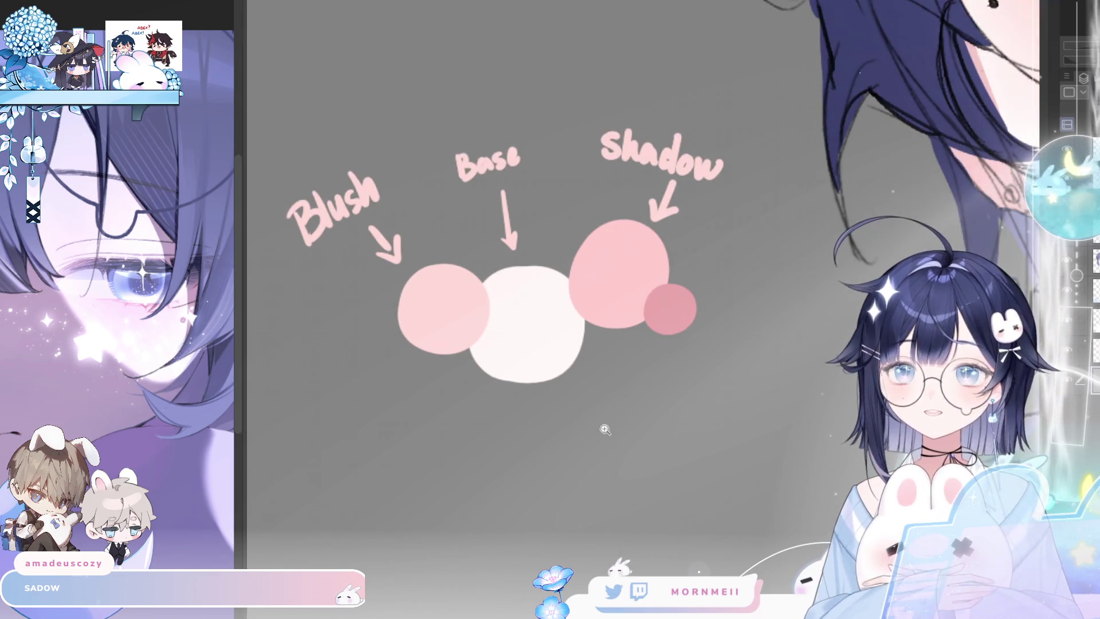
{"action": "left_click_drag", "start_coordinate": [630, 422], "coordinate": [650, 430]}
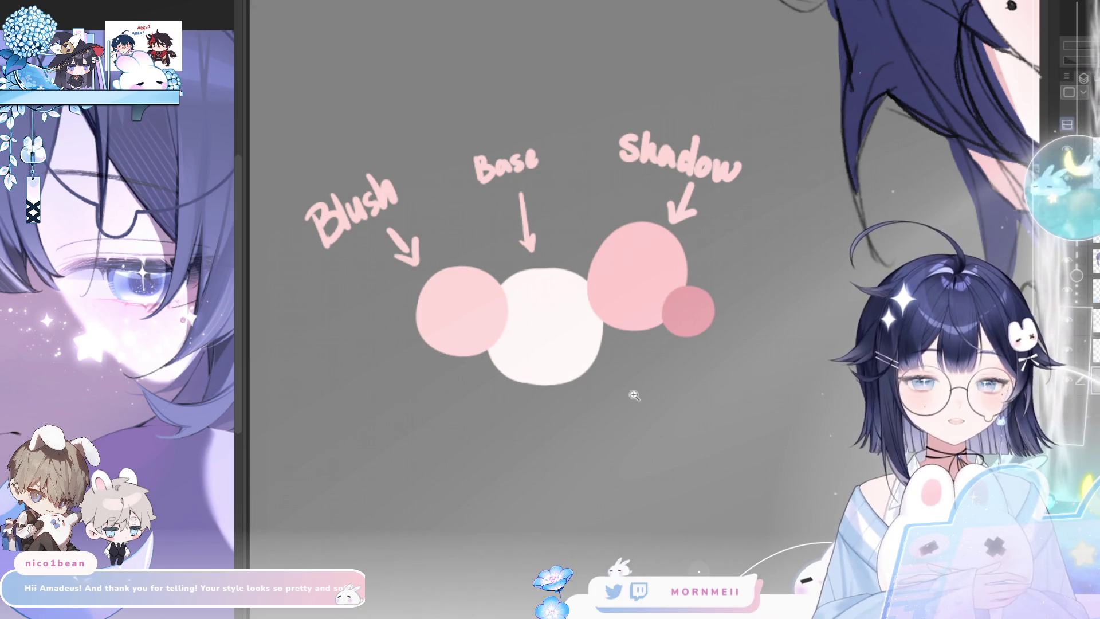
{"action": "scroll", "coordinate": [578, 348], "scroll_direction": "down", "scroll_amount": 1}
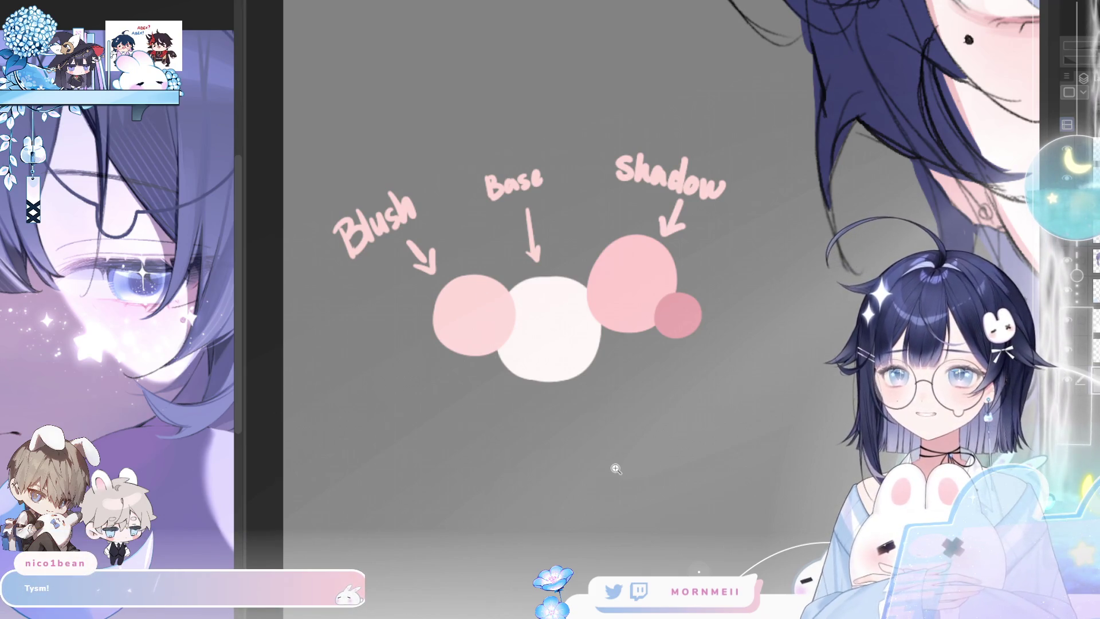
{"action": "scroll", "coordinate": [616, 468], "scroll_direction": "down", "scroll_amount": 5}
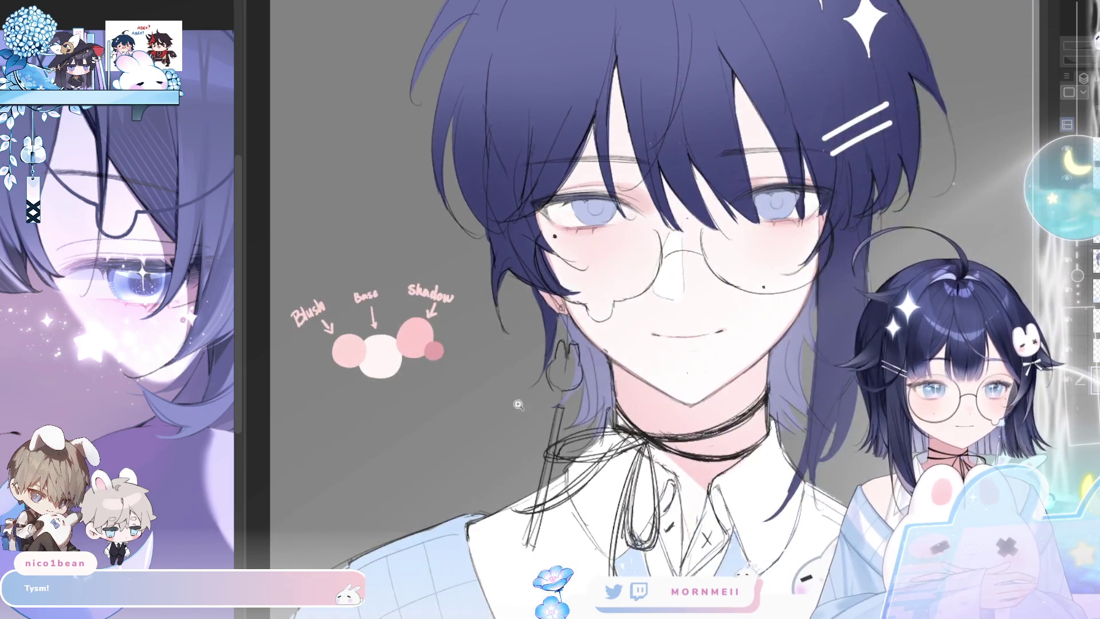
{"action": "scroll", "coordinate": [573, 395], "scroll_direction": "down", "scroll_amount": 3}
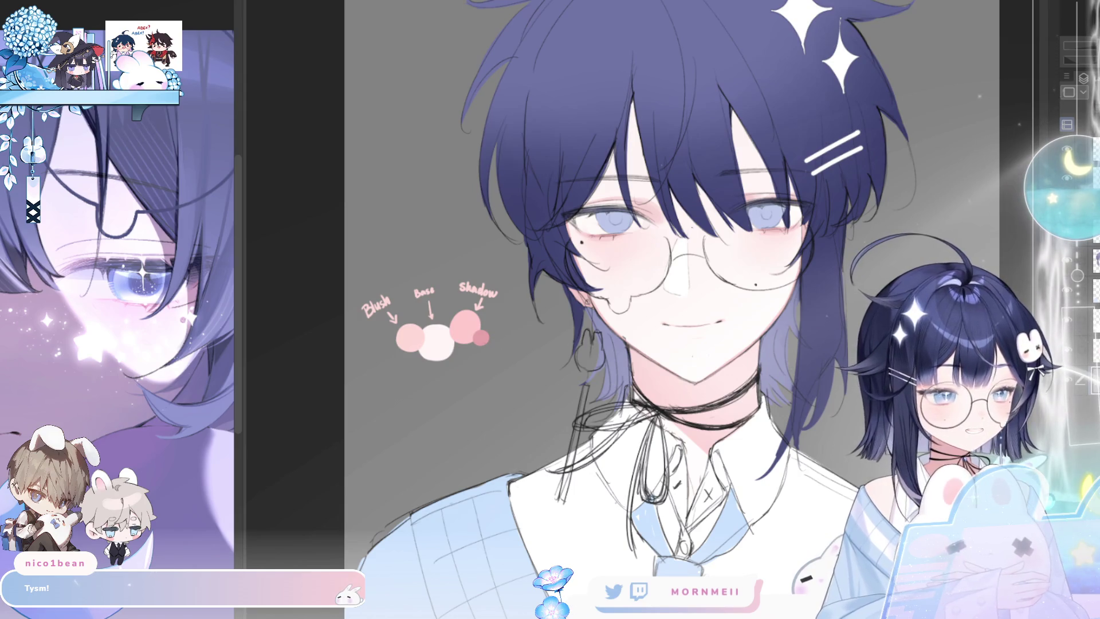
{"action": "key", "text": "h"}
{"action": "left_click_drag", "start_coordinate": [823, 385], "coordinate": [805, 379]}
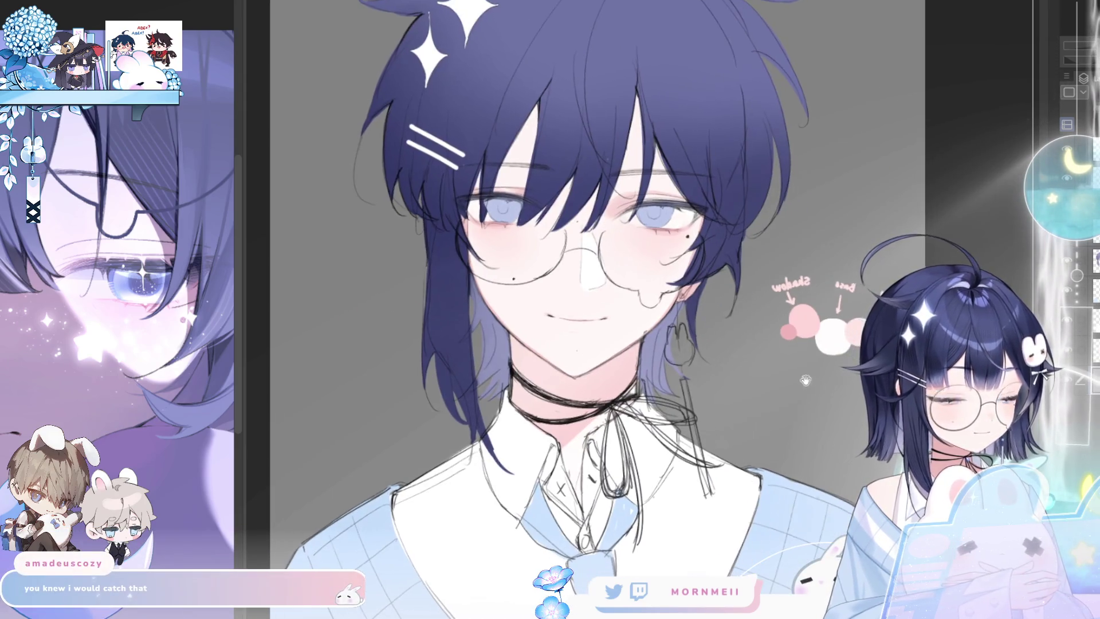
{"action": "left_click", "coordinate": [1067, 260]}
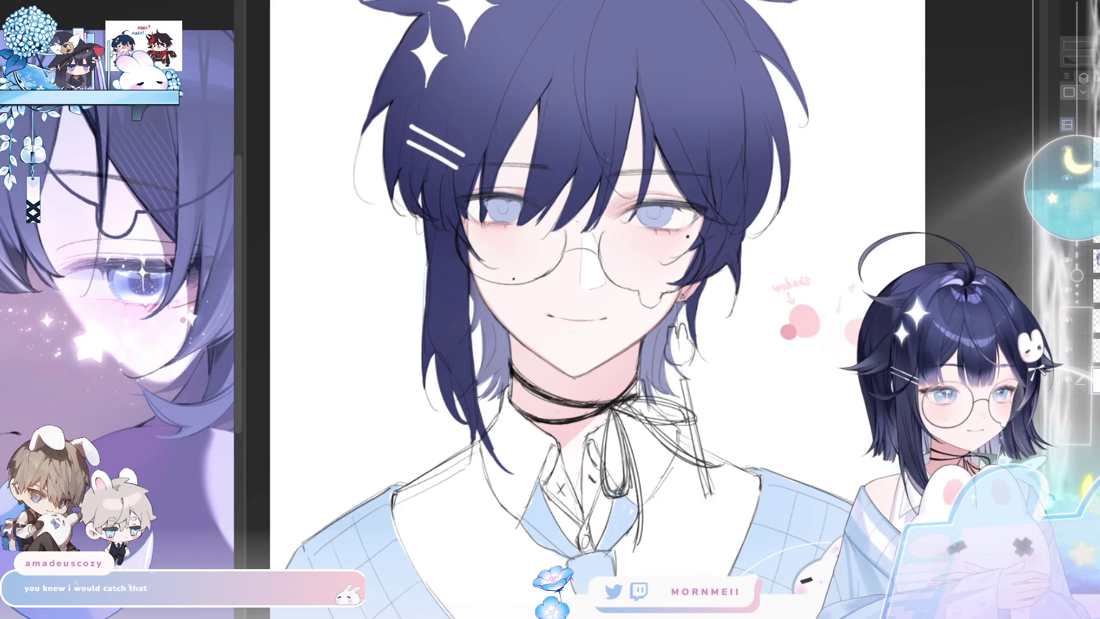